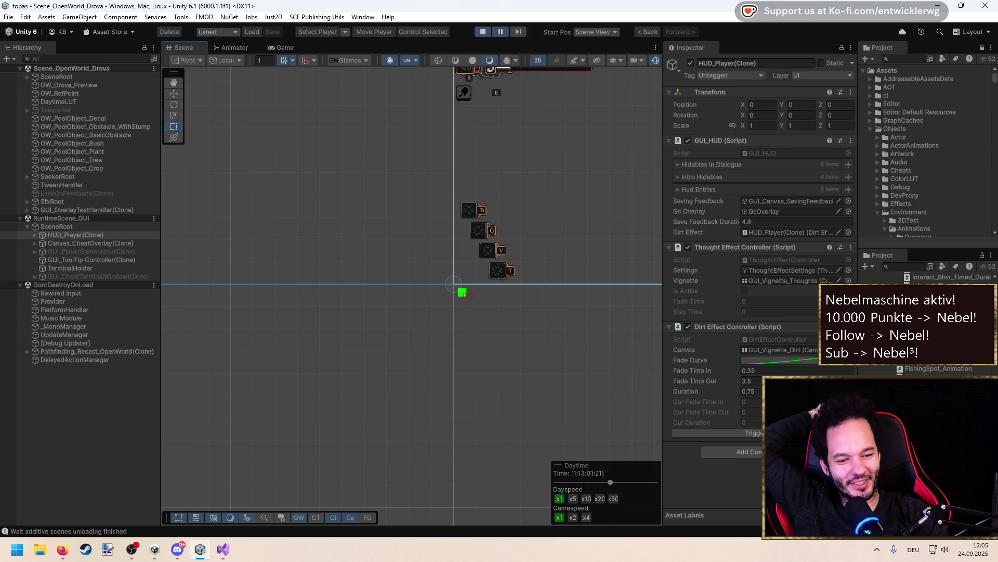
# Search DuckDuckGo in Firefox for 'Twitch chat connection issues'
pyautogui.hotkey('alt', 'Tab')
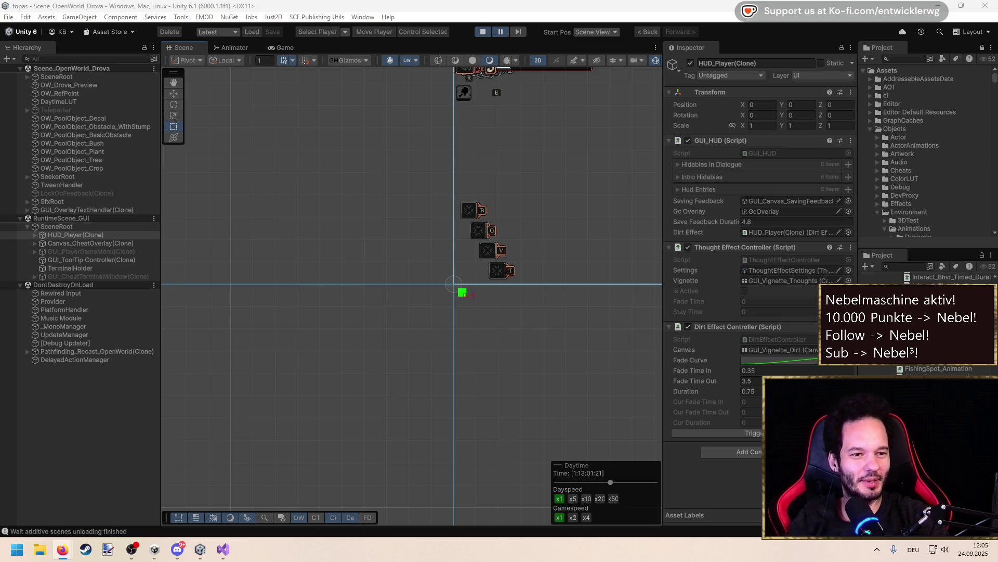
pyautogui.hotkey('alt', 'Tab')
pyautogui.write('Twitch caht')
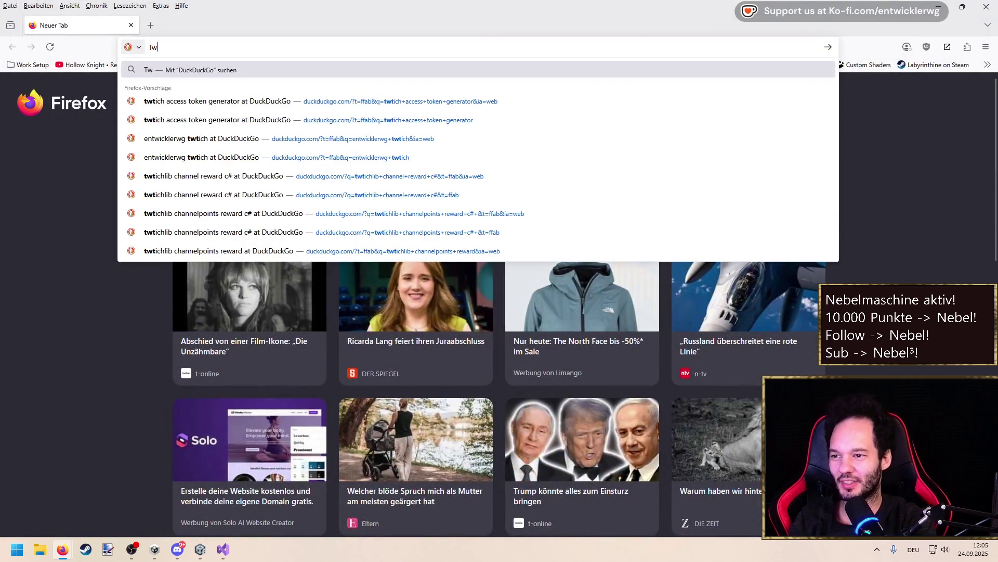
pyautogui.press('BackSpace')
pyautogui.press('BackSpace')
pyautogui.press('BackSpace')
pyautogui.write('hat ')
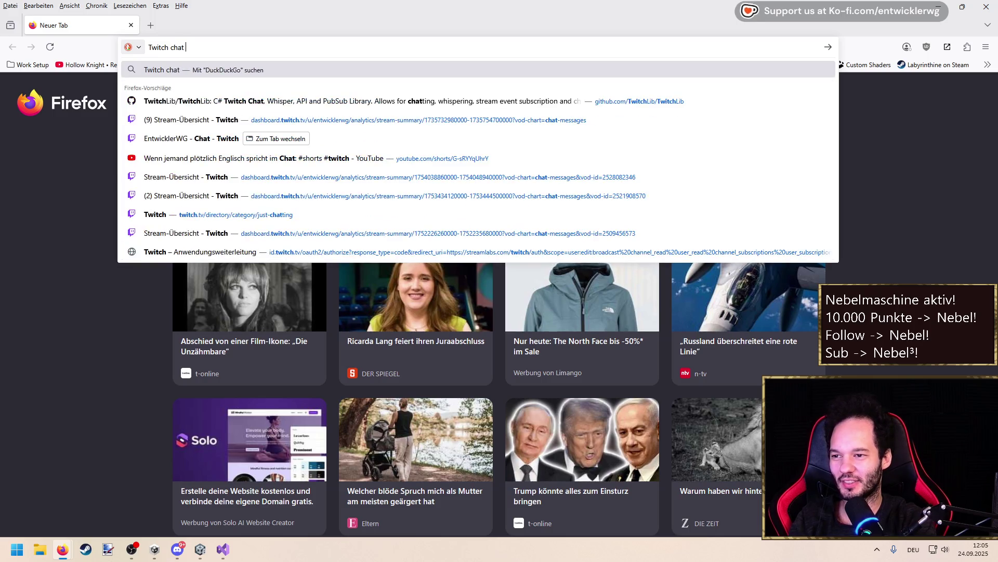
pyautogui.write('connection issues')
pyautogui.press('Return')
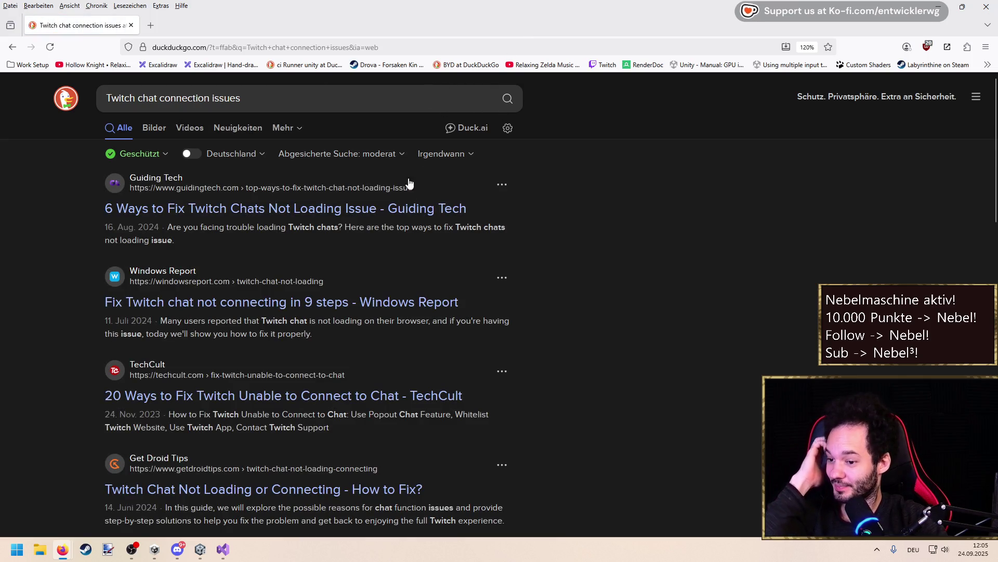
# Check the Mehr and news result tabs, return to all results and open the Computer Bild article
pyautogui.click(284, 128)
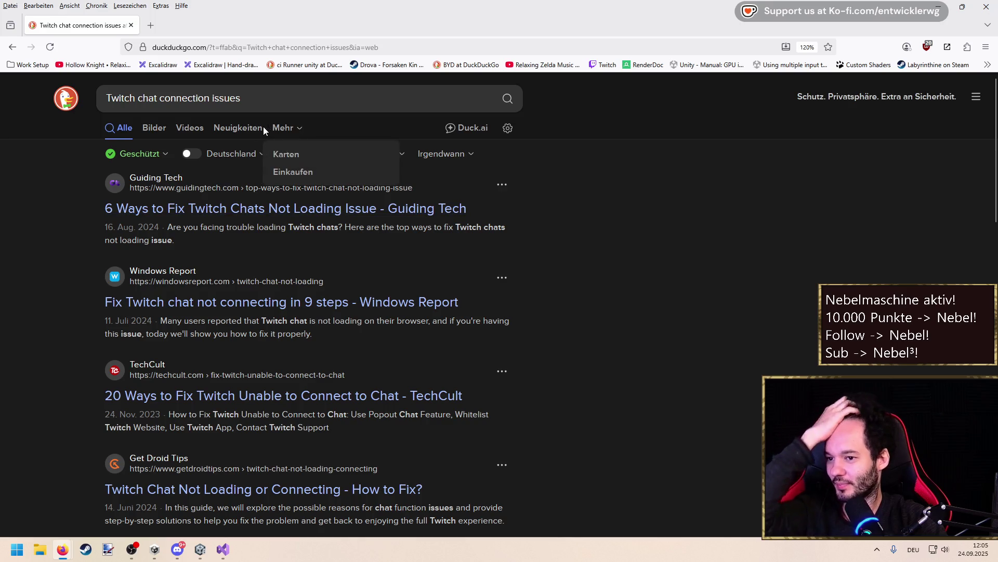
pyautogui.click(250, 127)
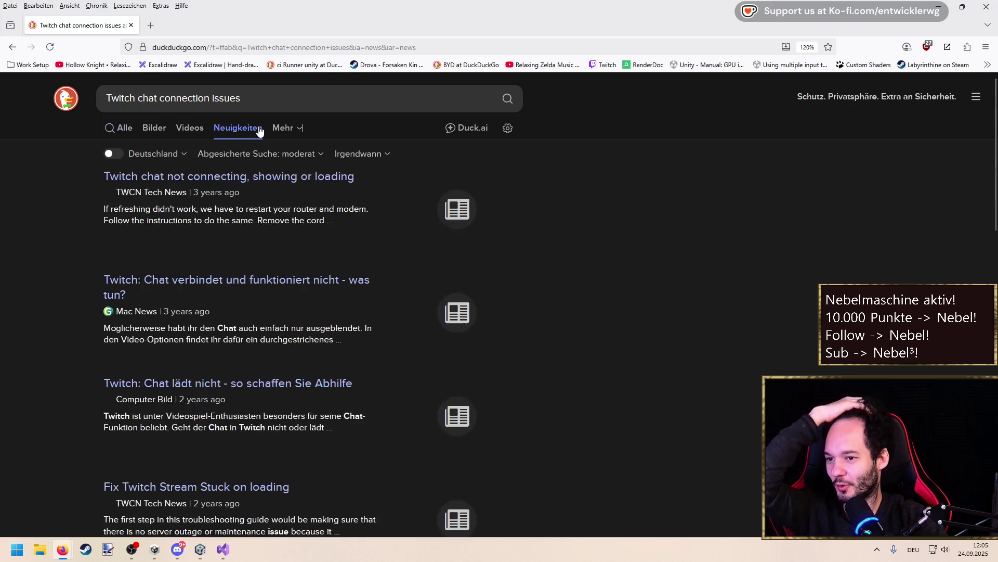
pyautogui.click(125, 128)
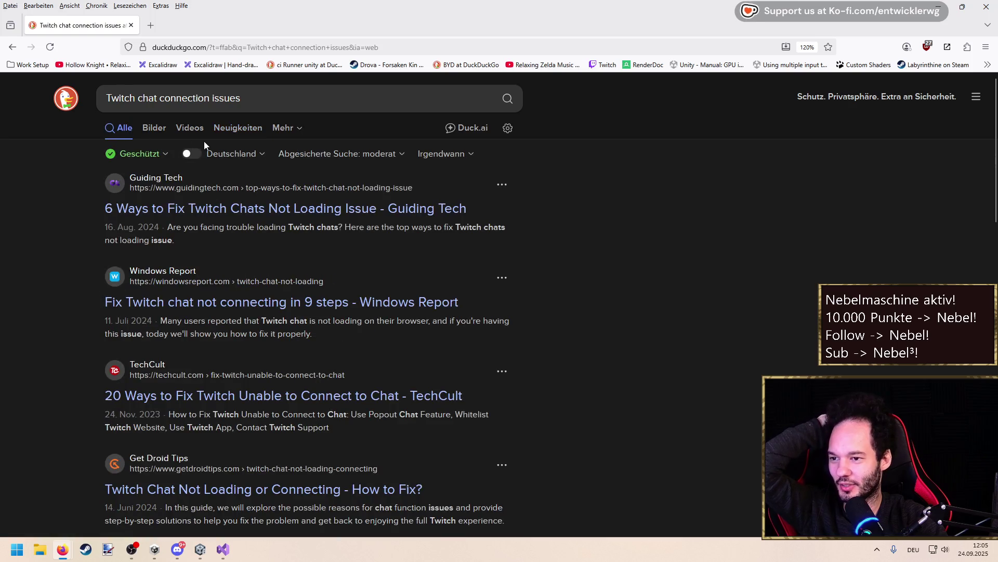
pyautogui.scroll(-6, 111, 263)
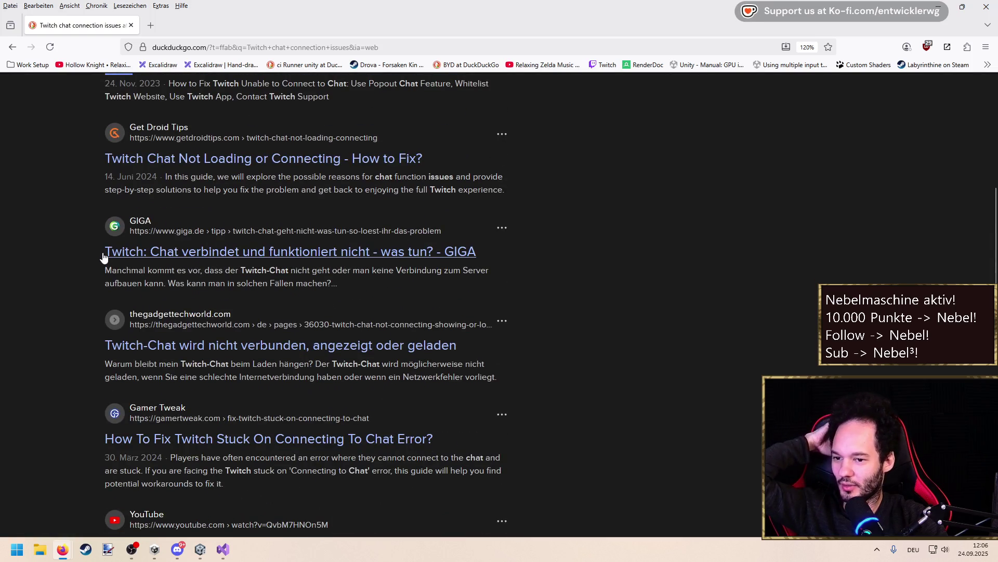
pyautogui.scroll(-7, 104, 257)
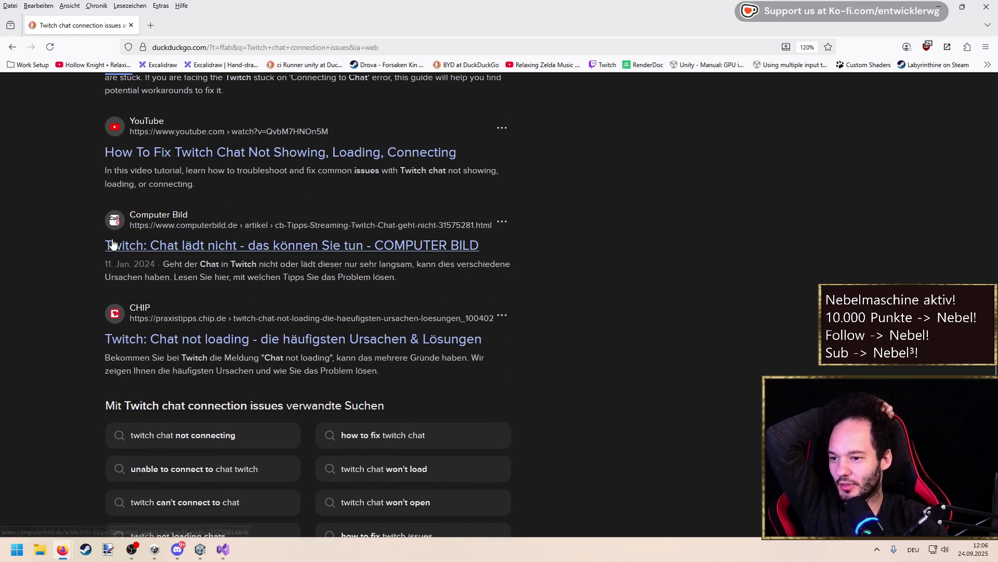
pyautogui.scroll(13, 109, 239)
pyautogui.scroll(-11, 108, 242)
pyautogui.scroll(-2, 107, 240)
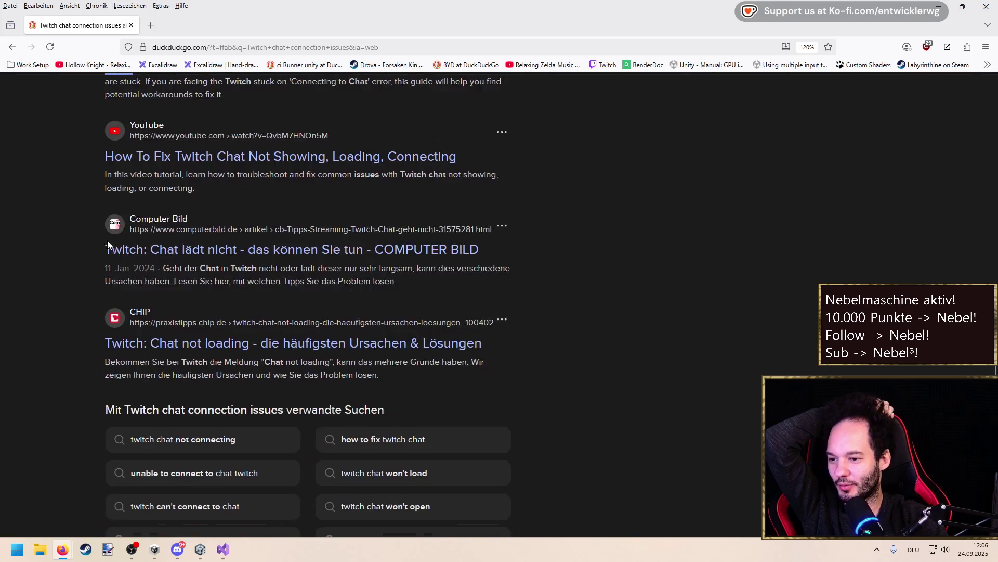
pyautogui.click(207, 247)
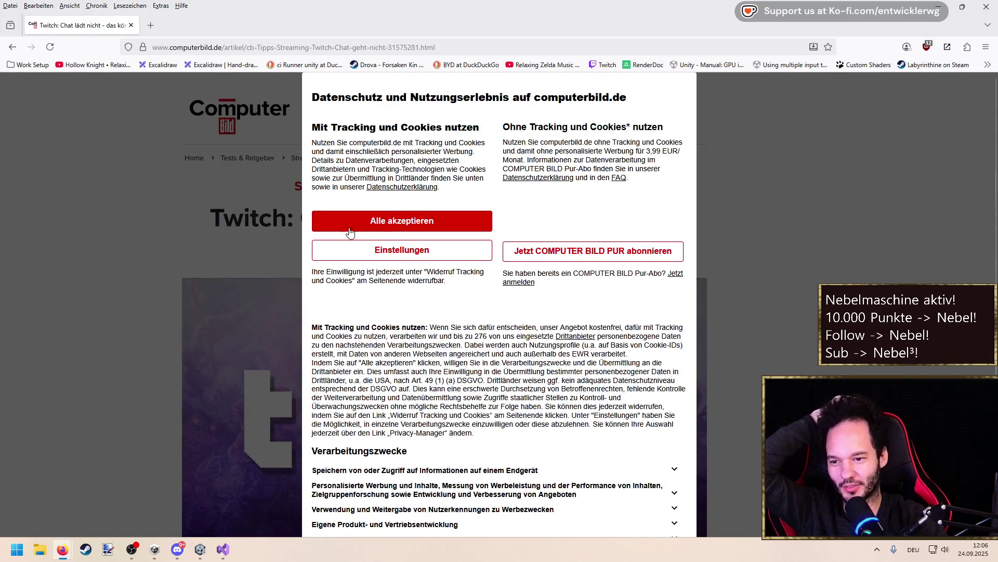
# In cookie settings, decline A/B testing, Utiq/netID ads, social content and personalised recommendations, then save
pyautogui.click(422, 260)
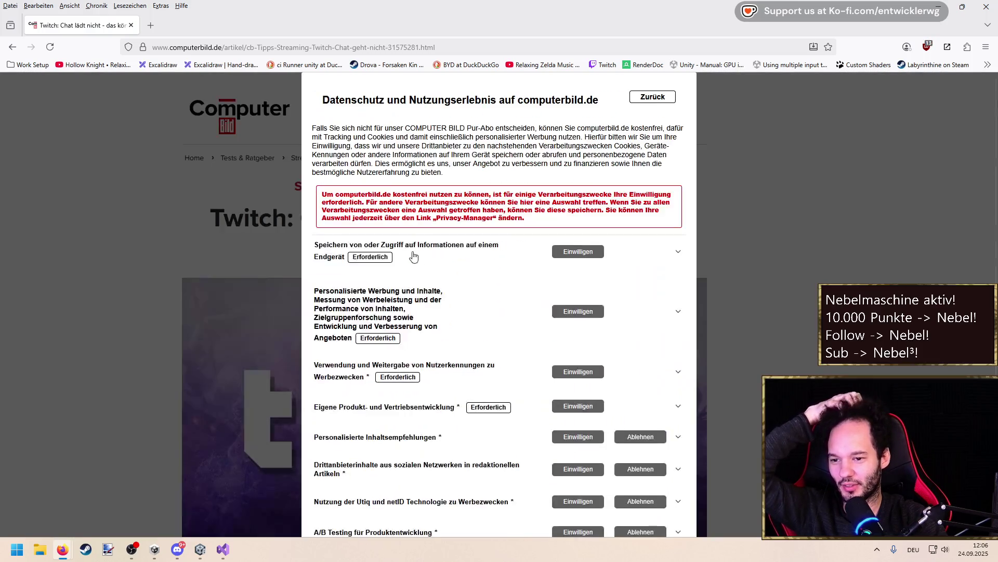
pyautogui.scroll(-4, 586, 385)
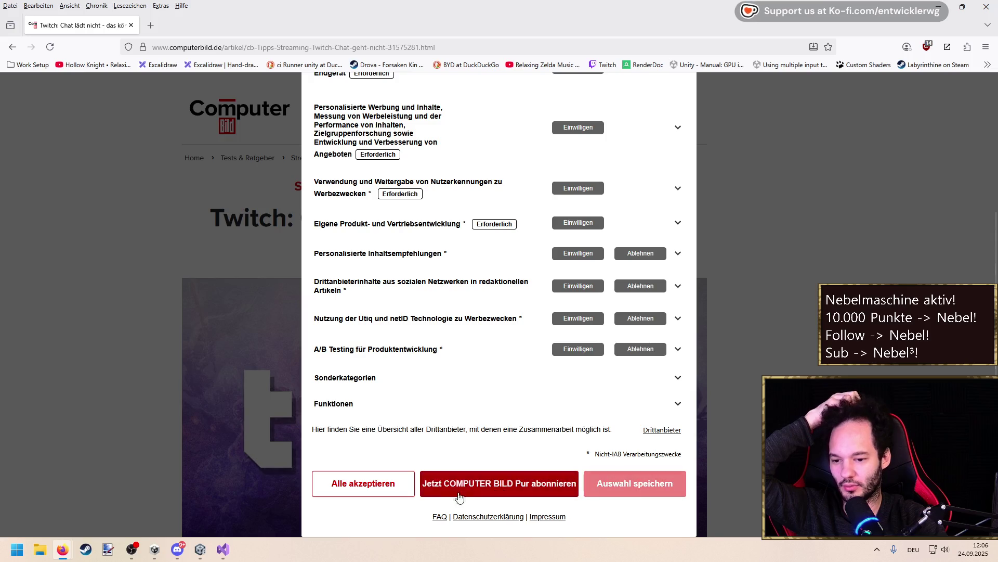
pyautogui.click(641, 495)
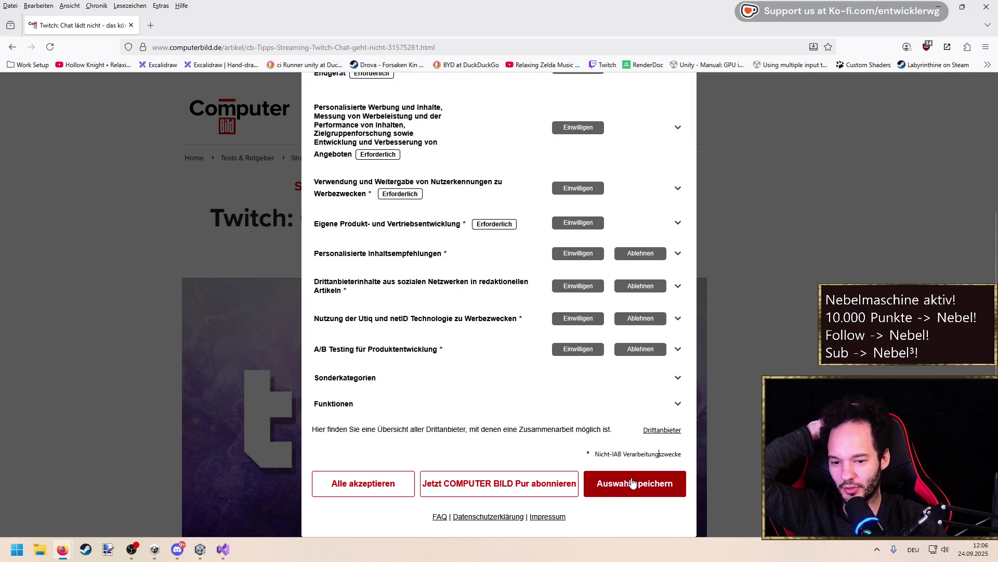
pyautogui.click(644, 349)
pyautogui.click(644, 321)
pyautogui.click(642, 288)
pyautogui.click(641, 255)
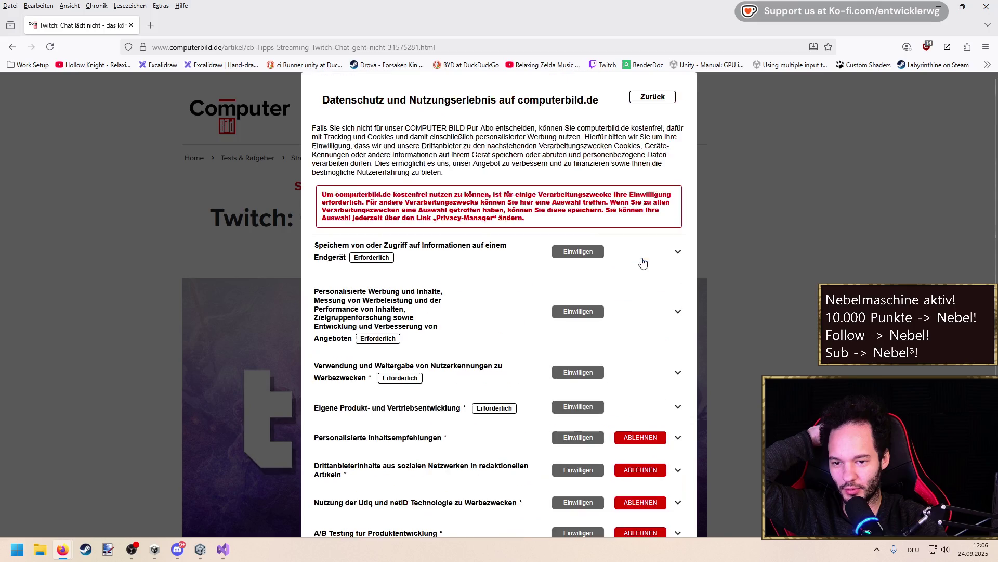
pyautogui.click(649, 489)
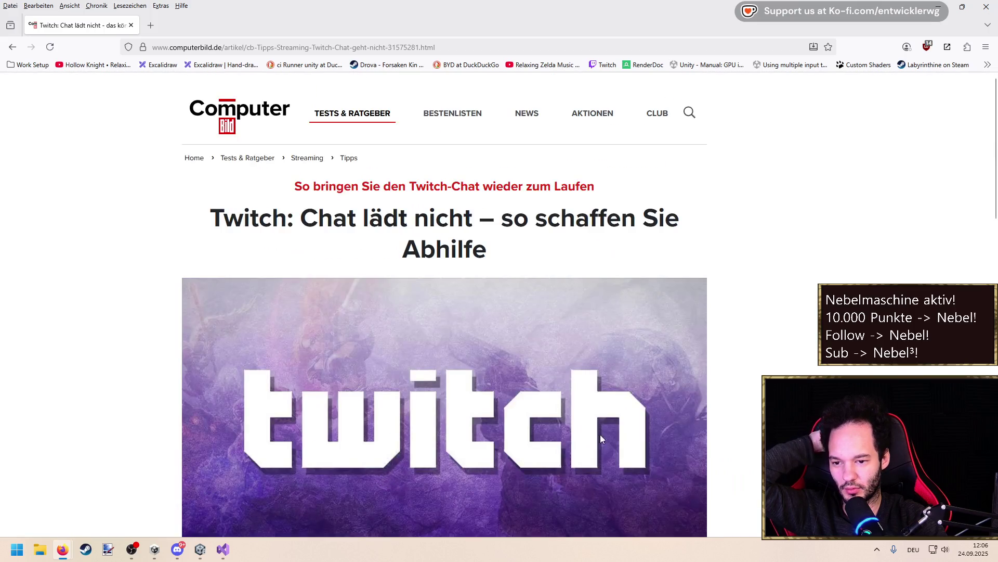
# Read through the Twitch chat troubleshooting tips and restore the browser window down from full screen
pyautogui.scroll(-10, 697, 362)
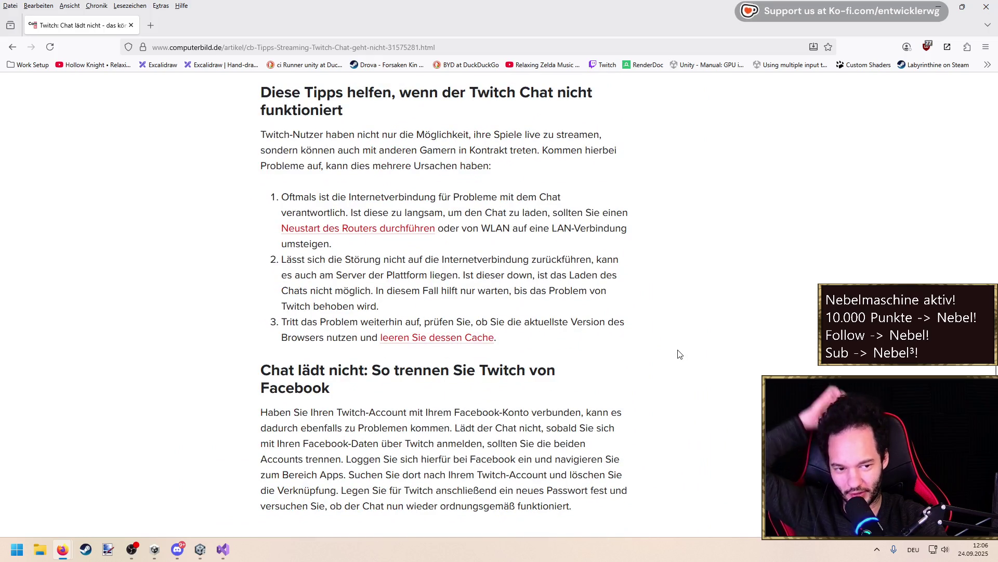
pyautogui.scroll(-5, 679, 354)
pyautogui.scroll(5, 578, 309)
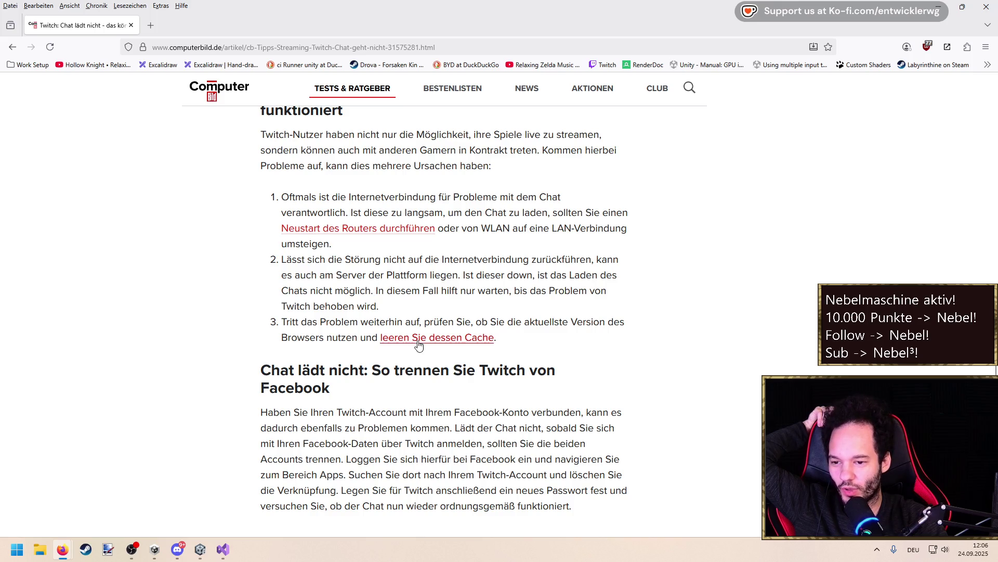
pyautogui.scroll(1, 419, 344)
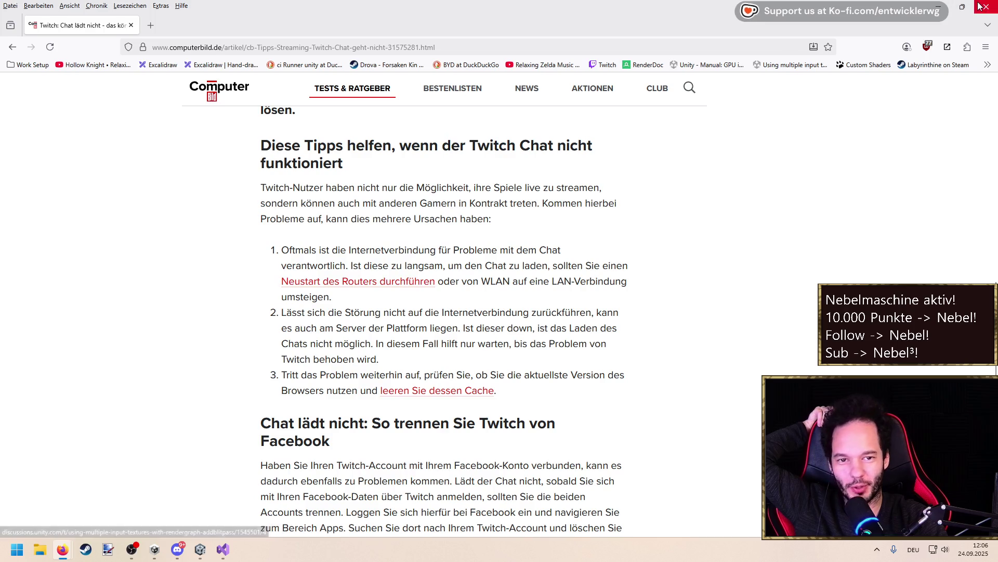
pyautogui.click(963, 6)
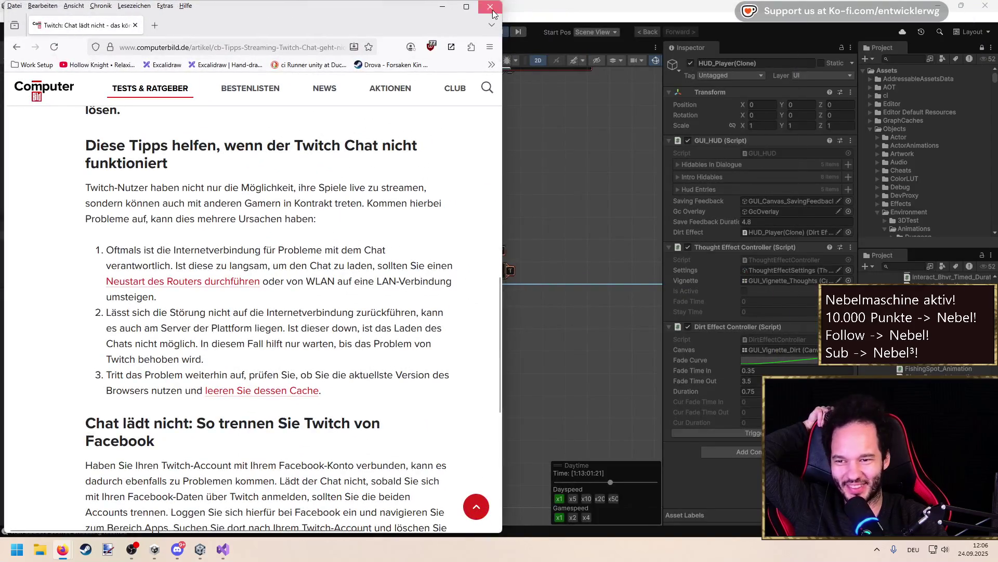
# Close Firefox and bring the Unity editor back, zooming the Scene view
pyautogui.click(493, 10)
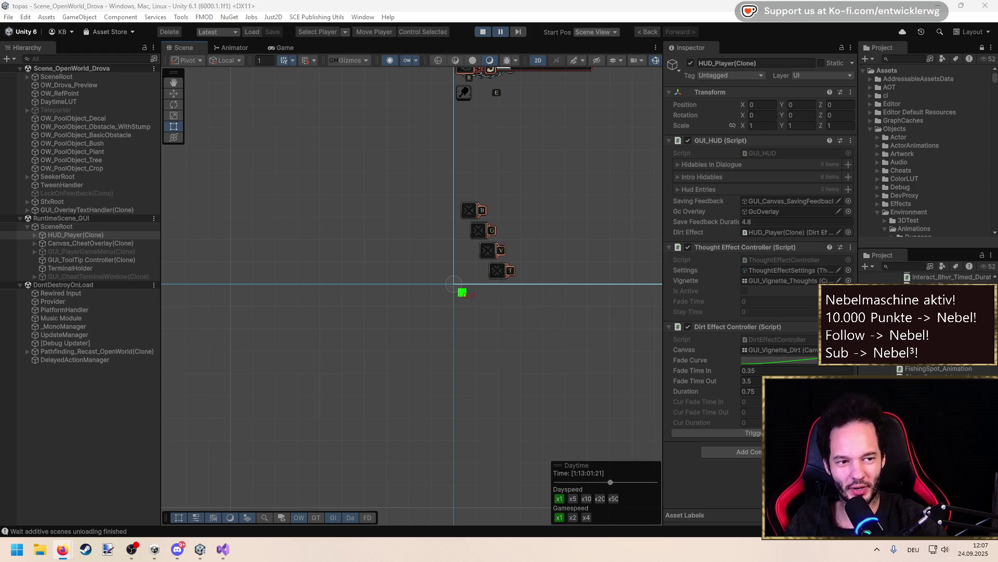
pyautogui.click(777, 154)
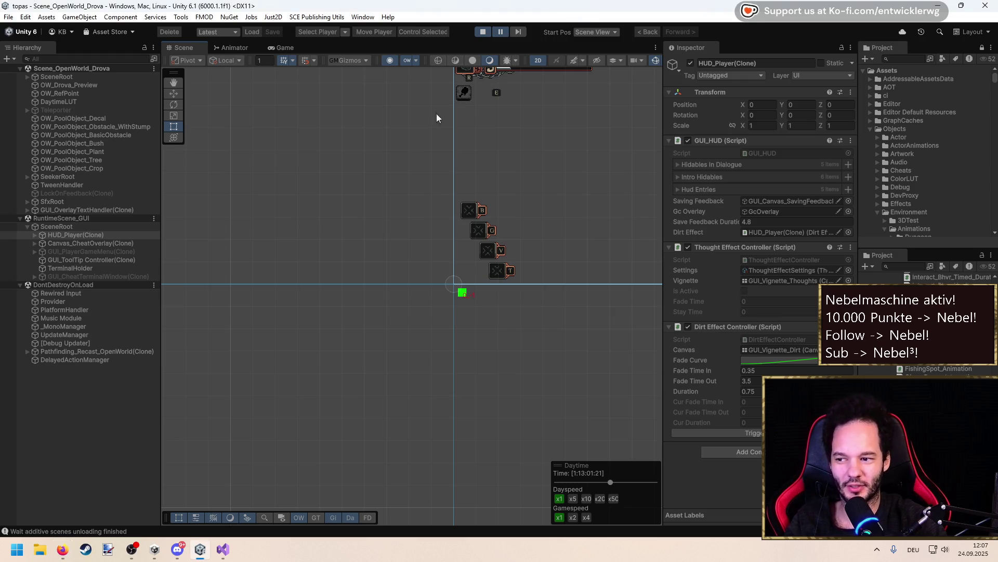
pyautogui.scroll(2, 442, 247)
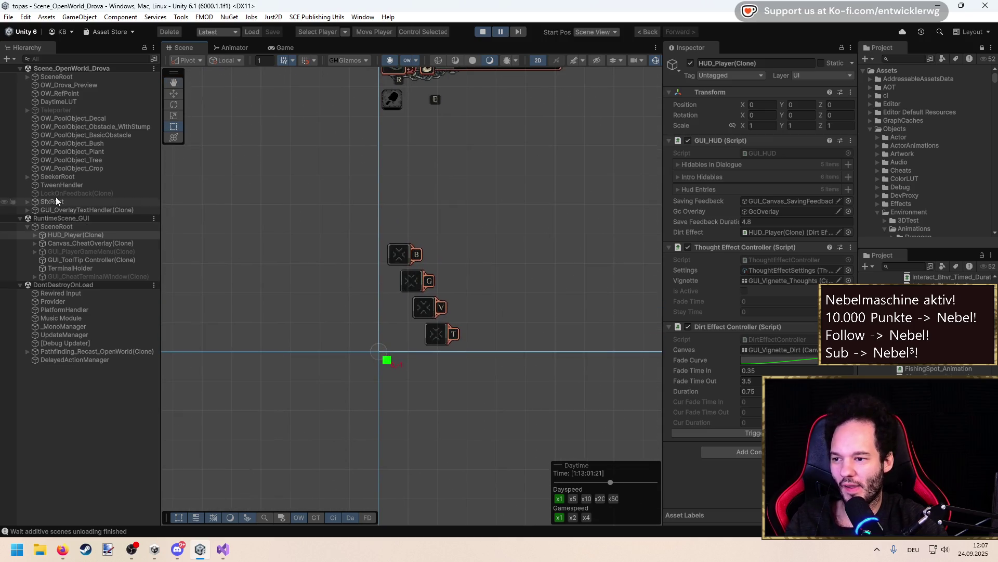
pyautogui.hotkey('alt', 'Tab')
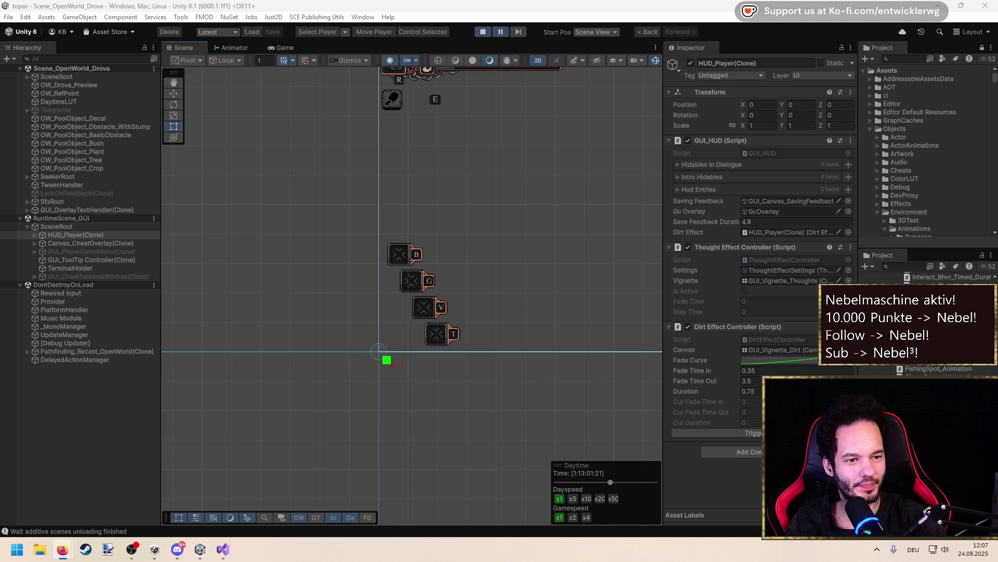
# Inspect the SceneRoot entries of RuntimeScene_GUI and the open-world scene in the Hierarchy
pyautogui.click(503, 21)
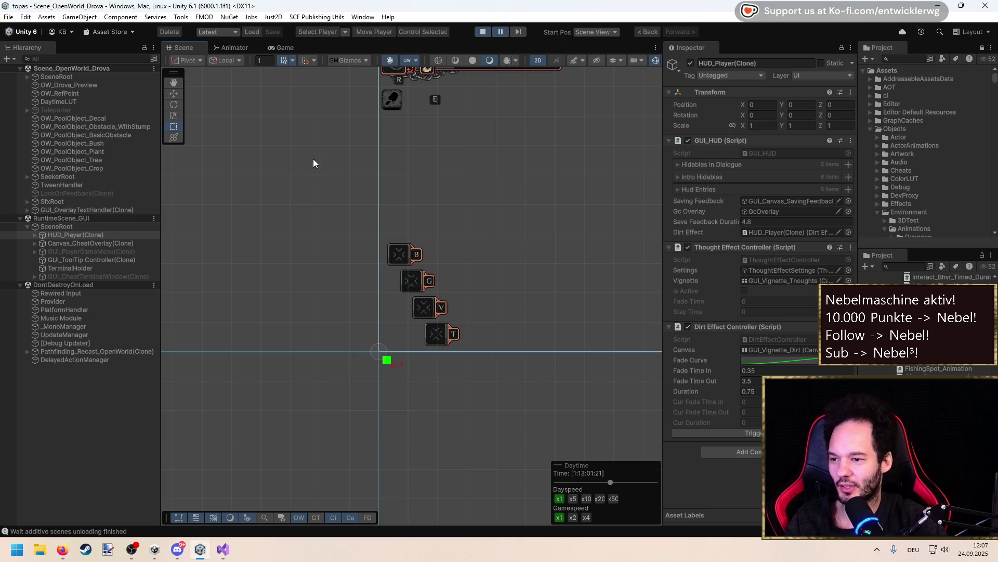
pyautogui.click(54, 226)
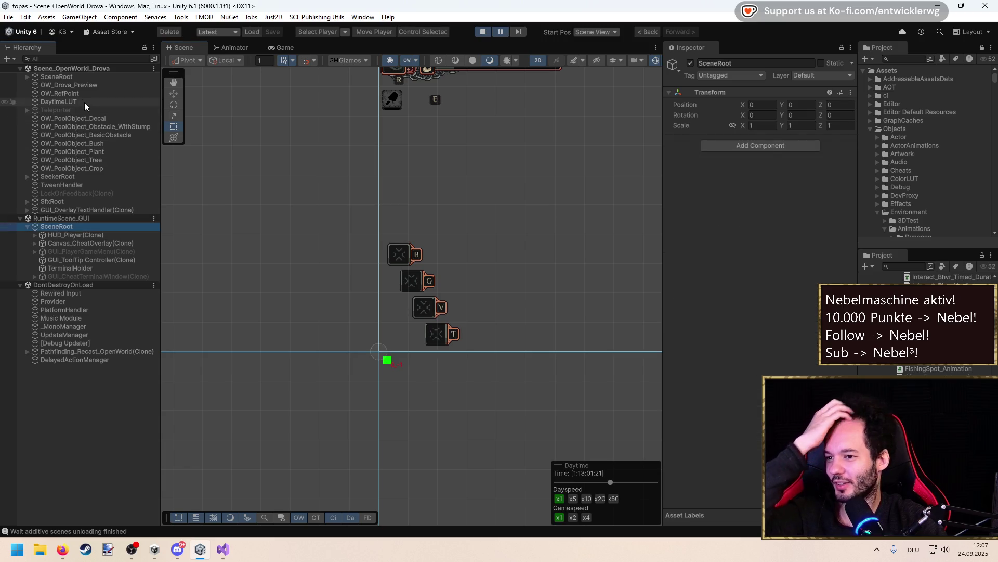
pyautogui.click(70, 77)
pyautogui.hotkey('alt', 'Tab')
# Code-search for 'GUI scene', then 'GUI game handler', and open GUIGameHandler.cs from the results
pyautogui.click(349, 215)
pyautogui.hotkey('ctrl', 't')
pyautogui.write('UI scene')
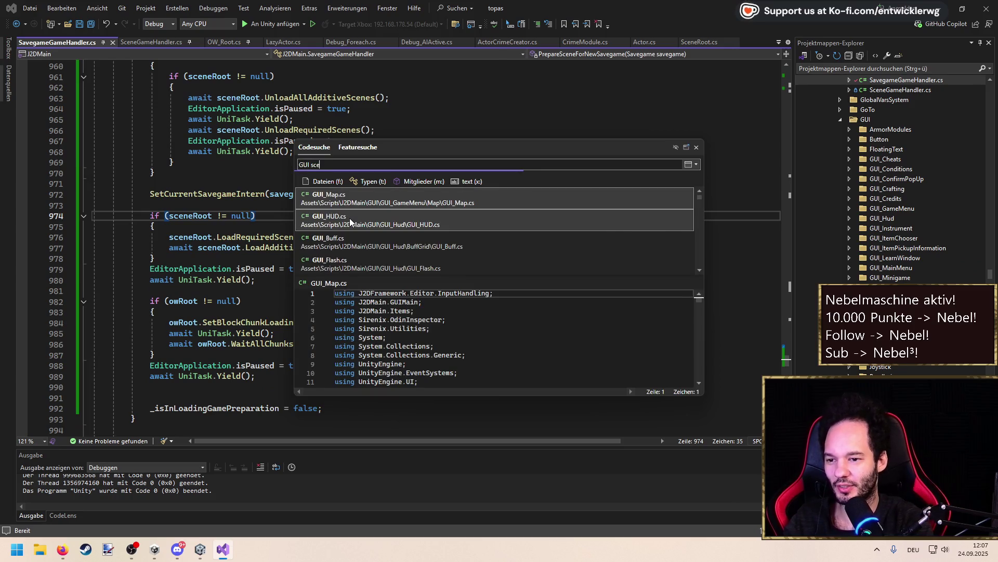
pyautogui.press('Down')
pyautogui.press('Down')
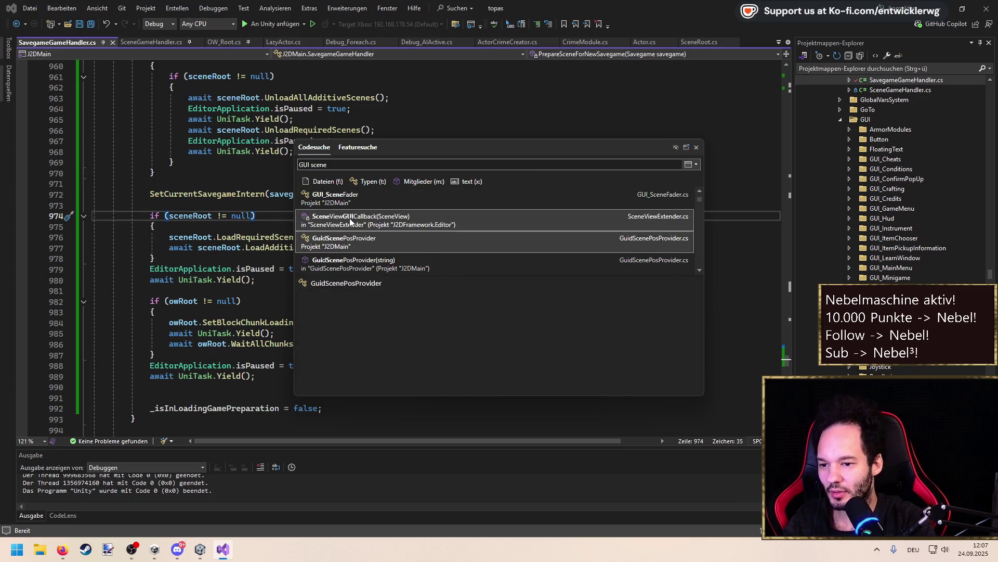
pyautogui.press('Down')
pyautogui.press('Down')
pyautogui.press('Down')
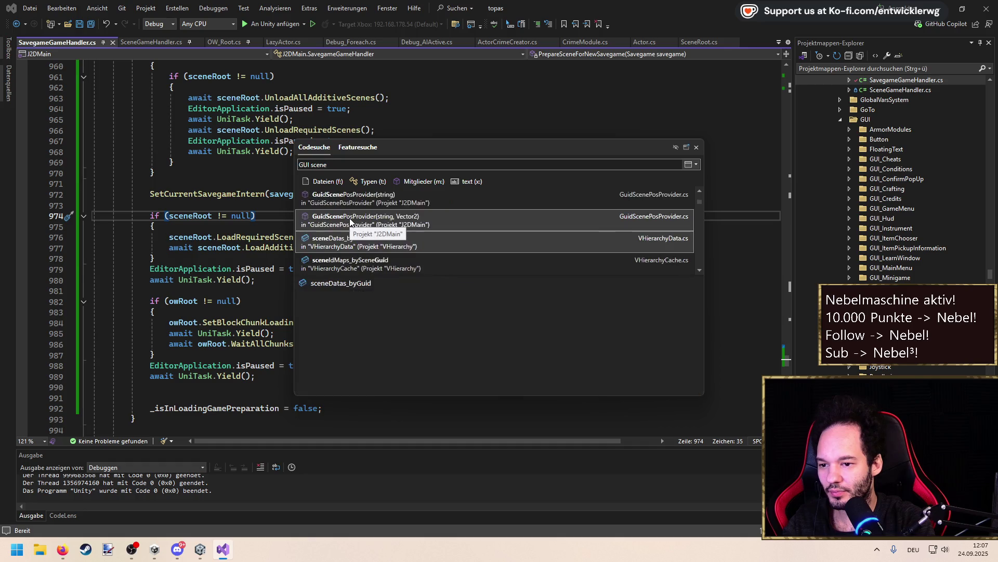
pyautogui.press('Down')
pyautogui.press('Down')
pyautogui.press('Down')
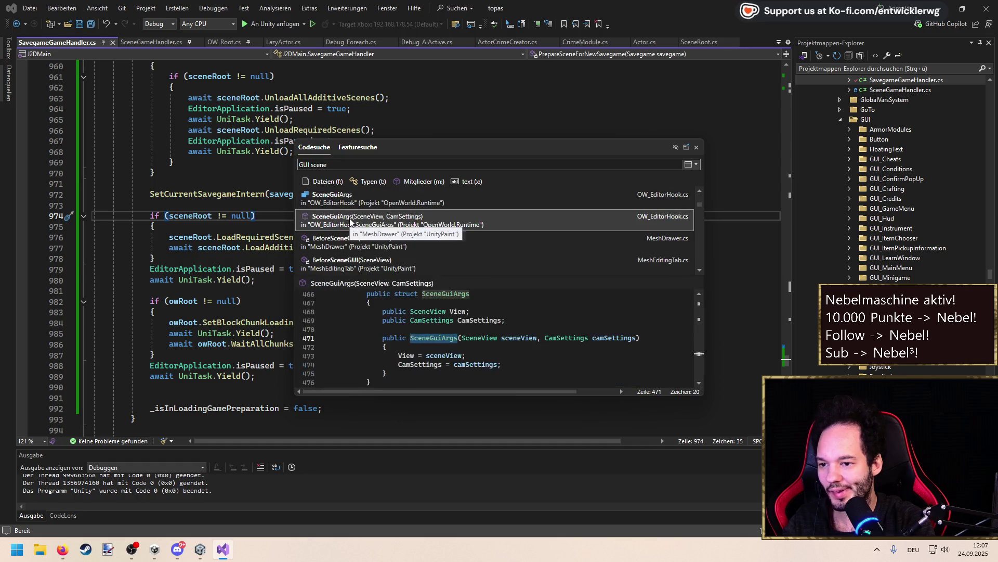
pyautogui.press('BackSpace')
pyautogui.press('BackSpace')
pyautogui.press('BackSpace')
pyautogui.write('game handler')
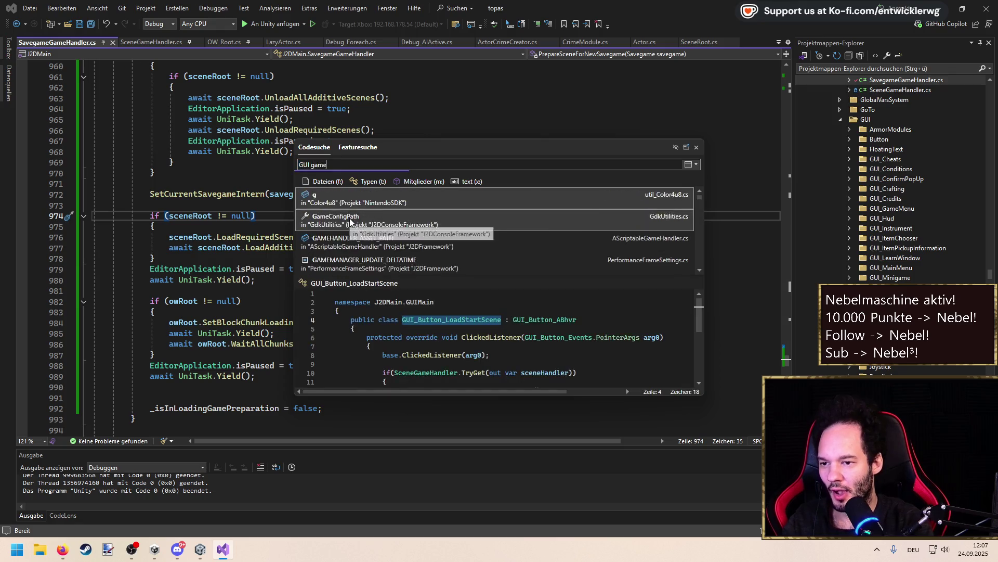
pyautogui.click(331, 198)
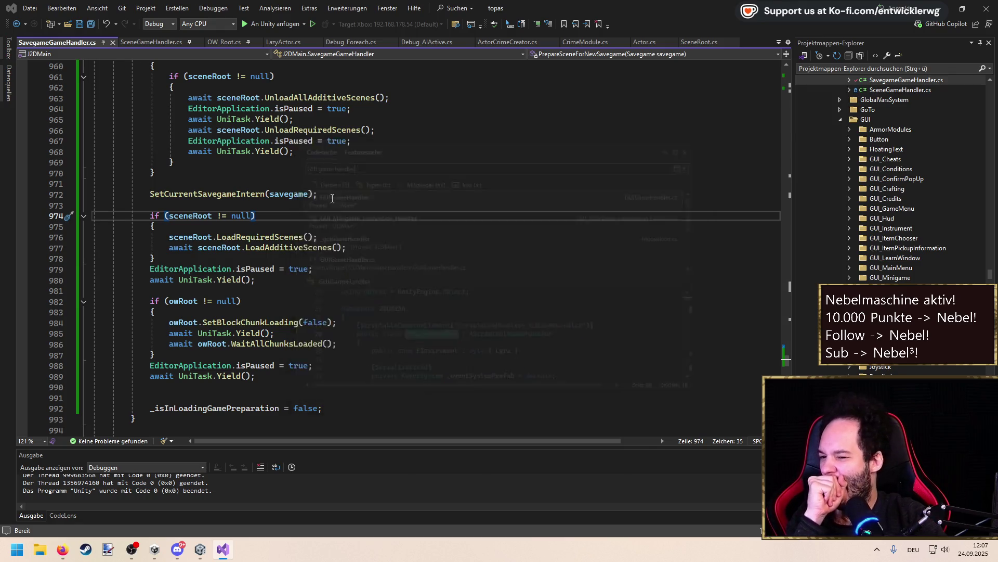
pyautogui.scroll(-20, 311, 274)
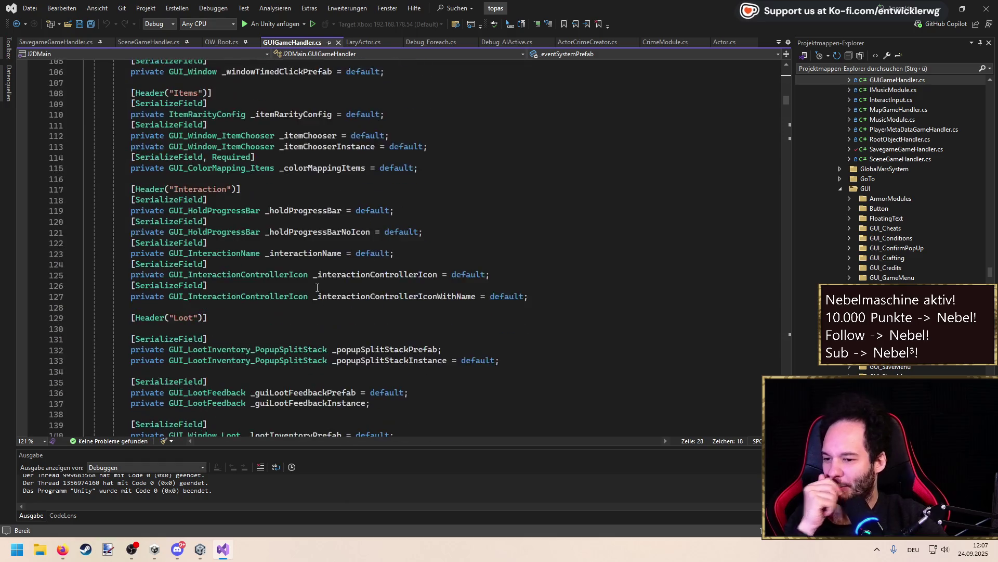
pyautogui.scroll(-18, 323, 305)
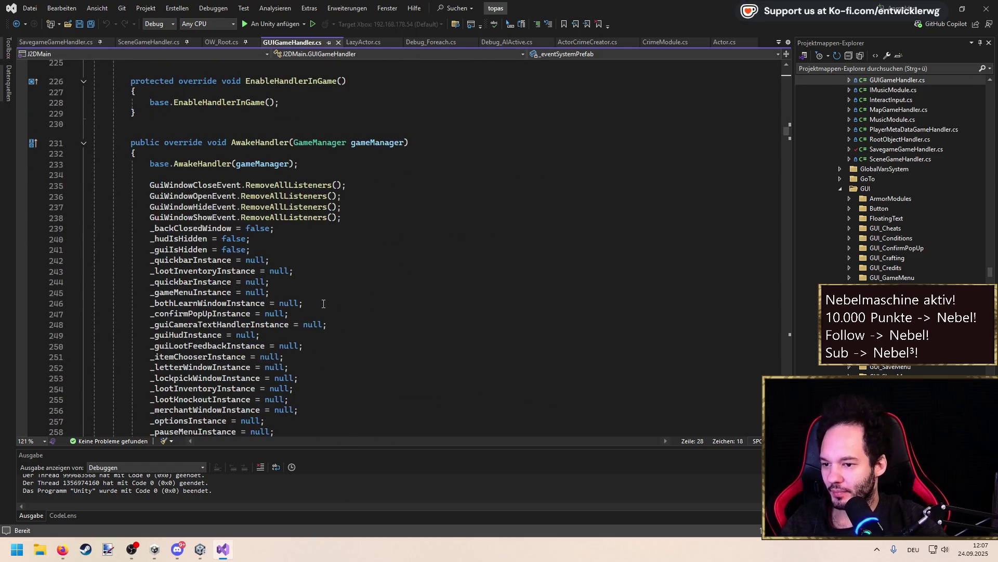
pyautogui.scroll(-4, 266, 239)
pyautogui.scroll(1, 234, 228)
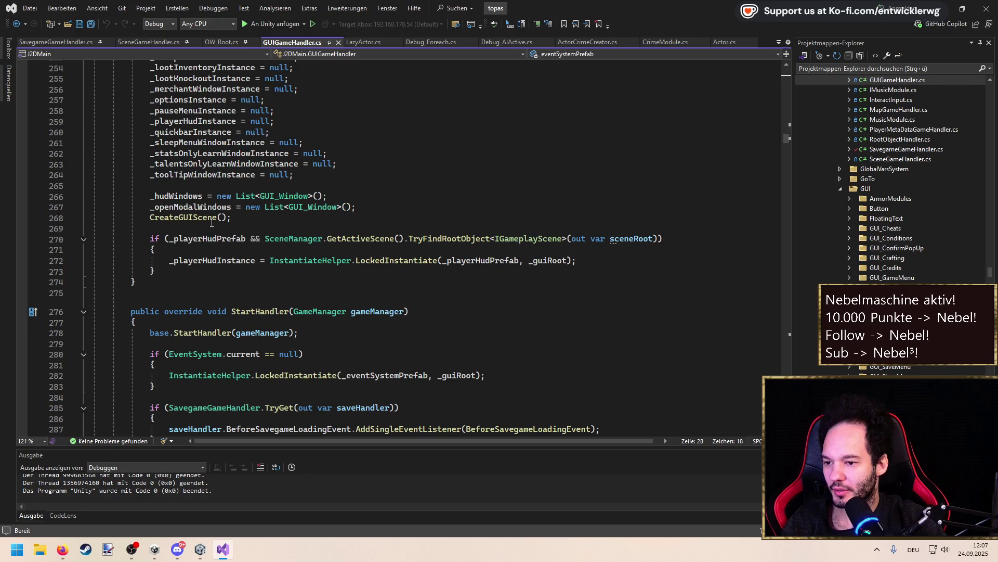
pyautogui.keyDown('ctrl'); pyautogui.click(192, 222); pyautogui.keyUp('ctrl')
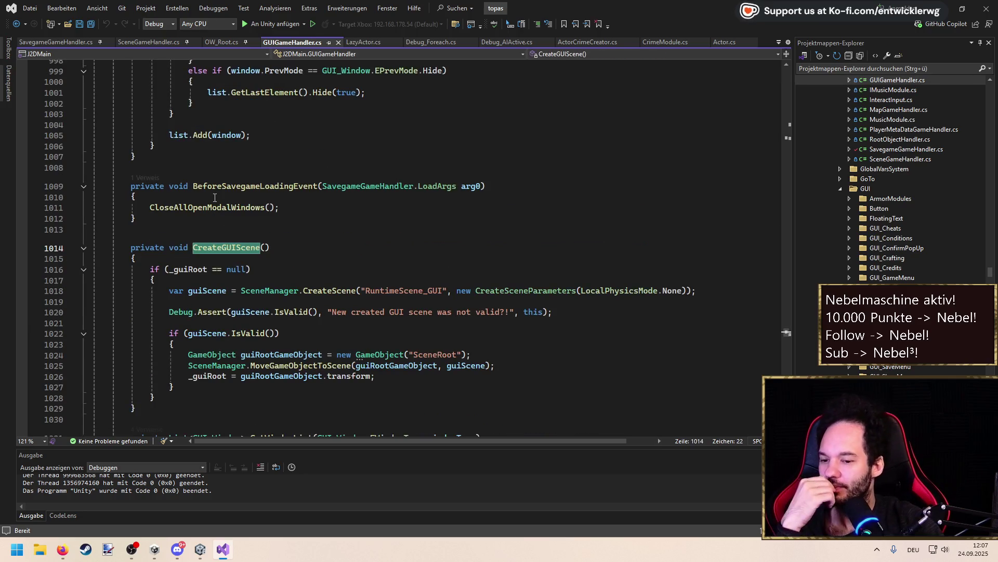
pyautogui.scroll(-2, 214, 198)
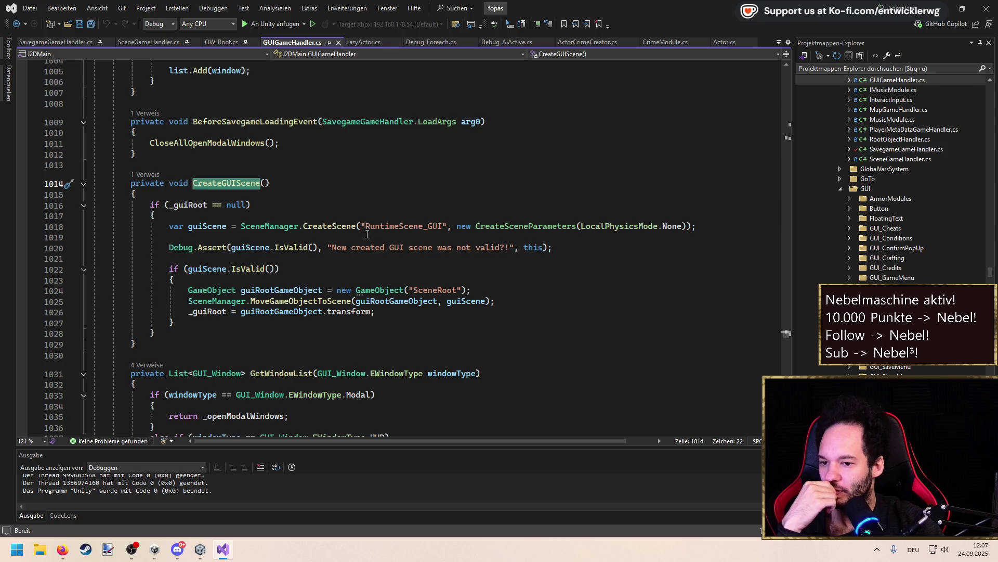
pyautogui.click(215, 226)
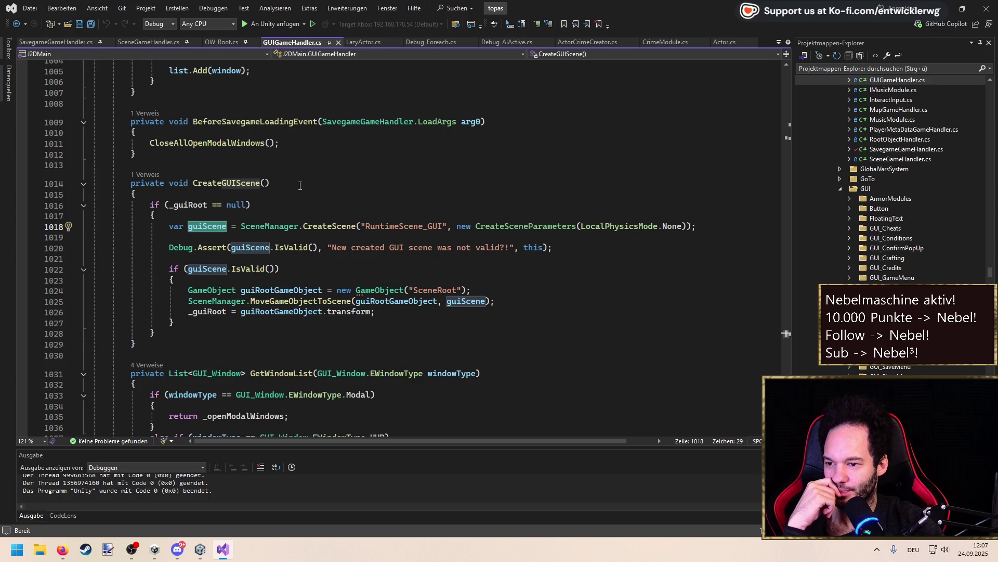
pyautogui.scroll(20, 202, 354)
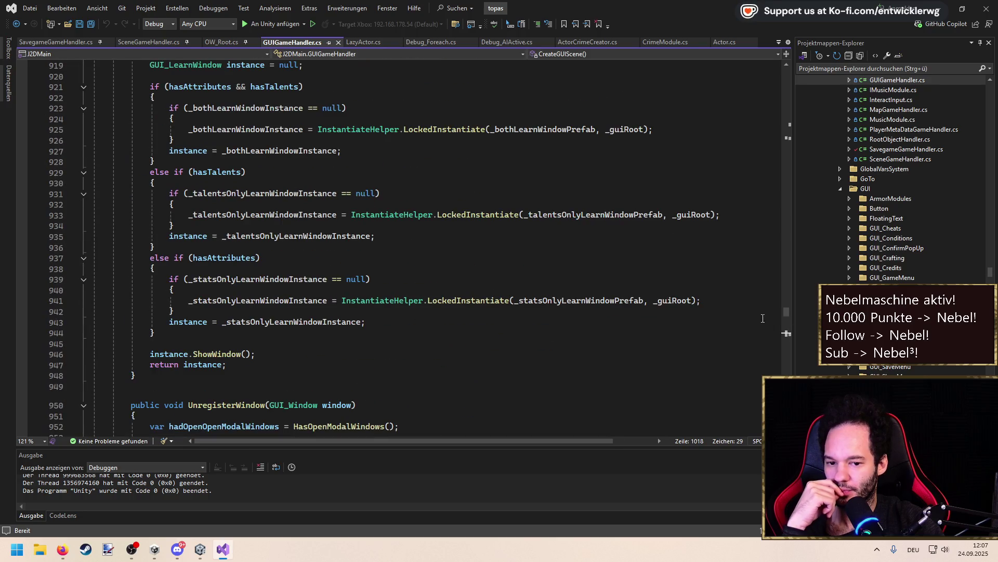
pyautogui.scroll(-18, 157, 193)
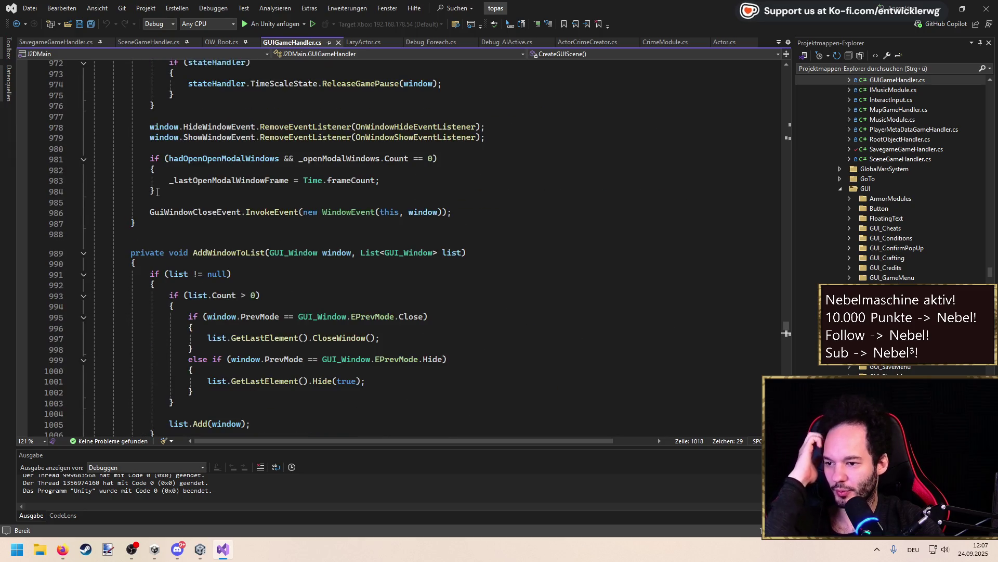
pyautogui.click(166, 214)
# Add a public void UnloadGuiScene() method with a _guiRoot null-check block, trimming the suggested body
pyautogui.press('Down')
pyautogui.press('Return')
pyautogui.press('Return')
pyautogui.write('p')
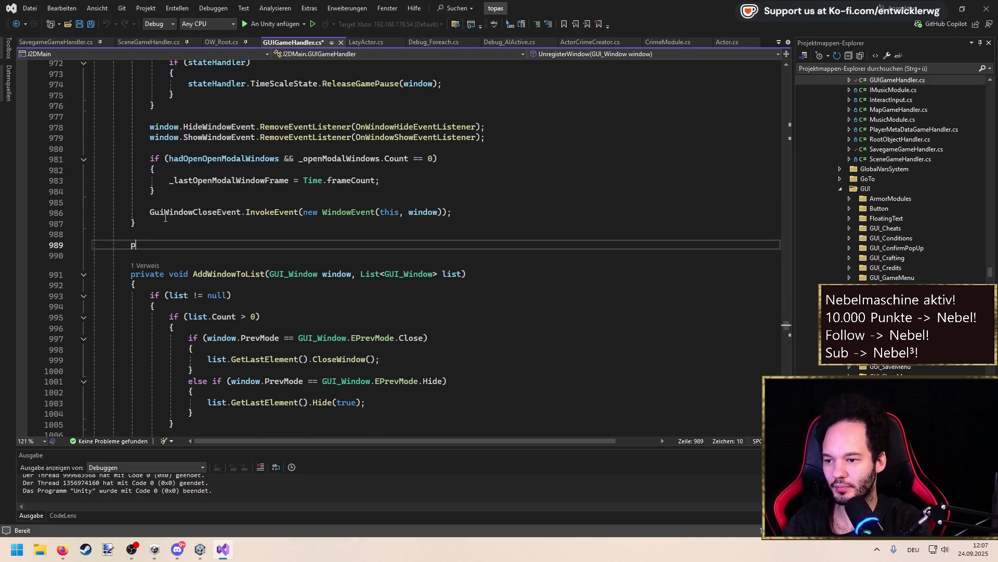
pyautogui.write('ublic void UnloadG')
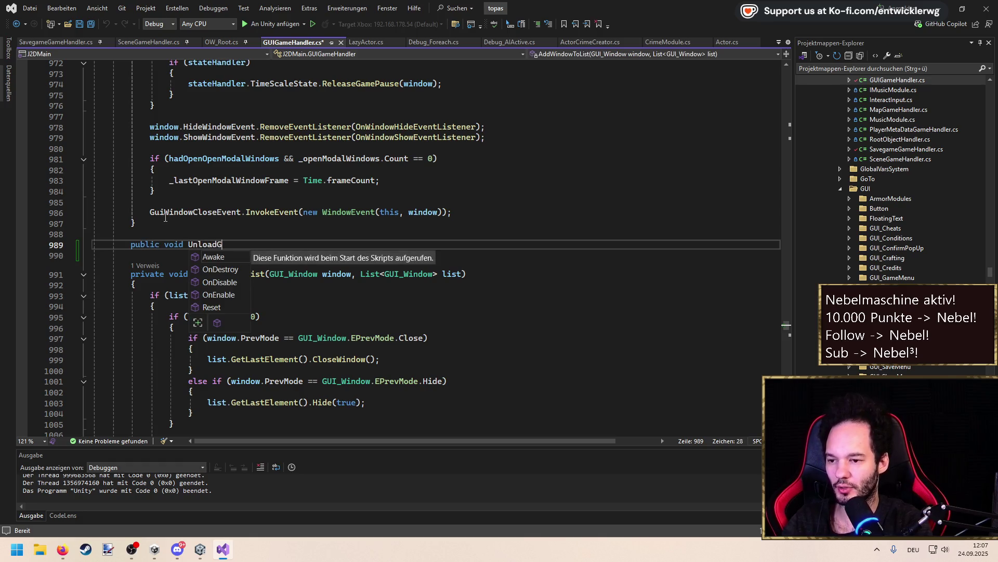
pyautogui.write('uiScene()')
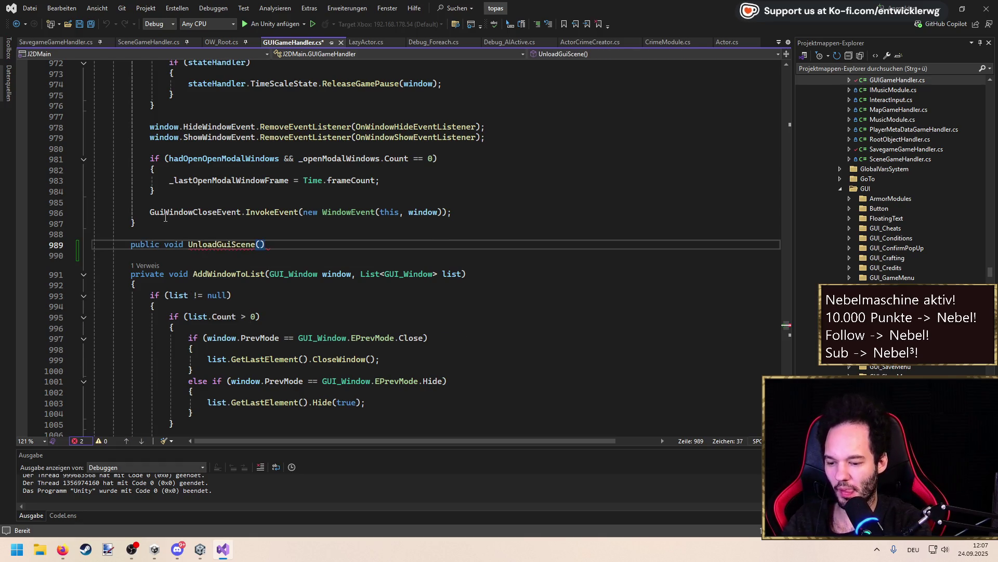
pyautogui.press('Return')
pyautogui.write('{')
pyautogui.press('Tab')
pyautogui.hotkey('ctrl', 's')
pyautogui.hotkey('ctrl', 'l')
pyautogui.press('Up')
pyautogui.hotkey('ctrl', 'l')
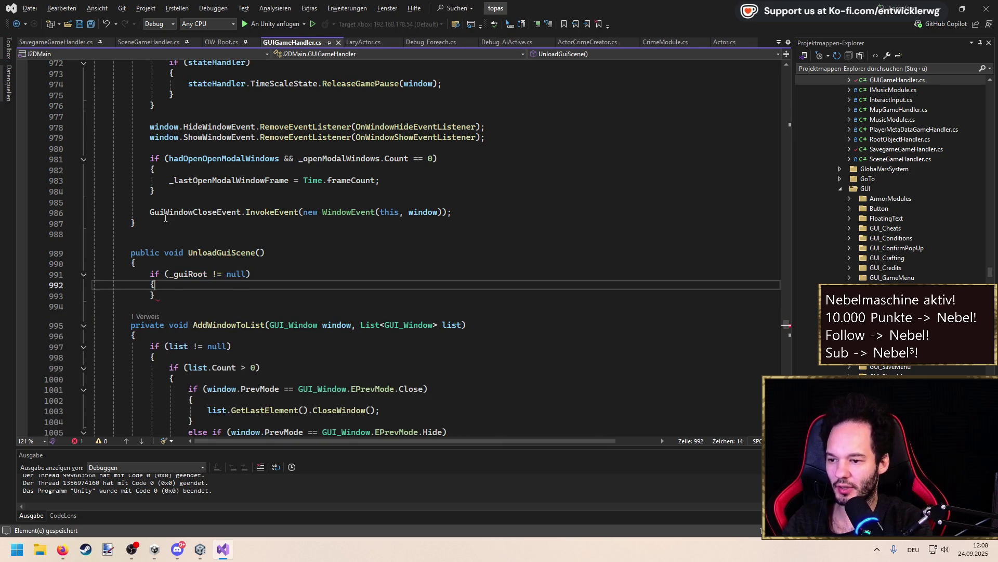
pyautogui.press('End')
pyautogui.press('Return')
pyautogui.write('}')
# Inside the if block, call SceneManager.UnloadScene(_guiRoot.gameObject.scene);
pyautogui.press('Up')
pyautogui.press('Up')
pyautogui.press('End')
pyautogui.press('Return')
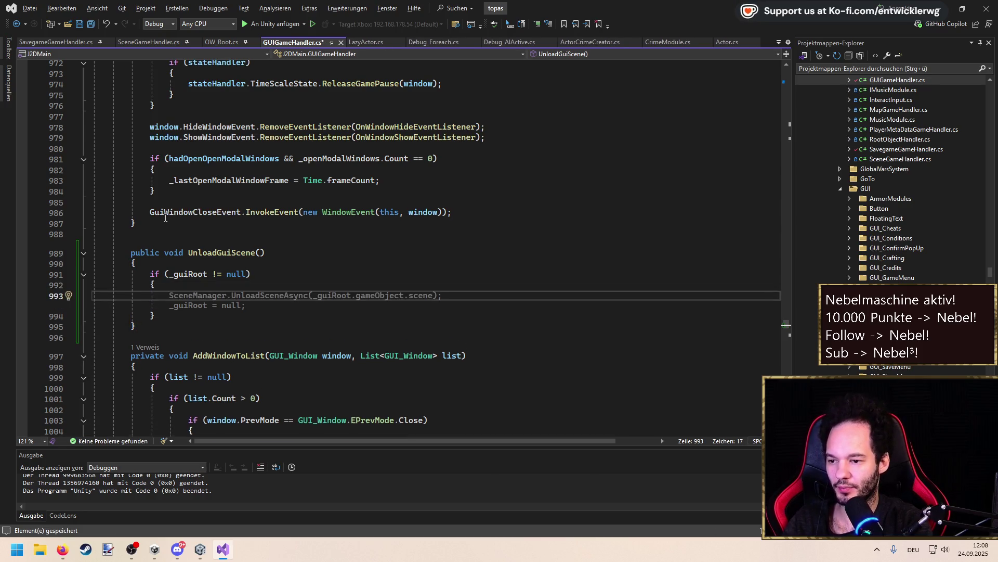
pyautogui.write('SceneManager.Unload')
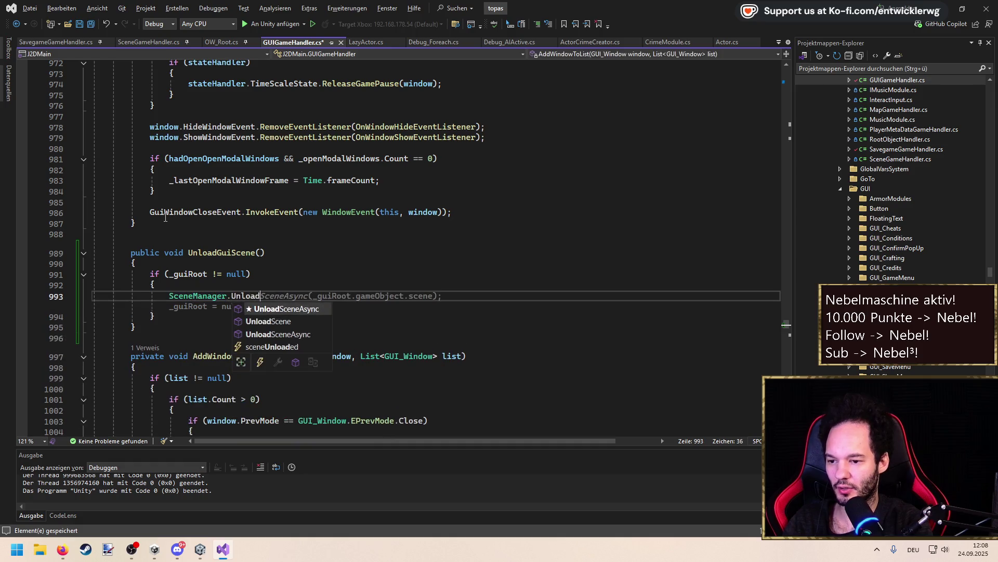
pyautogui.press('Tab')
pyautogui.hotkey('ctrl', 'BackSpace')
pyautogui.write('UnloadScene(')
pyautogui.press('Escape')
pyautogui.press('Down')
pyautogui.write('_guiRoot.sc')
pyautogui.press('BackSpace')
pyautogui.press('BackSpace')
pyautogui.write('gameObject.sc')
pyautogui.press('Tab')
pyautogui.write(');')
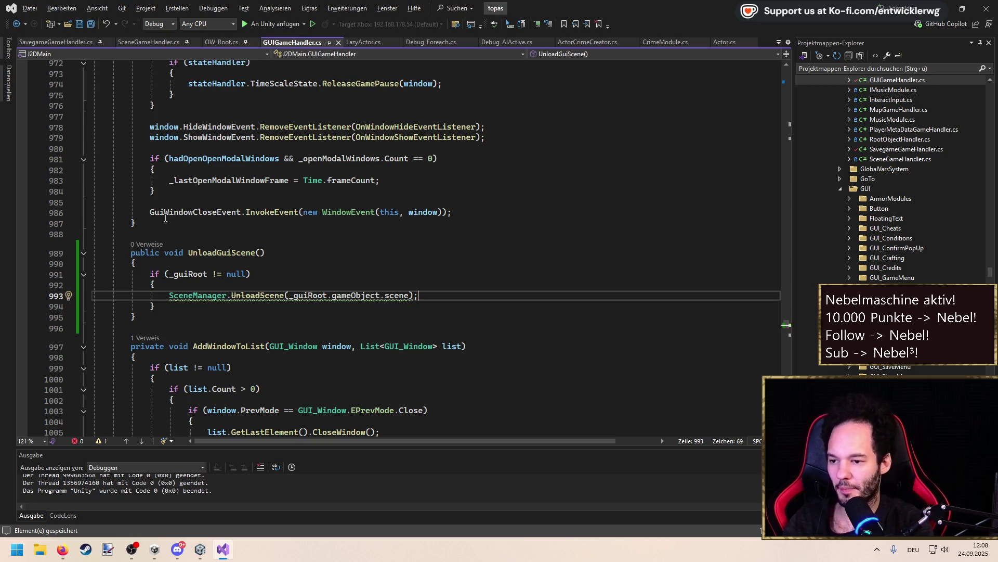
# Replace the obsolete UnloadScene with an awaited SceneManager.UnloadSceneAsync call
pyautogui.moveTo(270, 295)
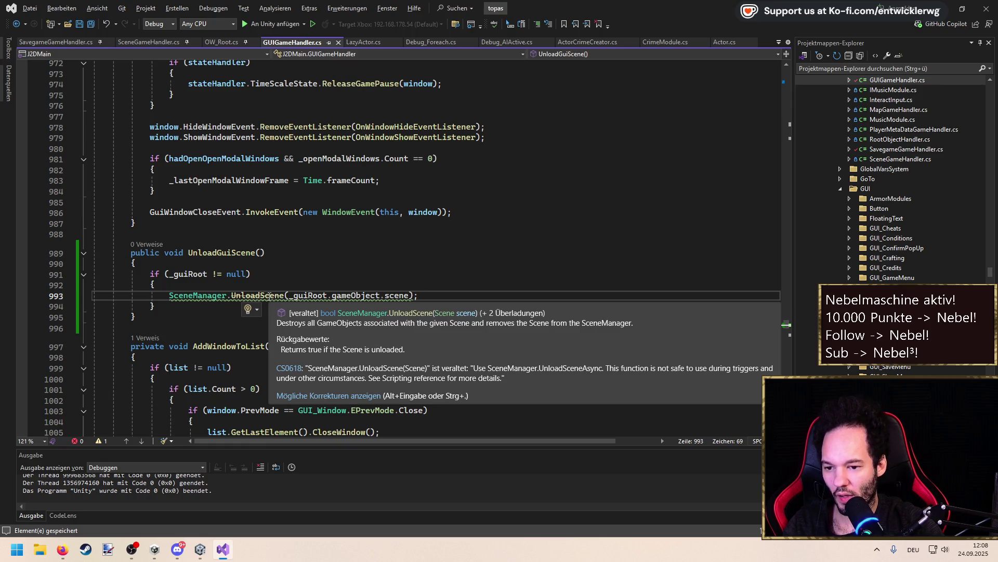
pyautogui.doubleClick(270, 296)
pyautogui.hotkey('ctrl', 'space')
pyautogui.press('Down')
pyautogui.press('Down')
pyautogui.press('Tab')
pyautogui.press('Home')
pyautogui.write('await')
# Change UnloadGuiScene's return type from void to async UniTask and save the file
pyautogui.press('Up')
pyautogui.press('Up')
pyautogui.press('Up')
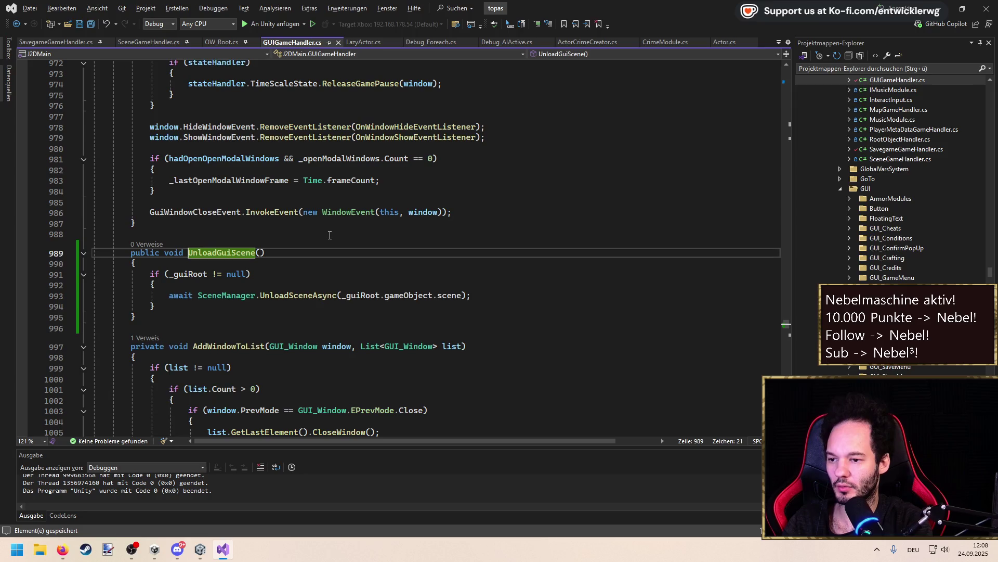
pyautogui.hotkey('ctrl', 'BackSpace')
pyautogui.write('async UniT')
pyautogui.press('Tab')
pyautogui.hotkey('ctrl', 's')
# Add '_guiRoot = null;' and 'CreateGUIScene();' after the unload call
pyautogui.press('Down')
pyautogui.press('Down')
pyautogui.press('Down')
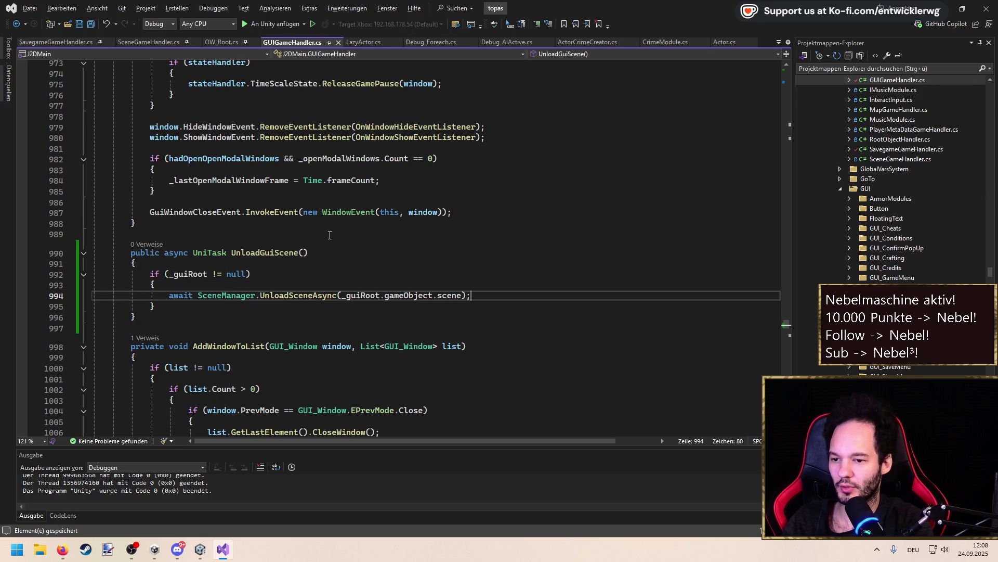
pyautogui.write('_guiRoot = u')
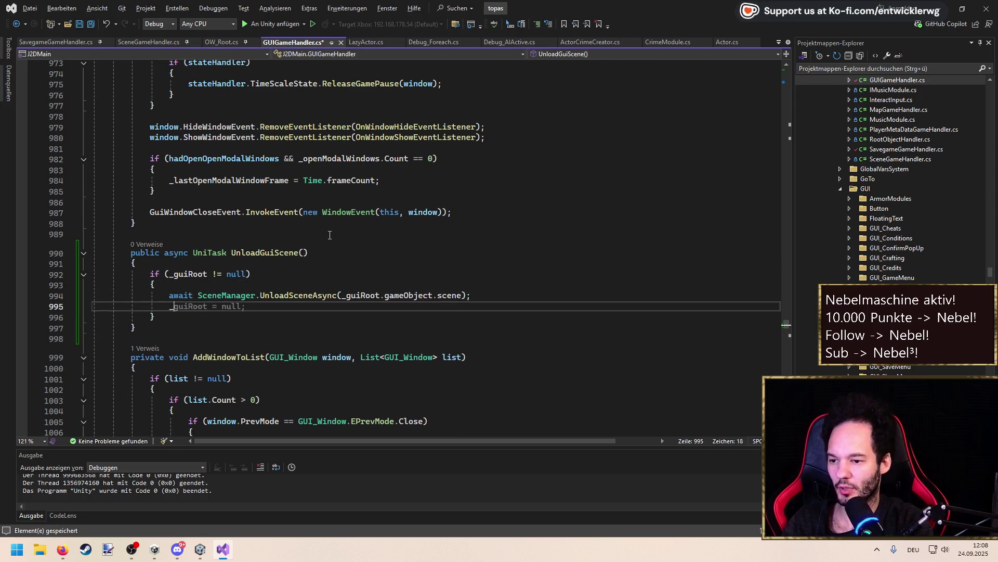
pyautogui.press('BackSpace')
pyautogui.write('null;')
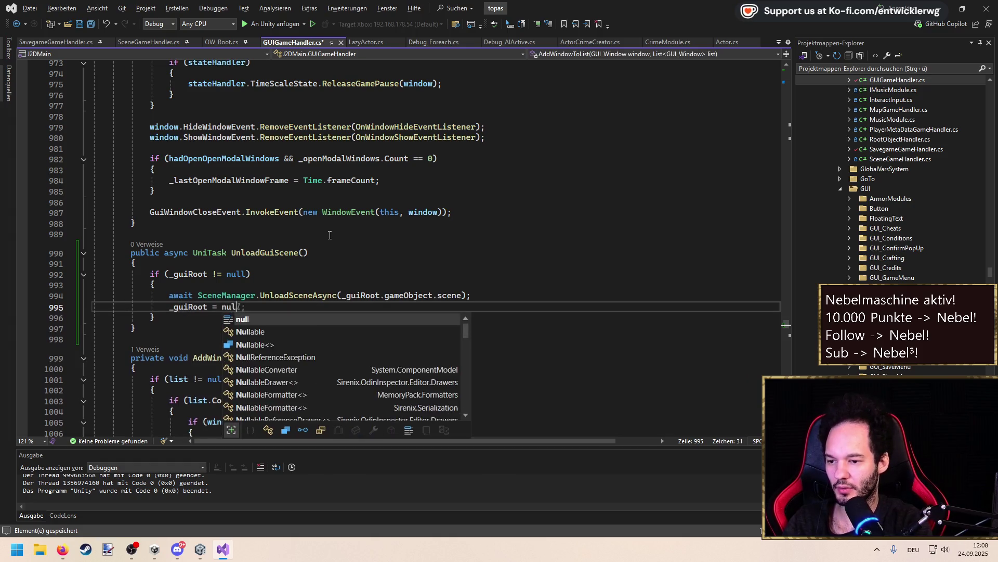
pyautogui.press('Return')
pyautogui.write('CreateGUIScene();')
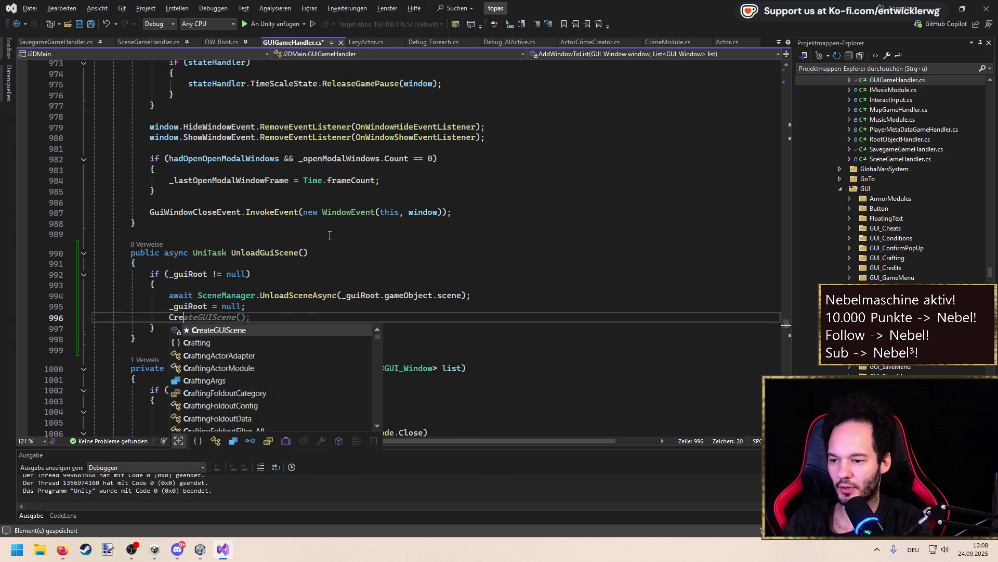
pyautogui.press('Left')
pyautogui.press('Left')
pyautogui.press('Left')
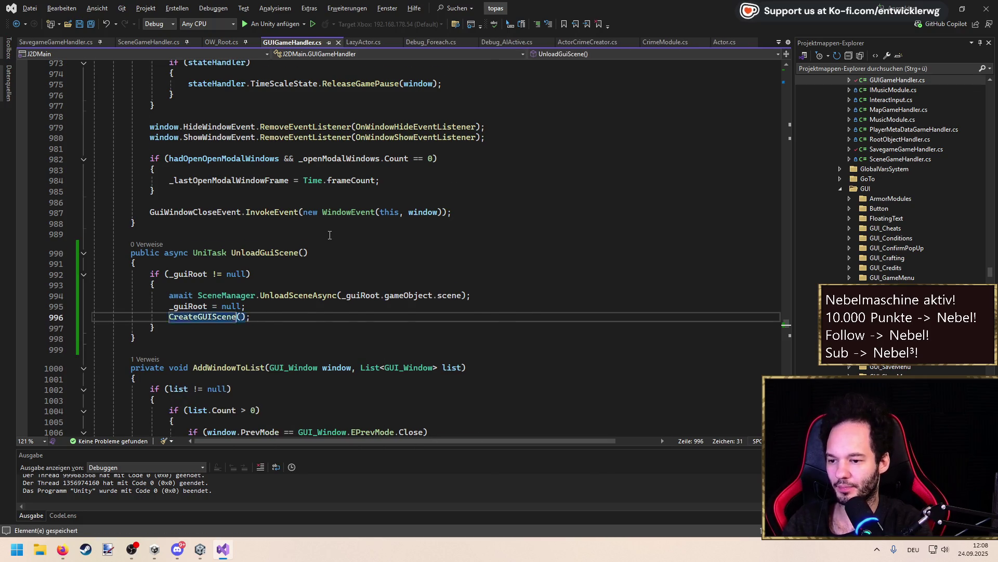
pyautogui.press('F12')
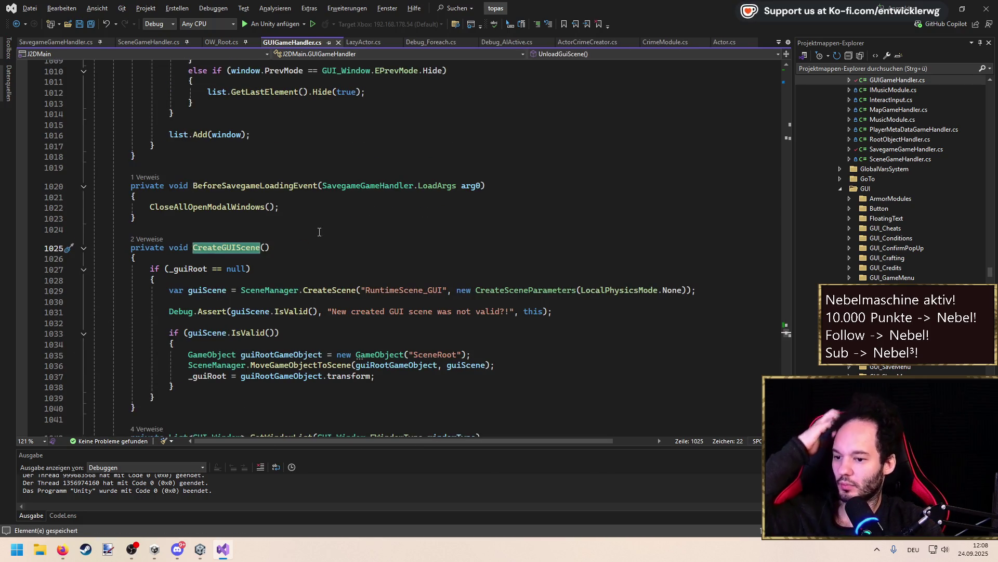
# Delete the CreateGUIScene call line in UnloadGuiScene and discard a started LoadGui method
pyautogui.hotkey('ctrl', '-')
pyautogui.press('End')
pyautogui.hotkey('shift', 'Up')
pyautogui.press('BackSpace')
pyautogui.click(208, 256)
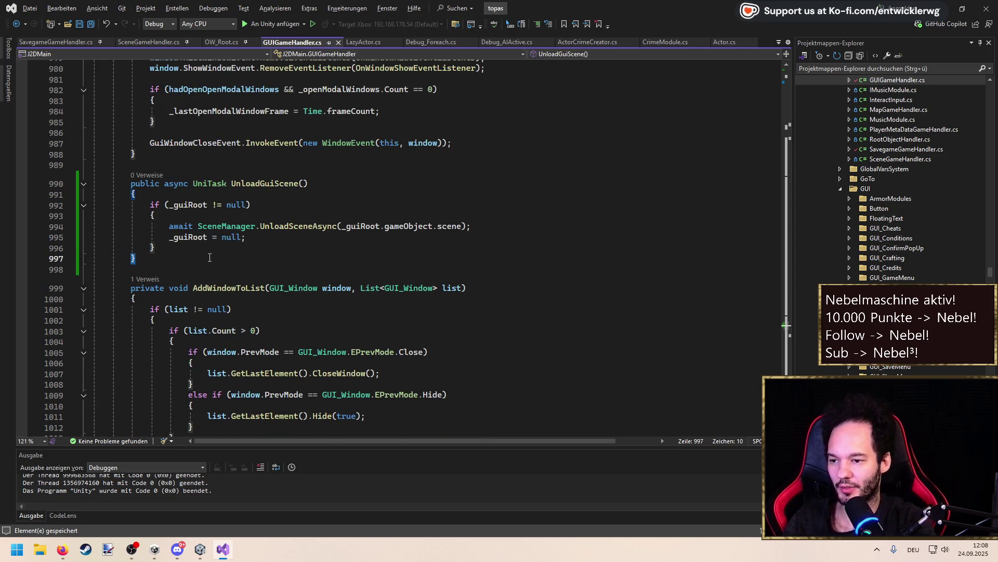
pyautogui.press('Return')
pyautogui.press('Return')
pyautogui.write('public void ')
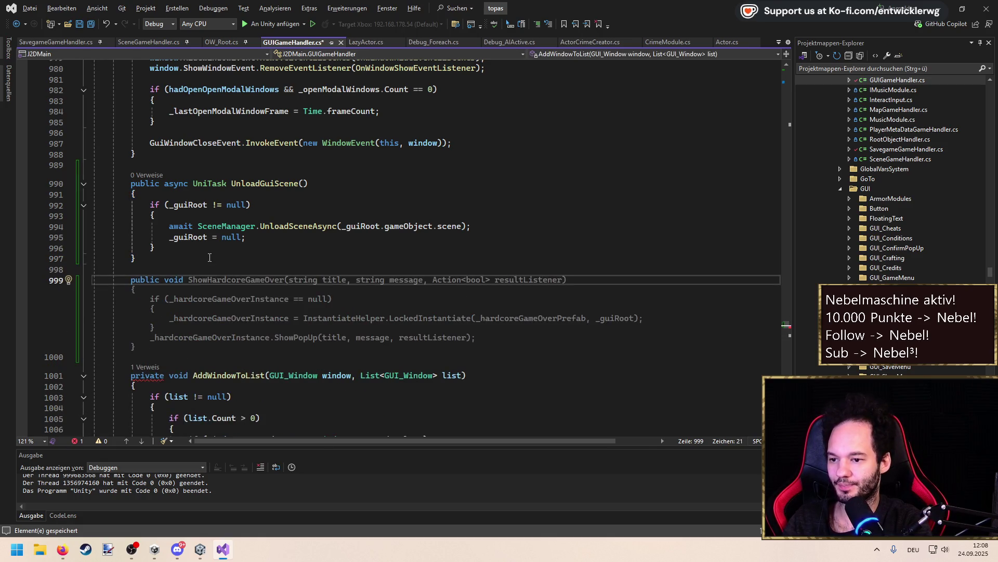
pyautogui.write('LoadGu')
pyautogui.hotkey('ctrl', 'z')
pyautogui.hotkey('ctrl', 'z')
pyautogui.hotkey('ctrl', 'z')
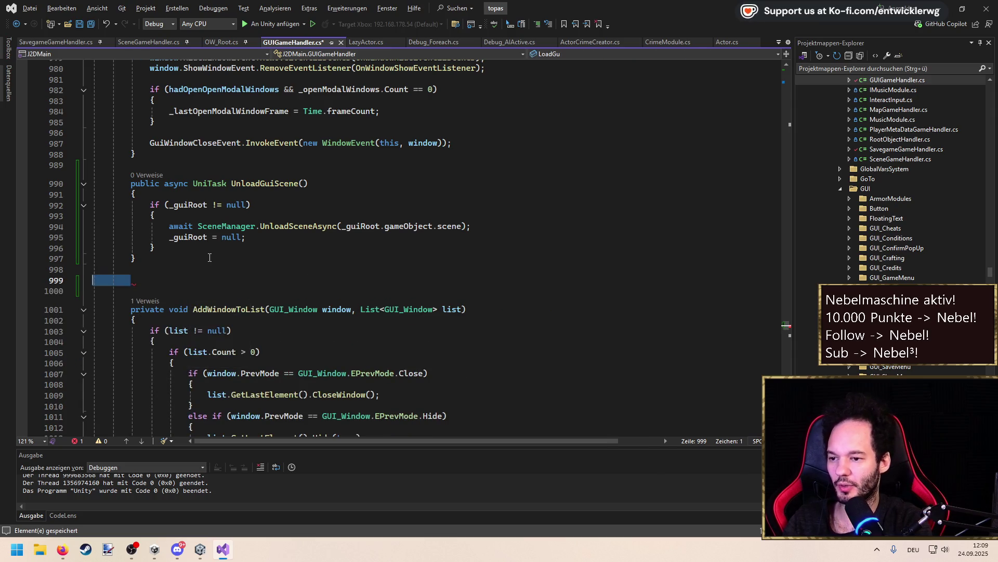
# Change the CreateGUIScene declaration's modifier from private to public
pyautogui.scroll(8, 254, 244)
pyautogui.moveTo(787, 319)
pyautogui.mouseDown()
pyautogui.moveTo(789, 101)
pyautogui.moveTo(786, 135)
pyautogui.mouseUp()
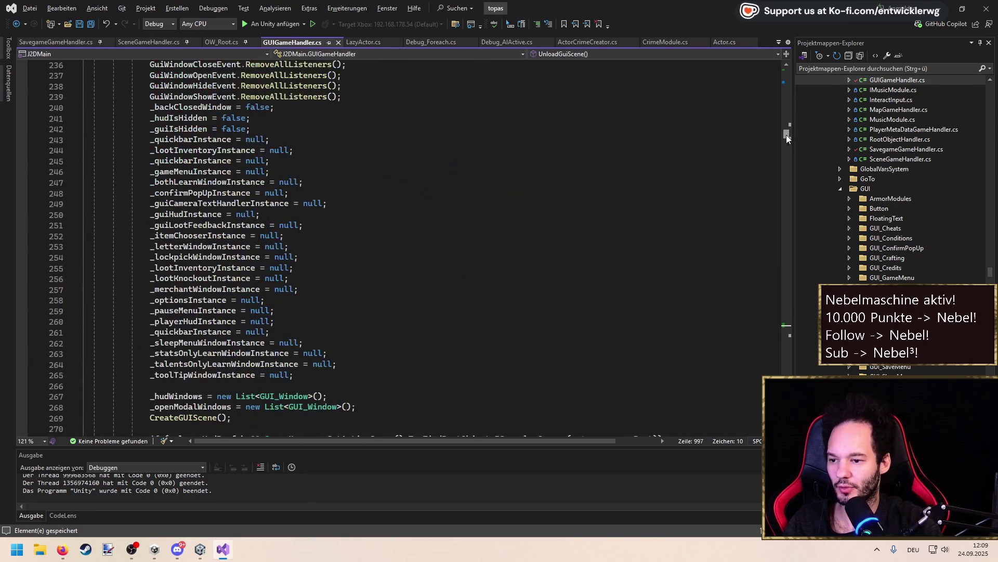
pyautogui.scroll(-2, 786, 135)
pyautogui.click(210, 350)
pyautogui.press('F12')
pyautogui.doubleClick(151, 248)
pyautogui.write('public void CreateGUIScene(')
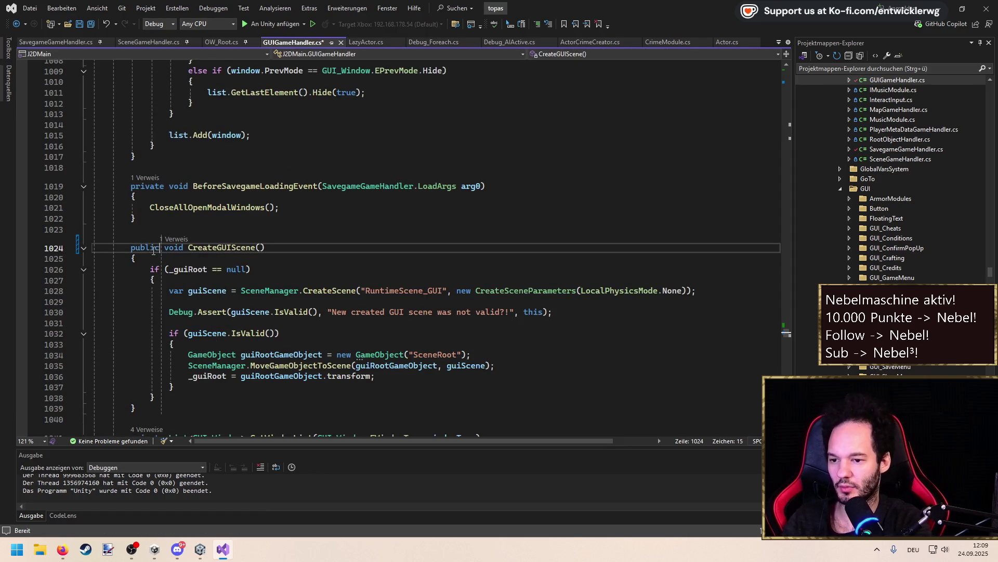
pyautogui.click(148, 219)
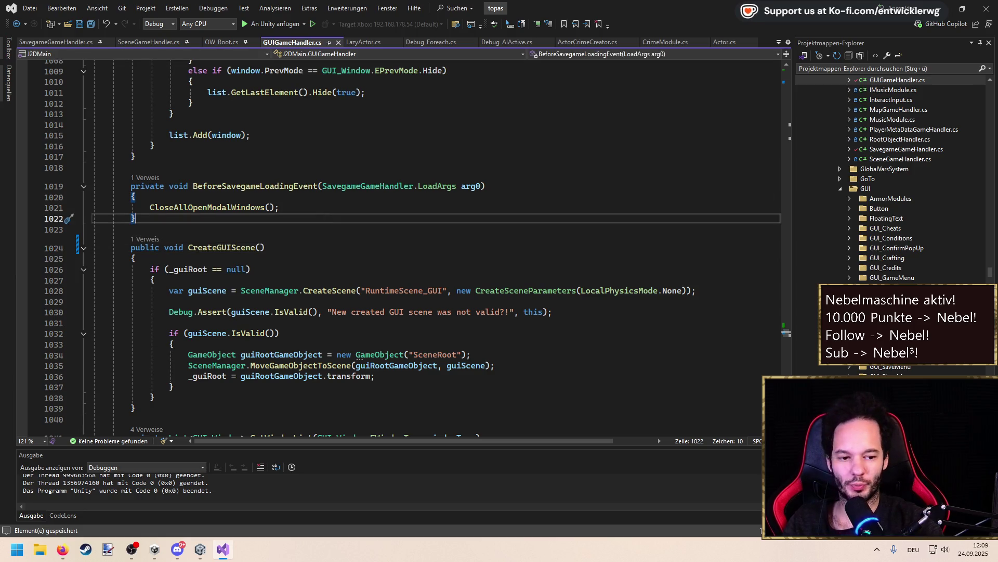
pyautogui.hotkey('alt', 'Tab')
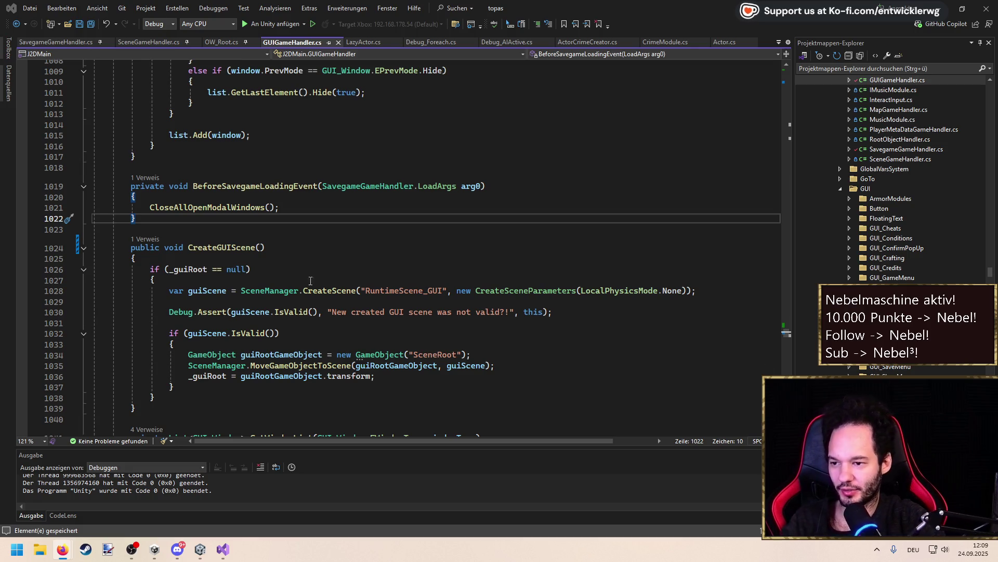
# Review the code around the CreateGUIScene declaration, briefly checking the browser
pyautogui.click(216, 224)
pyautogui.click(223, 221)
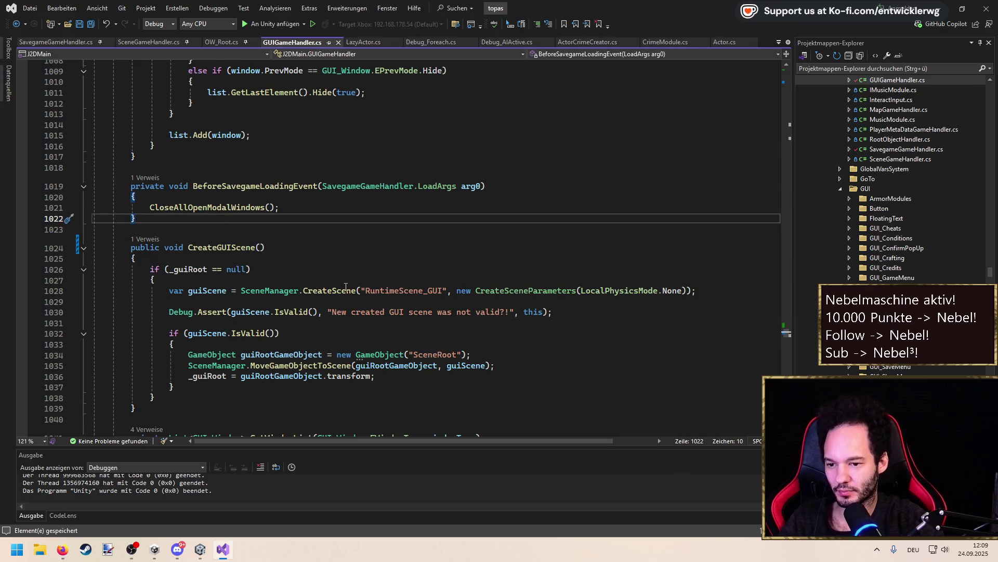
pyautogui.scroll(-2, 346, 287)
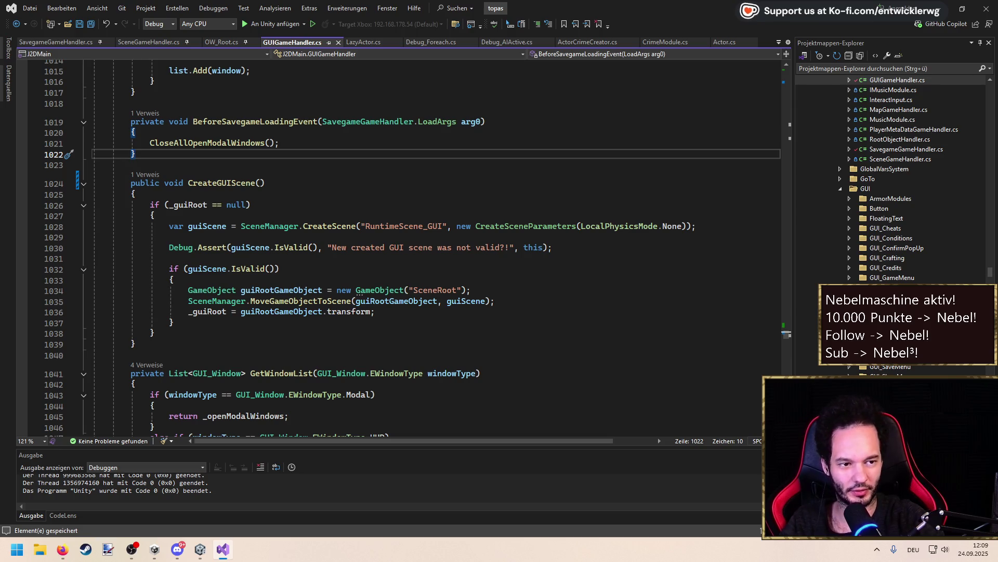
pyautogui.hotkey('alt', 'Tab')
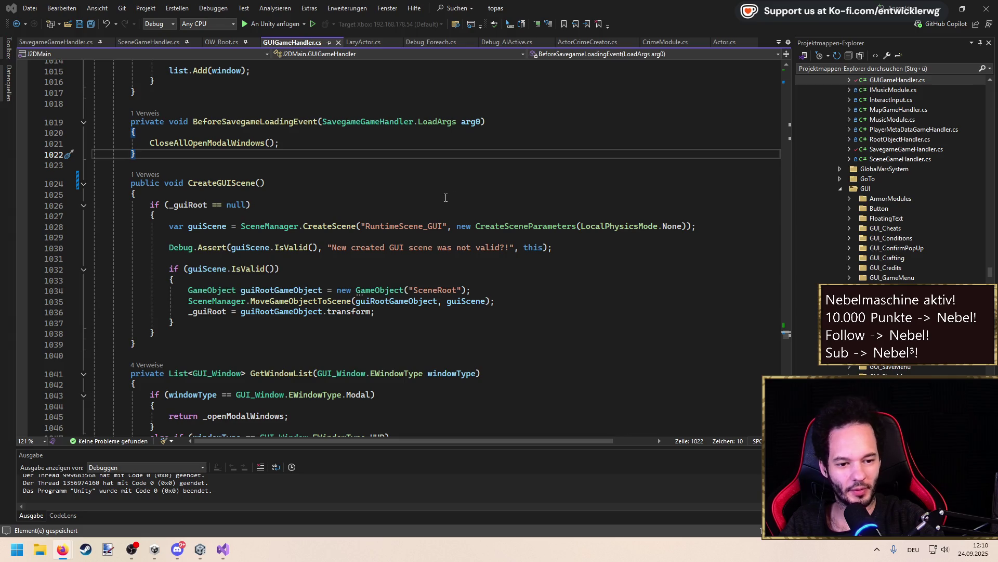
pyautogui.click(491, 178)
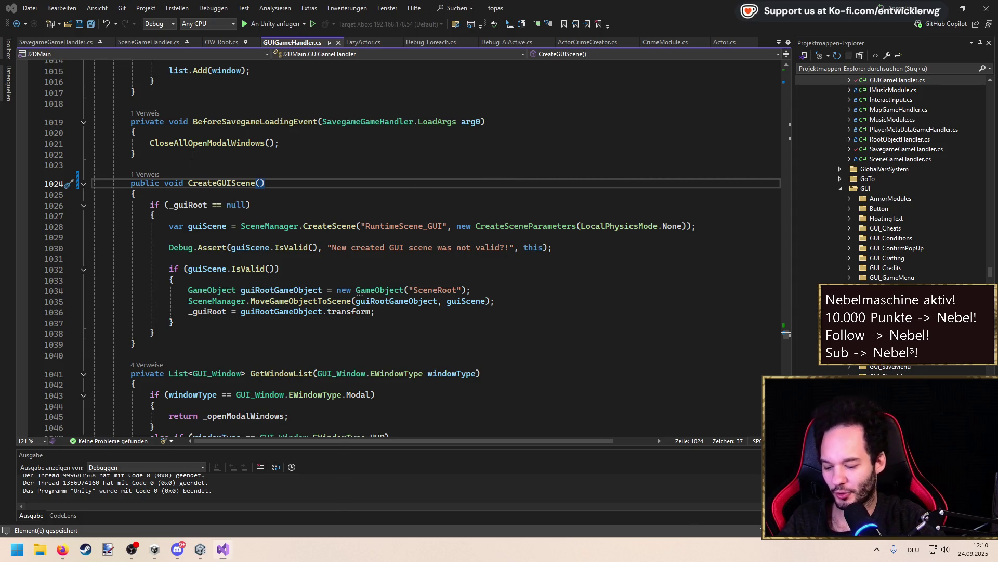
# Launch a second Visual Studio 2022 instance from Windows search for the J2DTwitchCore solution
pyautogui.press('super')
pyautogui.write('visual')
pyautogui.press('Down')
pyautogui.press('Return')
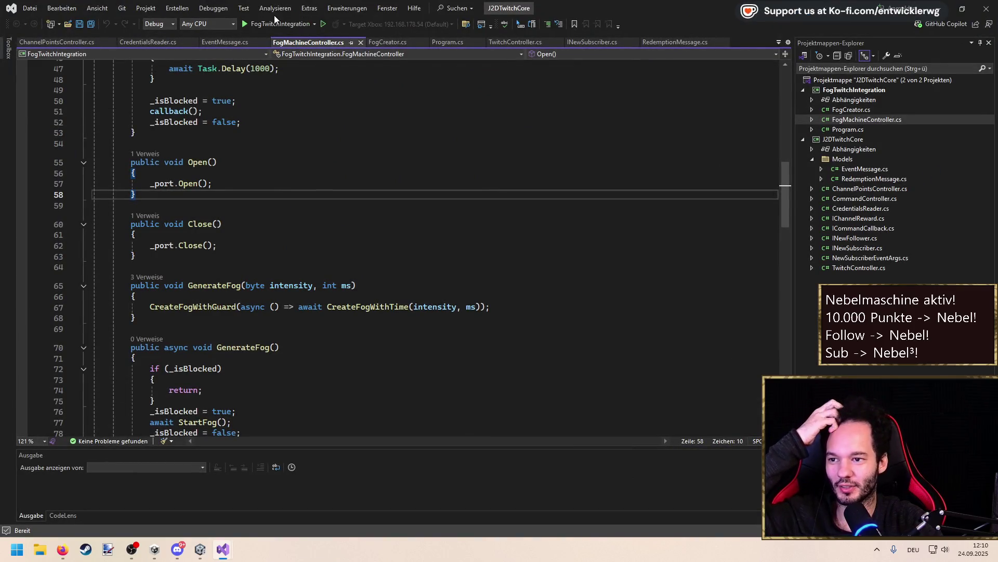
# Debug FogTwitchIntegration and inspect the AggregateException thrown at _client.Connect() on line 42
pyautogui.click(290, 24)
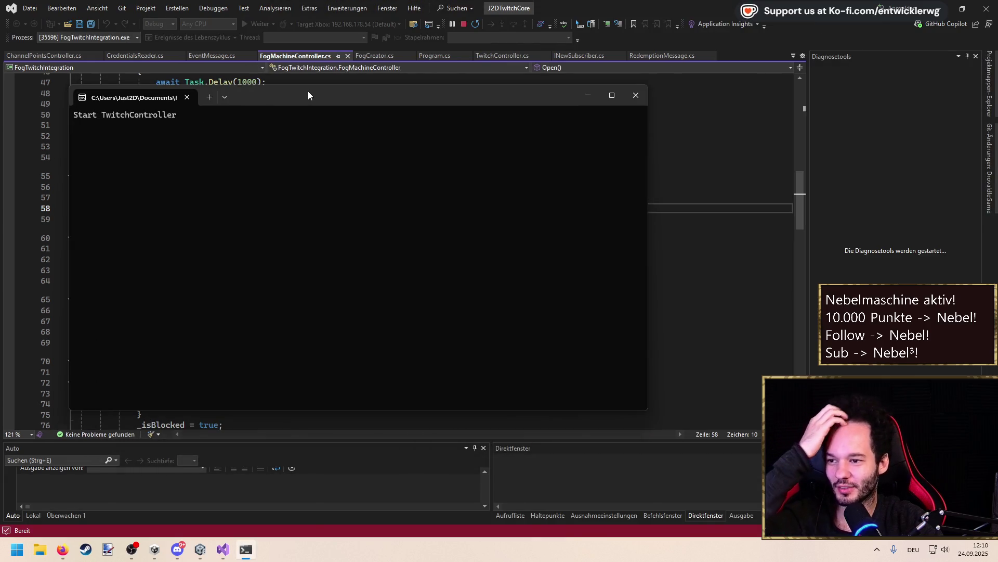
pyautogui.moveTo(308, 92); pyautogui.dragTo(354, 104)
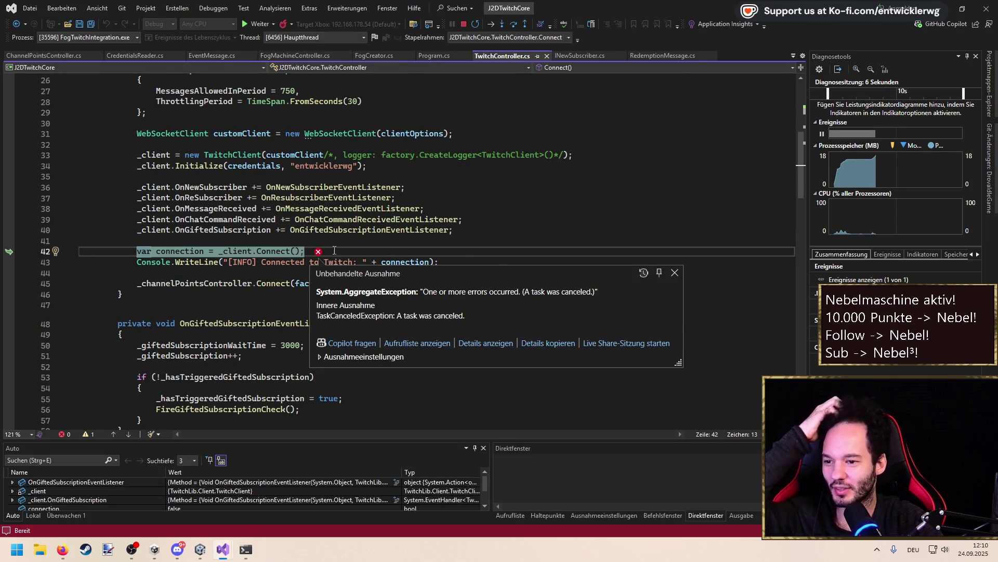
pyautogui.click(243, 239)
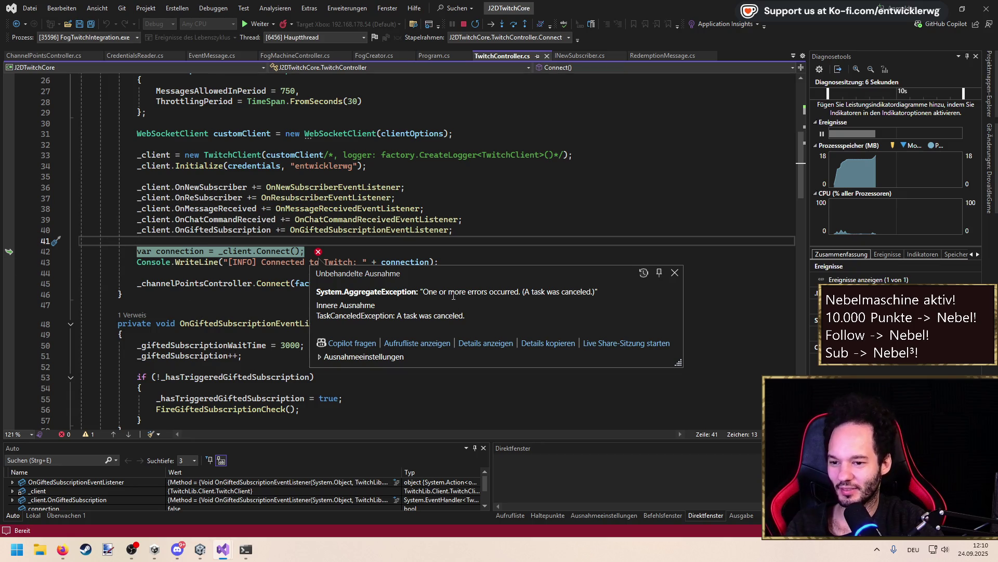
pyautogui.click(318, 357)
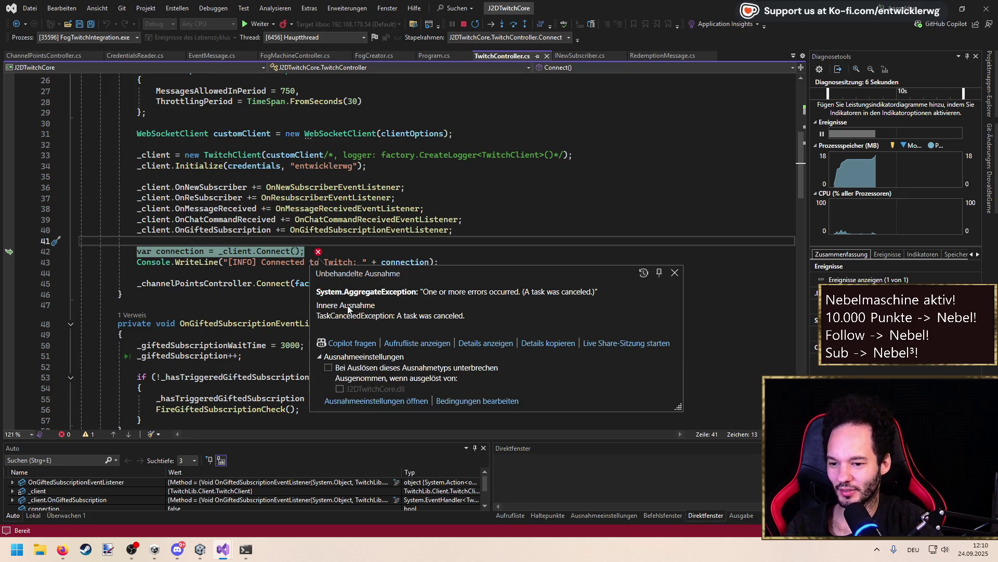
# Stop debugging, close the exception console, rerun FogTwitchIntegration and stop it again
pyautogui.hotkey('shift', 'F5')
pyautogui.click(236, 552)
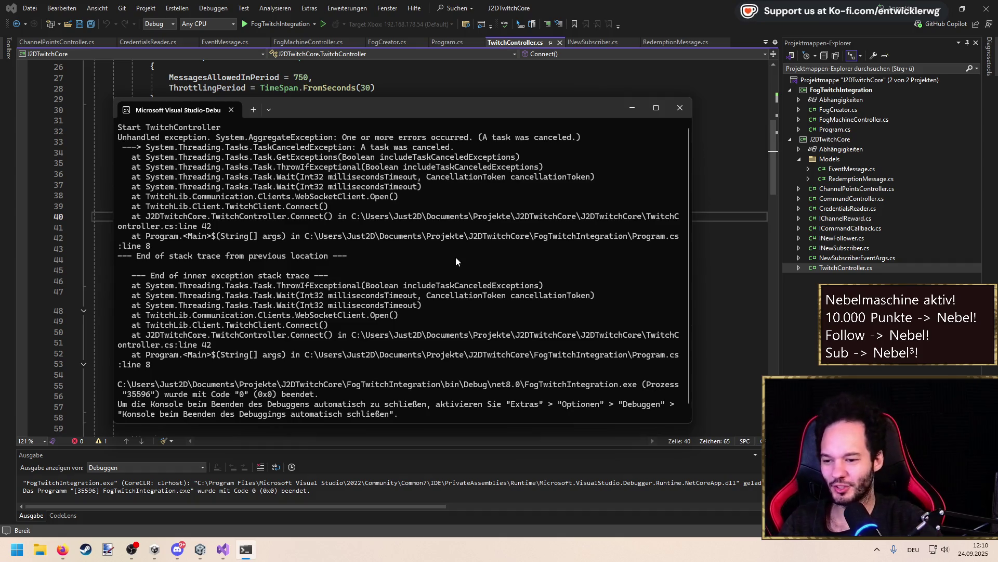
pyautogui.press('Return')
pyautogui.click(276, 22)
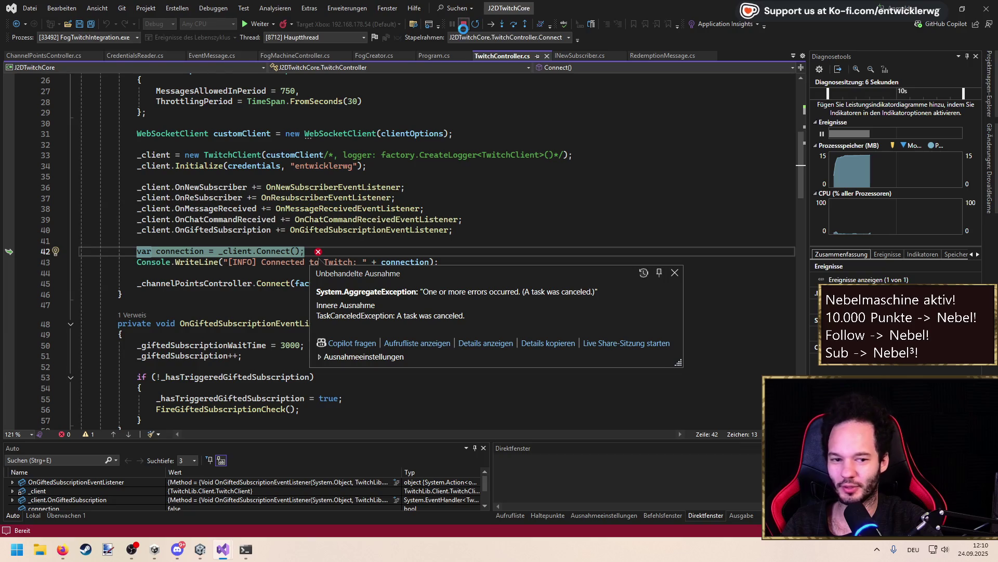
pyautogui.click(463, 24)
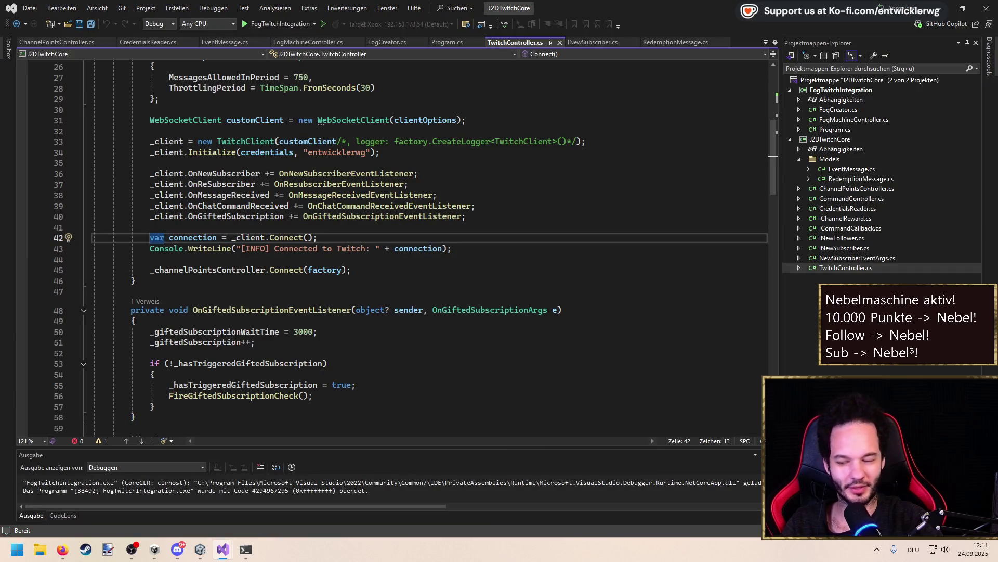
# Review the code around line 38, then minimize the J2DTwitchCore Visual Studio window
pyautogui.click(442, 195)
pyautogui.scroll(4, 434, 225)
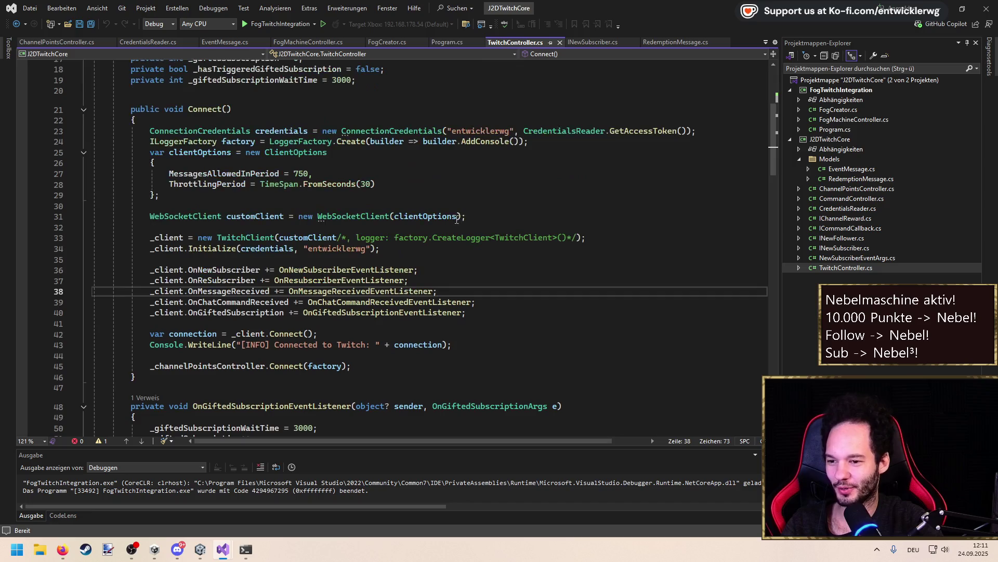
pyautogui.scroll(2, 434, 225)
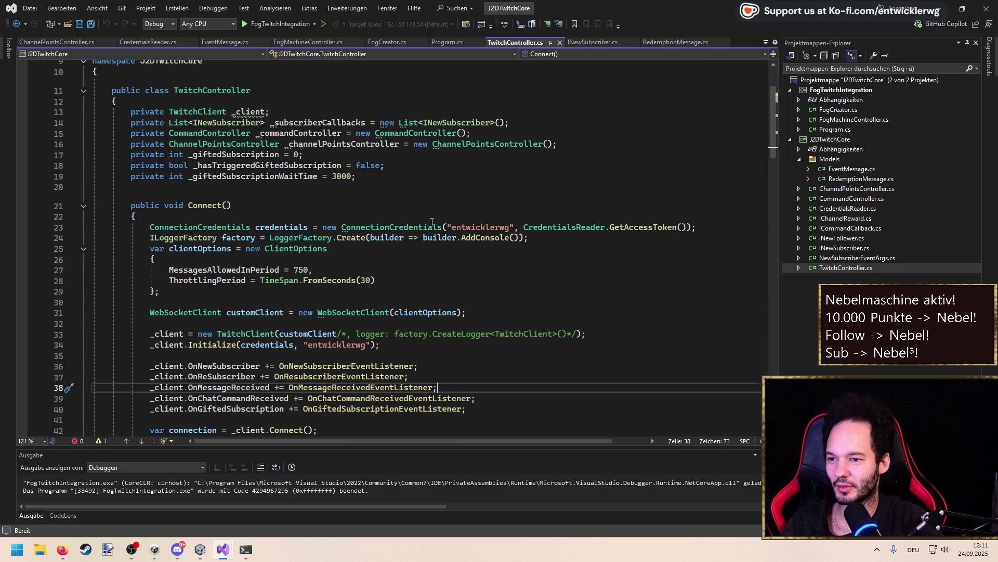
pyautogui.scroll(-10, 435, 225)
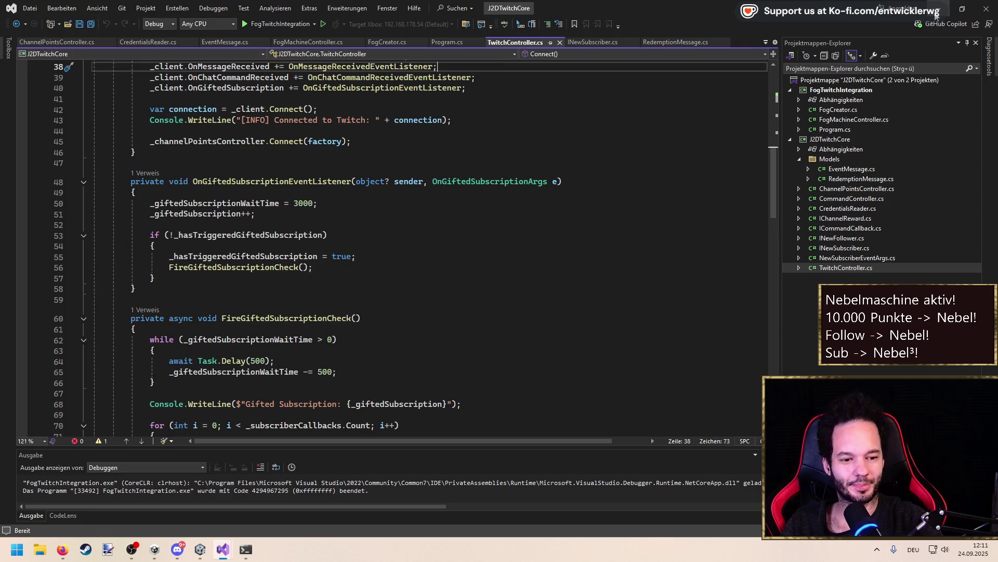
pyautogui.click(935, 15)
pyautogui.click(445, 195)
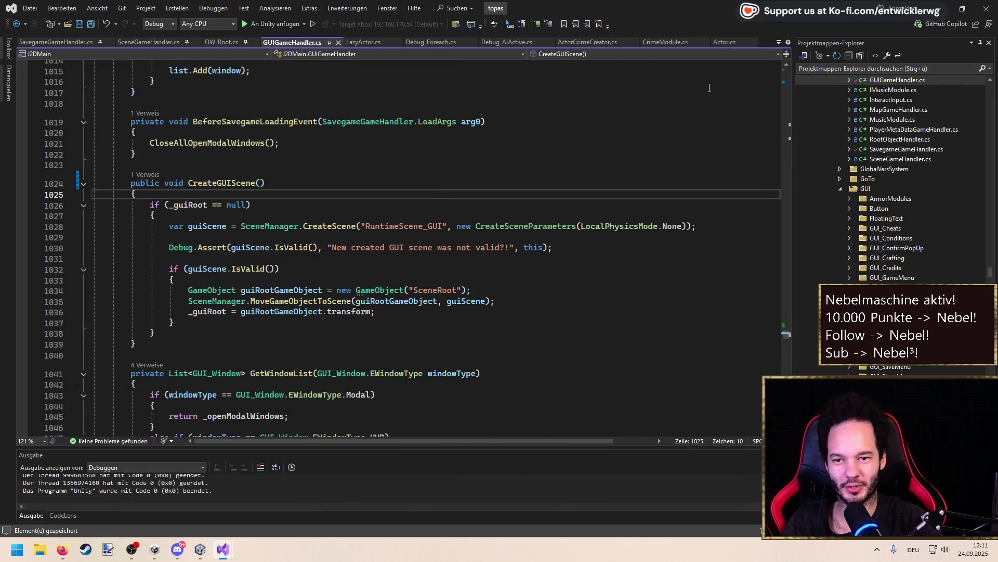
# In Unity, clear the SceneRoot selection and stop play mode
pyautogui.click(198, 554)
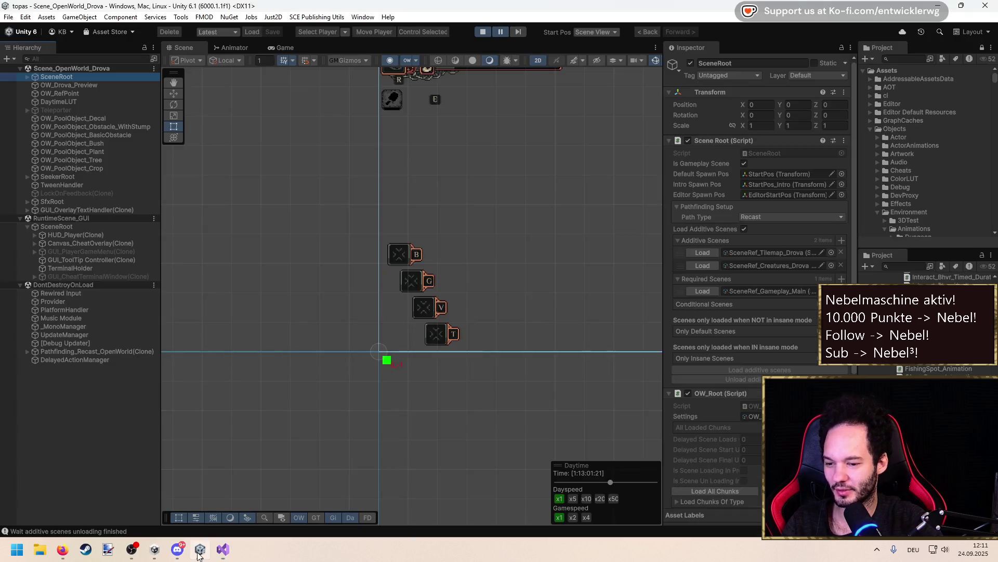
pyautogui.click(93, 414)
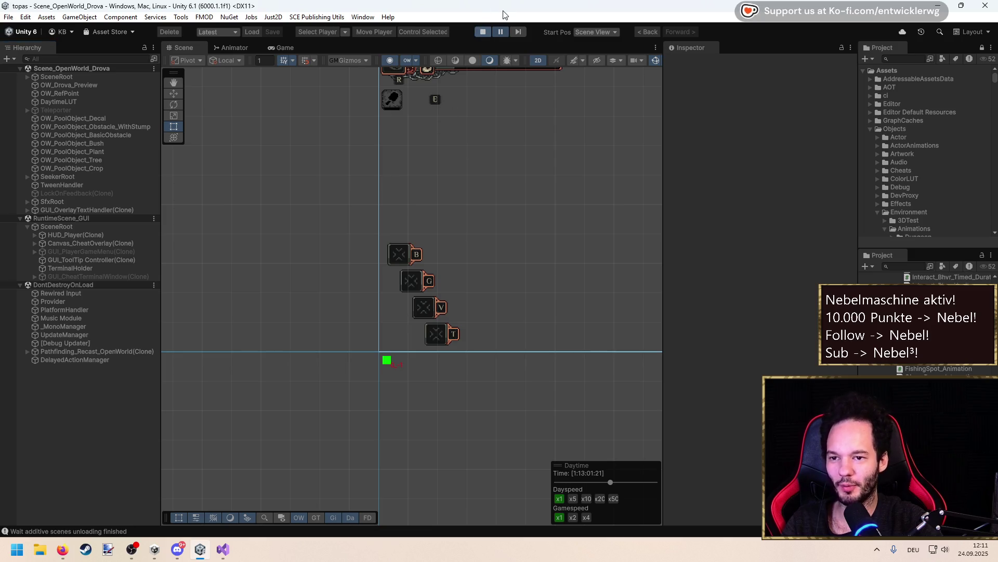
pyautogui.click(491, 29)
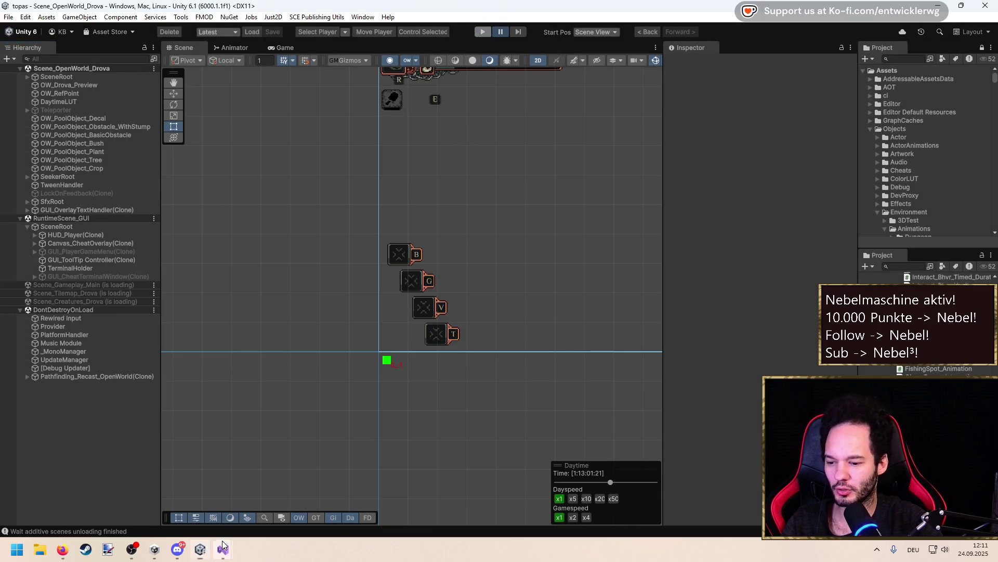
pyautogui.moveTo(223, 549)
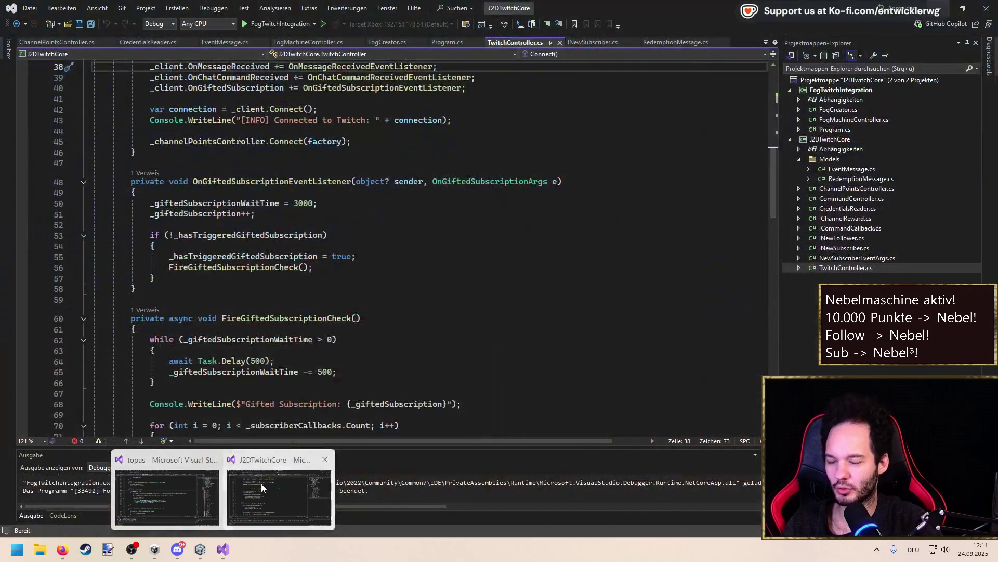
pyautogui.click(261, 482)
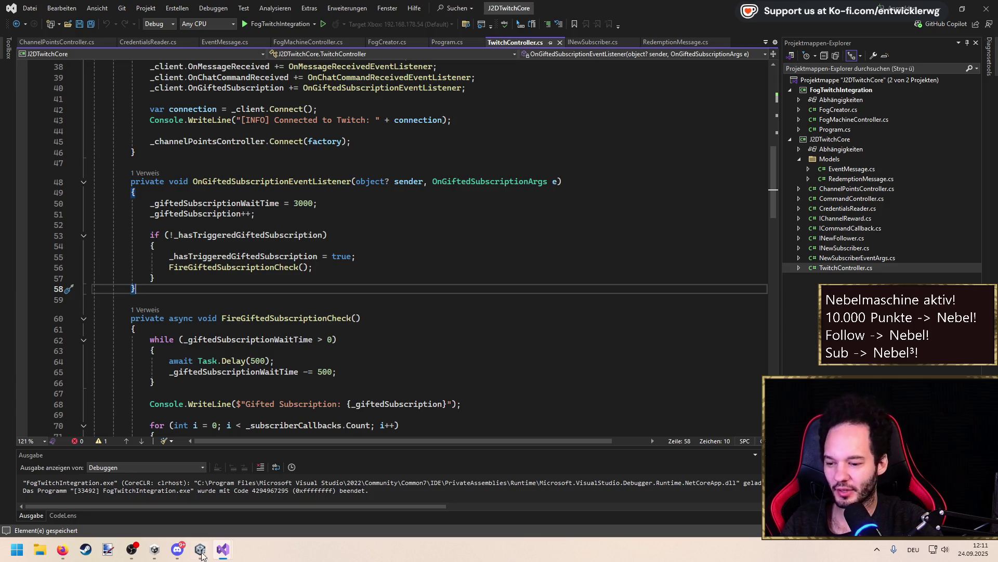
pyautogui.click(943, 6)
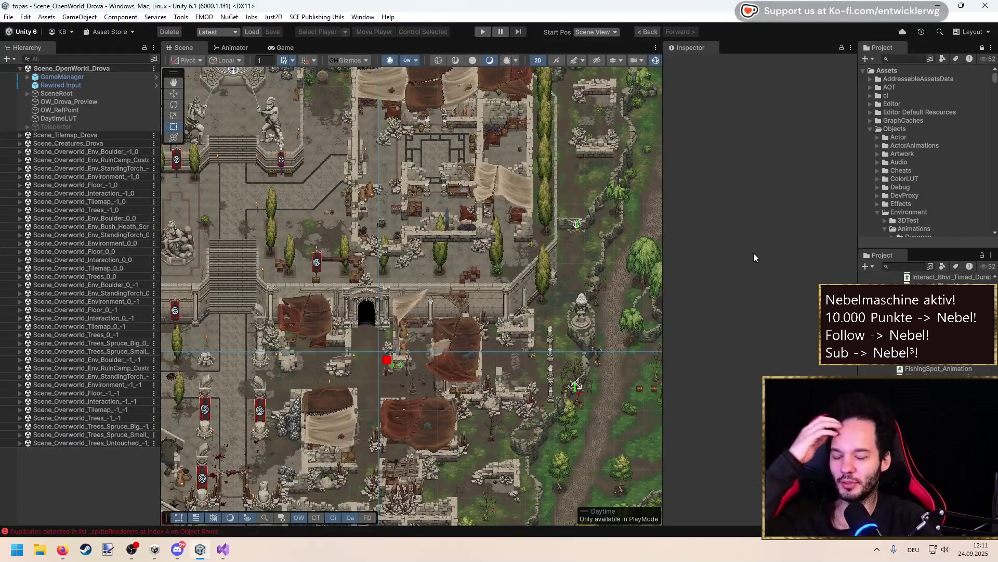
# Pan and zoom the Scene view around the town map while the domain reloads
pyautogui.moveTo(264, 371); pyautogui.dragTo(379, 300)
pyautogui.scroll(2, 379, 300)
pyautogui.scroll(1, 379, 300)
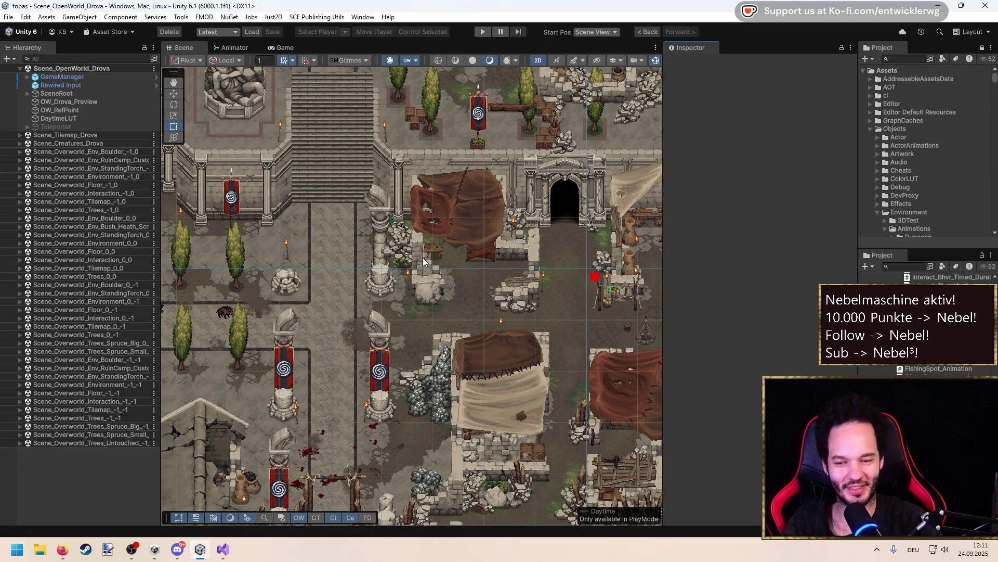
pyautogui.scroll(2, 423, 258)
pyautogui.hotkey('alt', 'Tab')
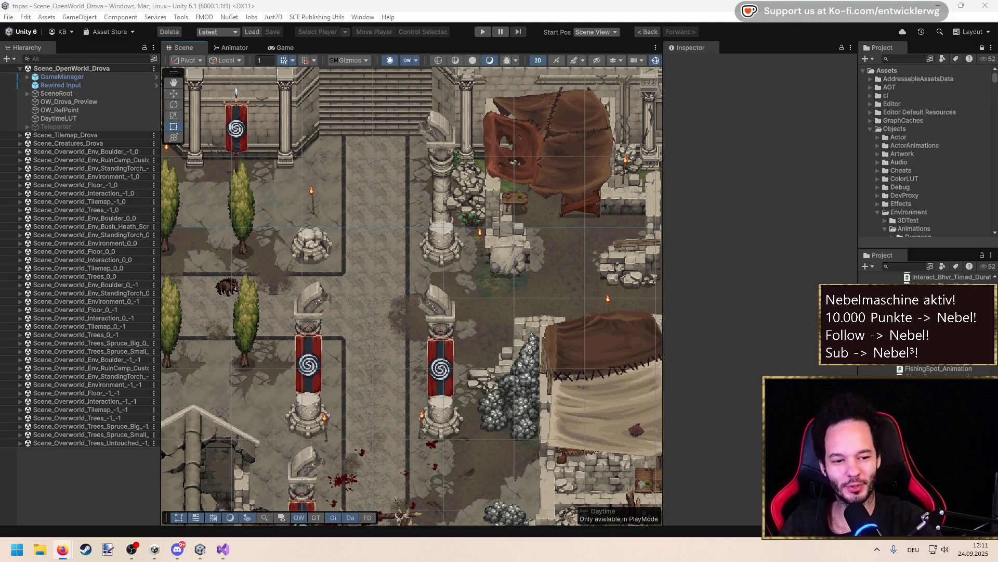
pyautogui.click(342, 343)
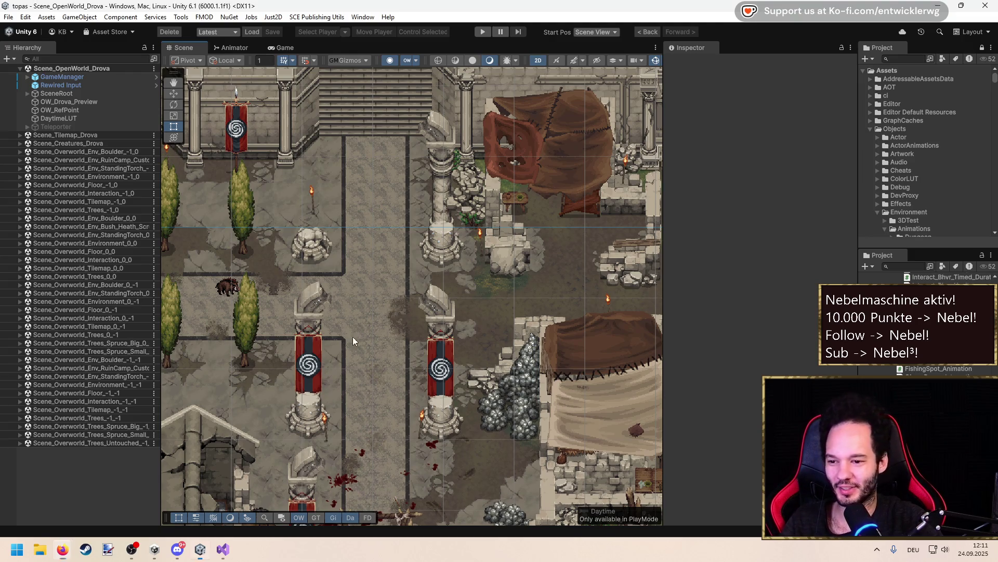
pyautogui.scroll(2, 420, 287)
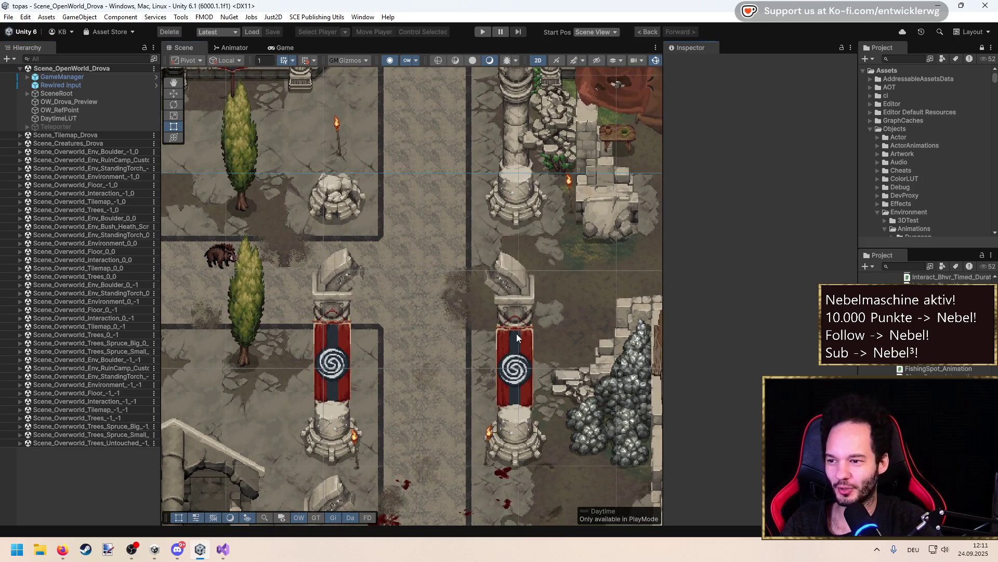
pyautogui.moveTo(522, 335); pyautogui.dragTo(375, 313)
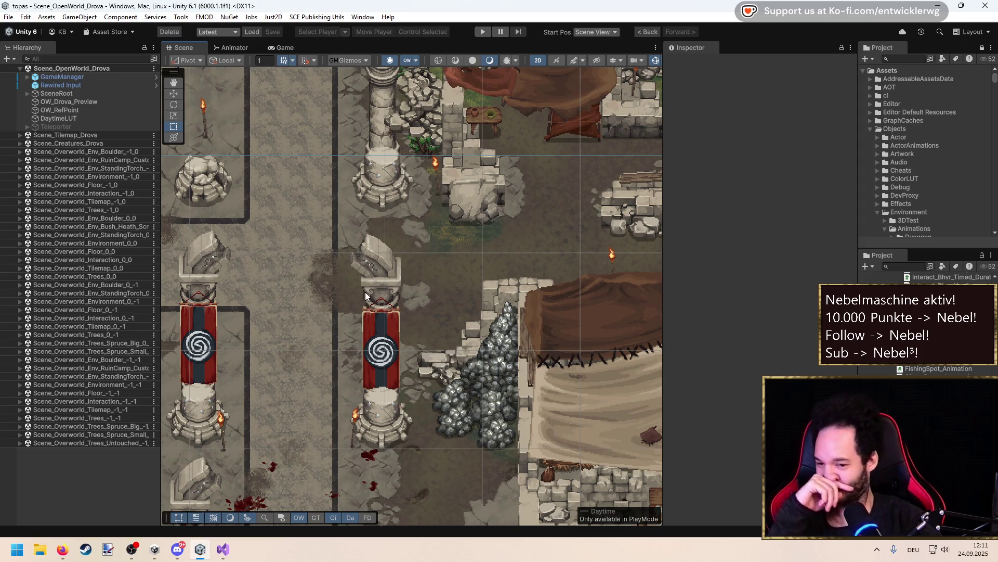
pyautogui.scroll(-5, 425, 241)
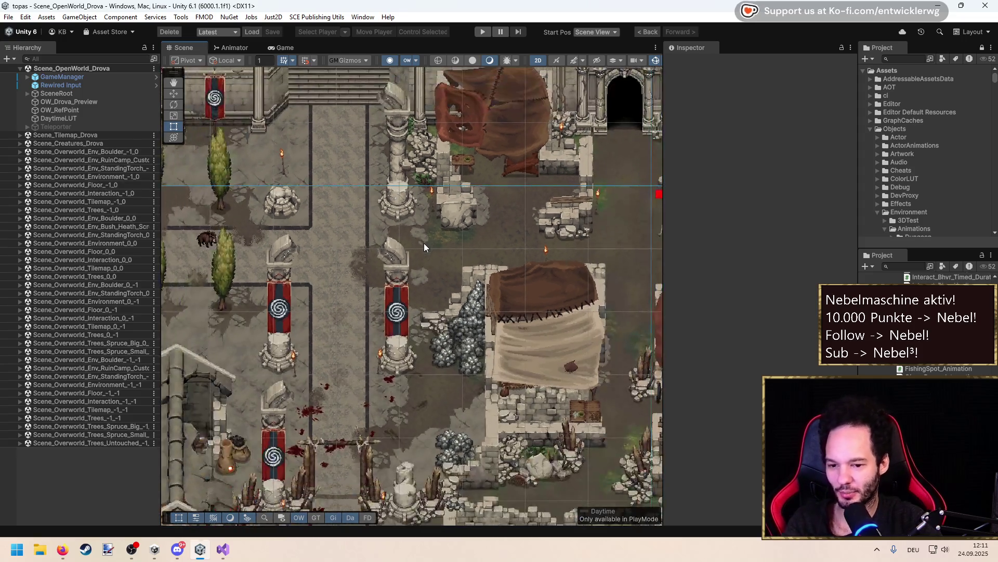
pyautogui.moveTo(367, 244); pyautogui.dragTo(428, 238)
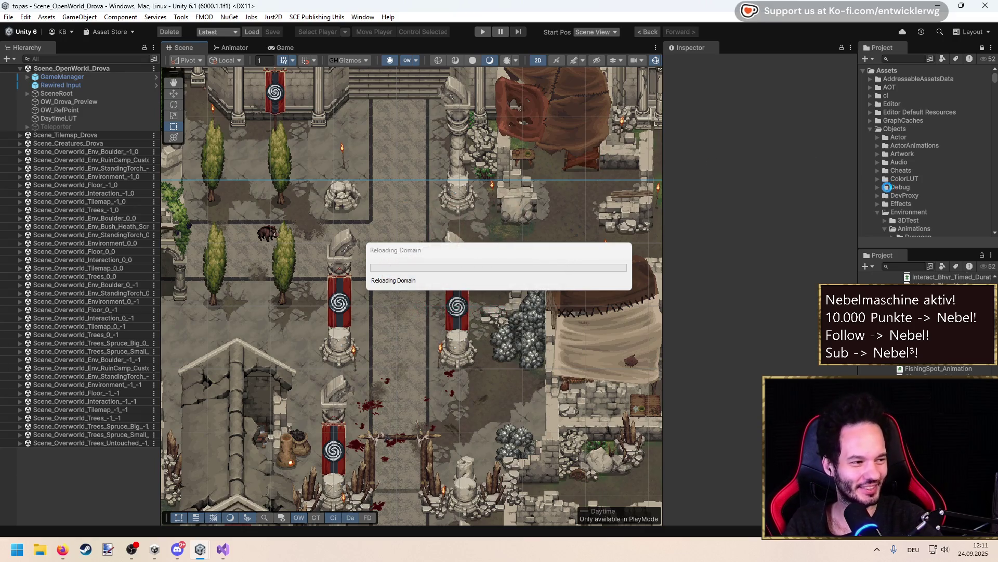
# Move the Importing assets dialog aside, wait for the import to finish, then zoom the Scene view
pyautogui.moveTo(560, 246)
pyautogui.mouseDown()
pyautogui.moveTo(477, 237)
pyautogui.moveTo(471, 153)
pyautogui.mouseUp()
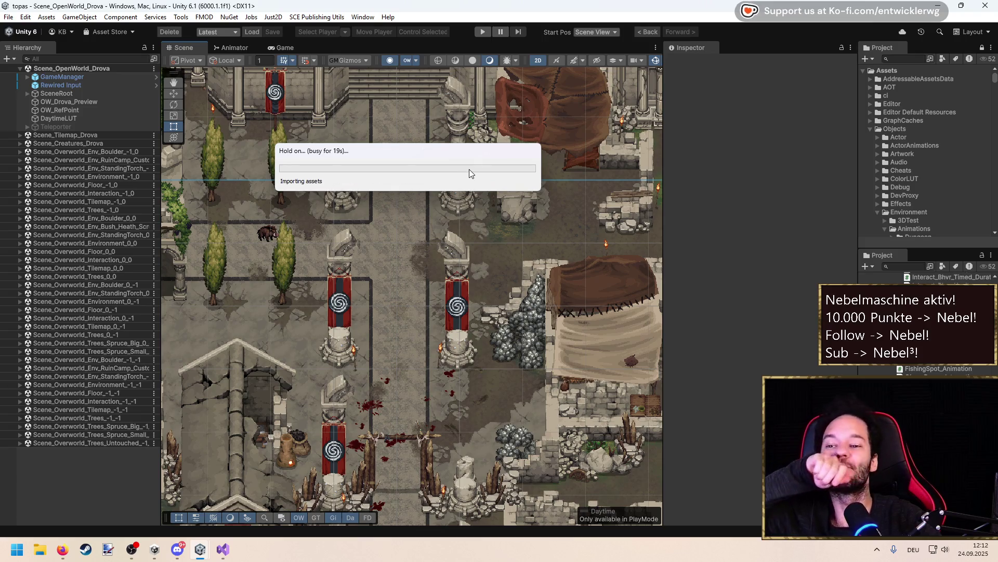
pyautogui.hotkey('alt', 'Tab')
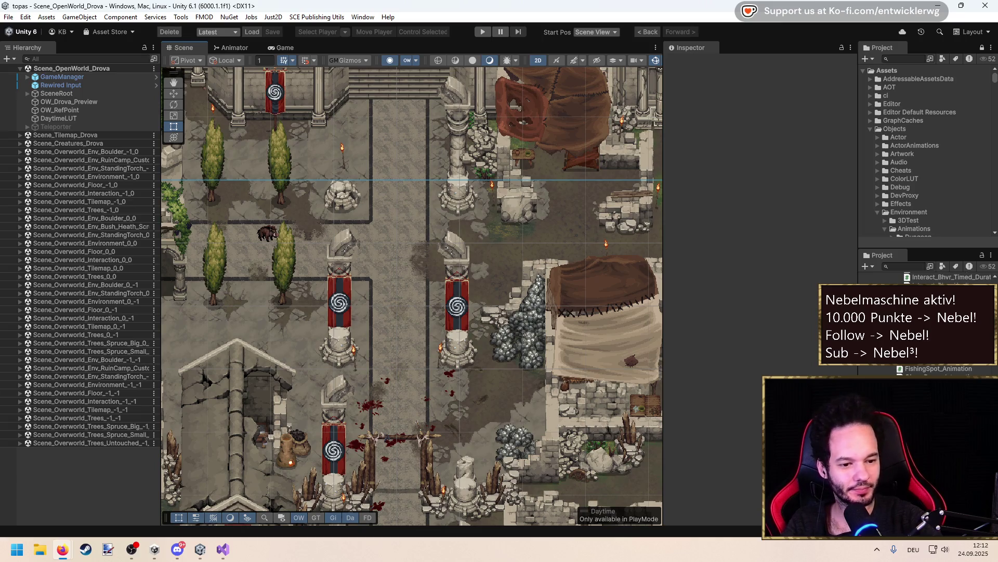
pyautogui.click(792, 280)
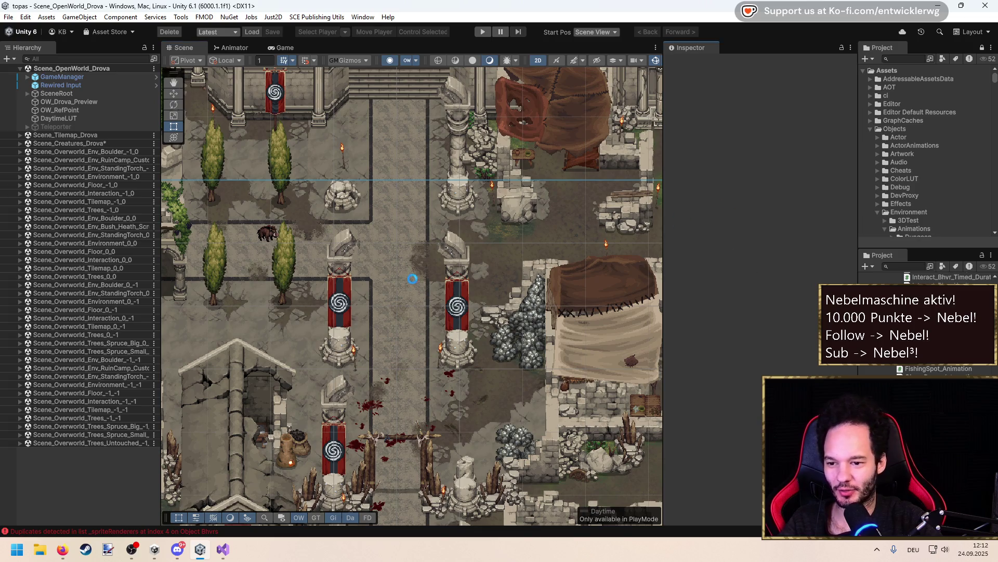
pyautogui.scroll(6, 413, 276)
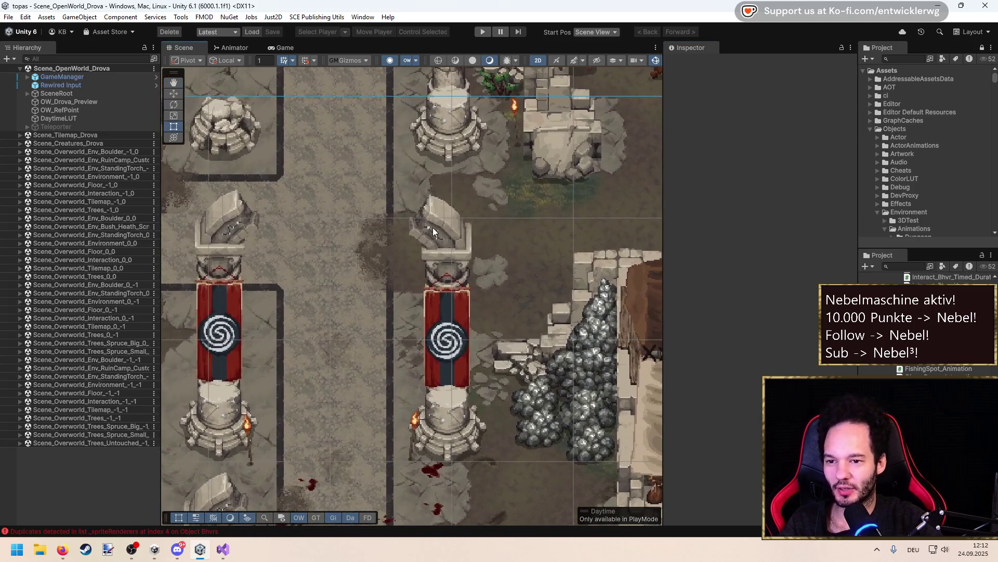
# Jump from CreateGUIScene's CodeLens reference to its caller in SavegameGameHandler.cs
pyautogui.click(223, 549)
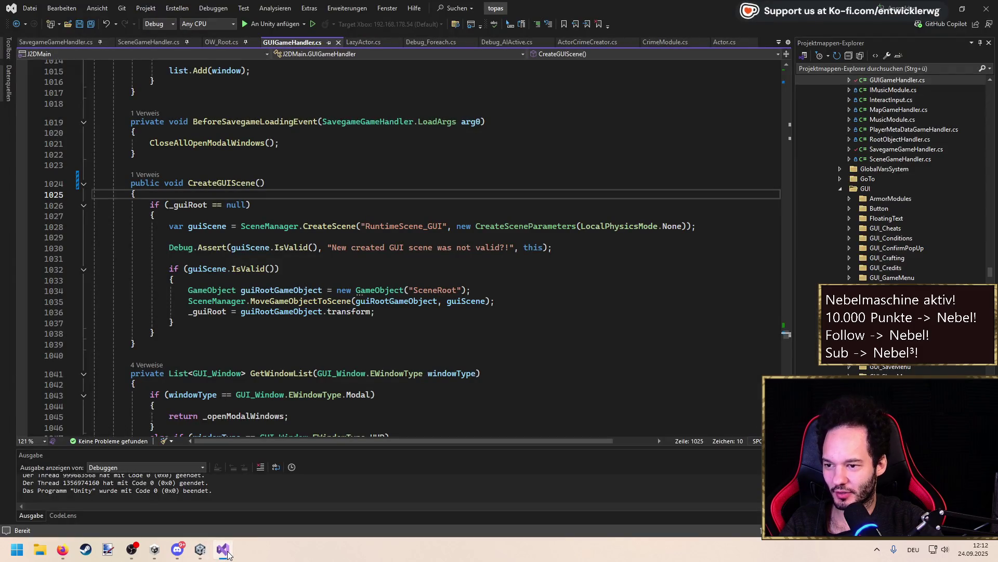
pyautogui.click(153, 177)
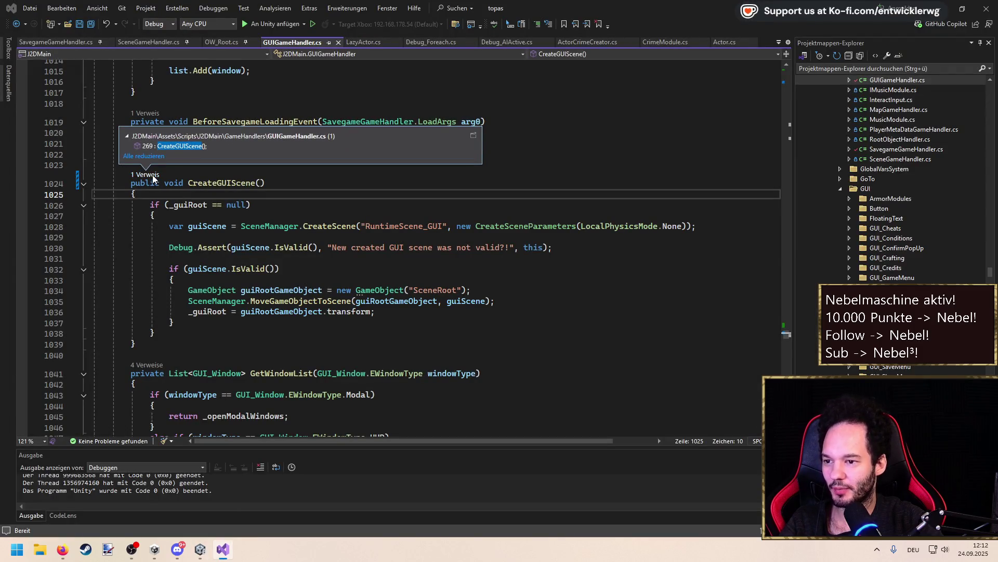
pyautogui.click(64, 45)
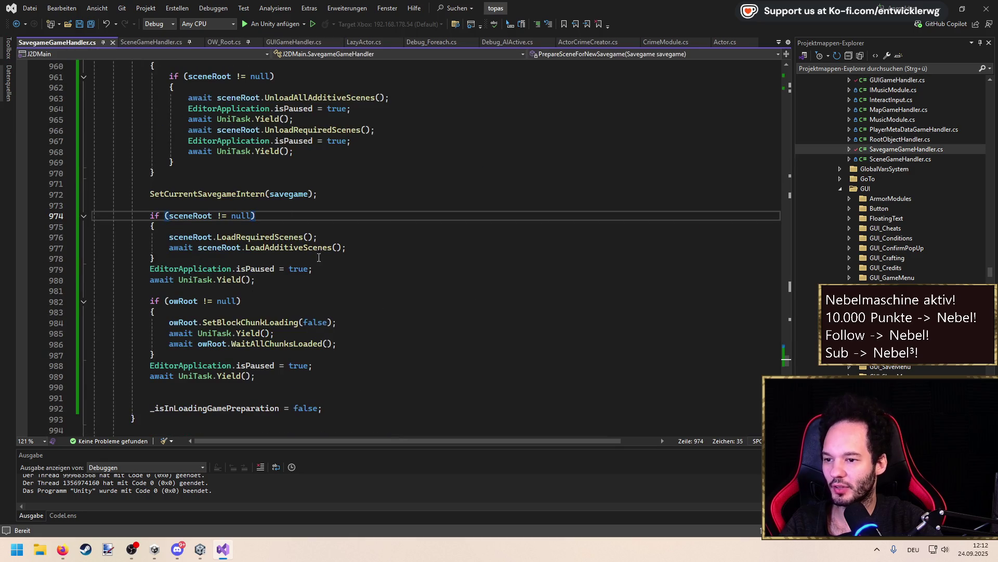
pyautogui.scroll(-3, 269, 250)
# Try inserting blank lines after the yield on line 980, then undo and review the method
pyautogui.moveTo(369, 154); pyautogui.dragTo(94, 141)
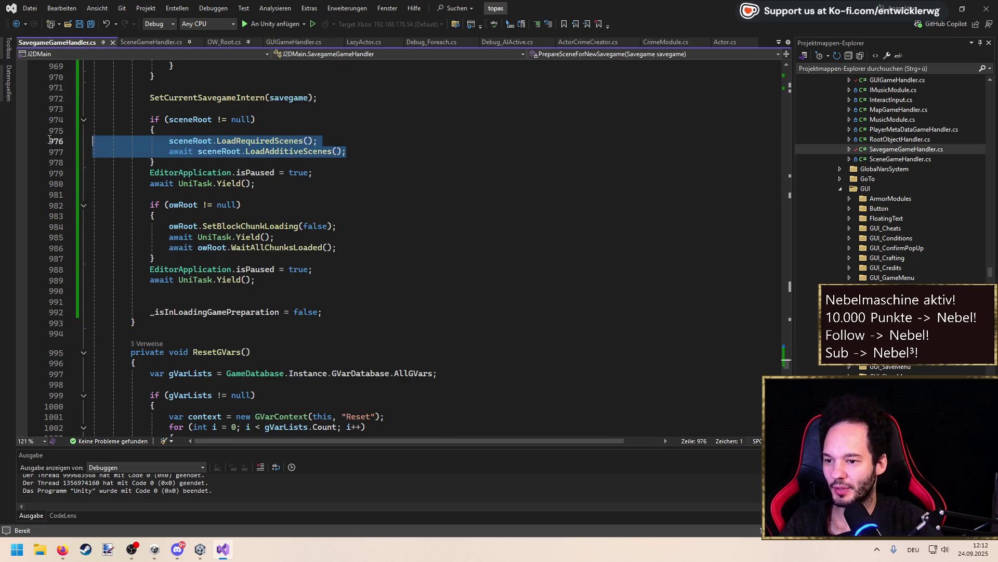
pyautogui.click(307, 184)
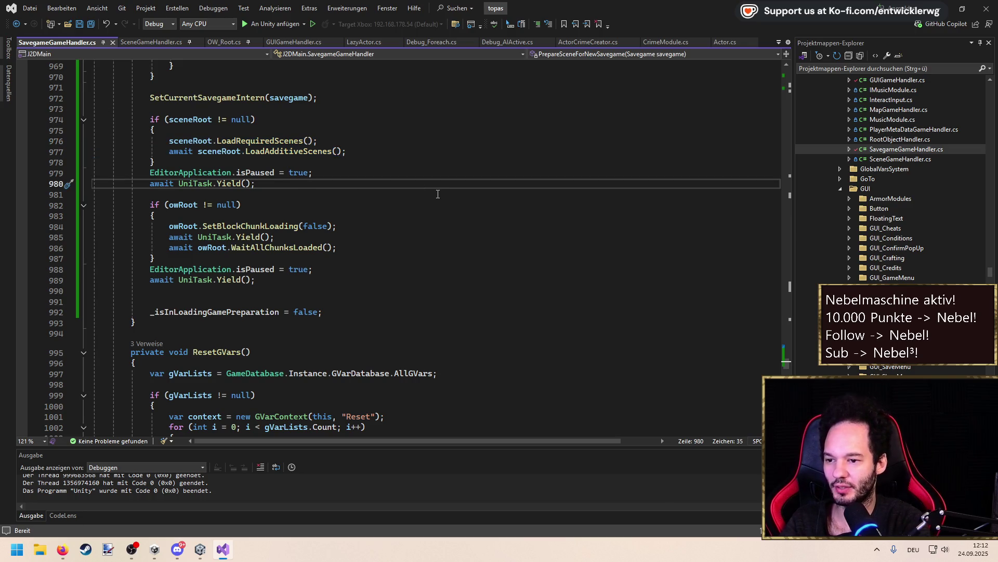
pyautogui.press('Return')
pyautogui.press('Return')
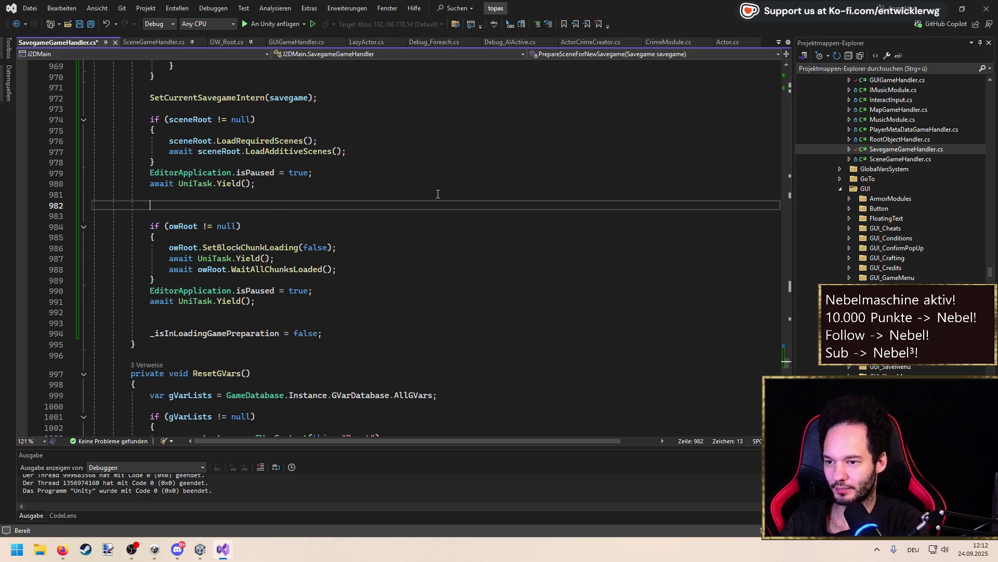
pyautogui.hotkey('ctrl', 'z')
pyautogui.hotkey('ctrl', 'z')
pyautogui.hotkey('ctrl', 'z')
pyautogui.scroll(7, 238, 214)
pyautogui.scroll(-4, 238, 214)
pyautogui.scroll(1, 224, 213)
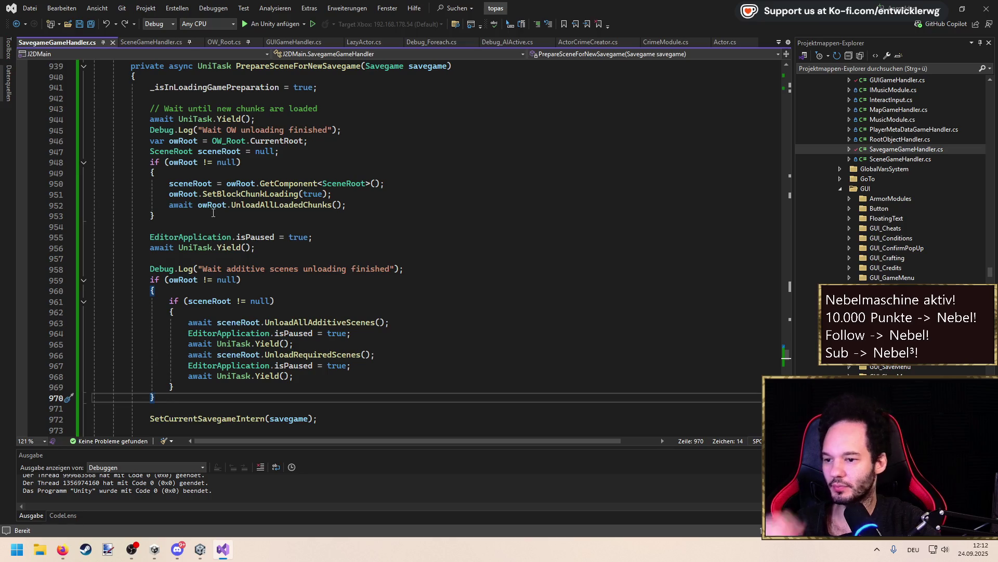
pyautogui.scroll(-3, 224, 291)
# Extract the world-unloading block into a new method named UnloadWorld
pyautogui.moveTo(227, 309)
pyautogui.mouseDown()
pyautogui.moveTo(104, 183)
pyautogui.moveTo(41, 149)
pyautogui.mouseUp()
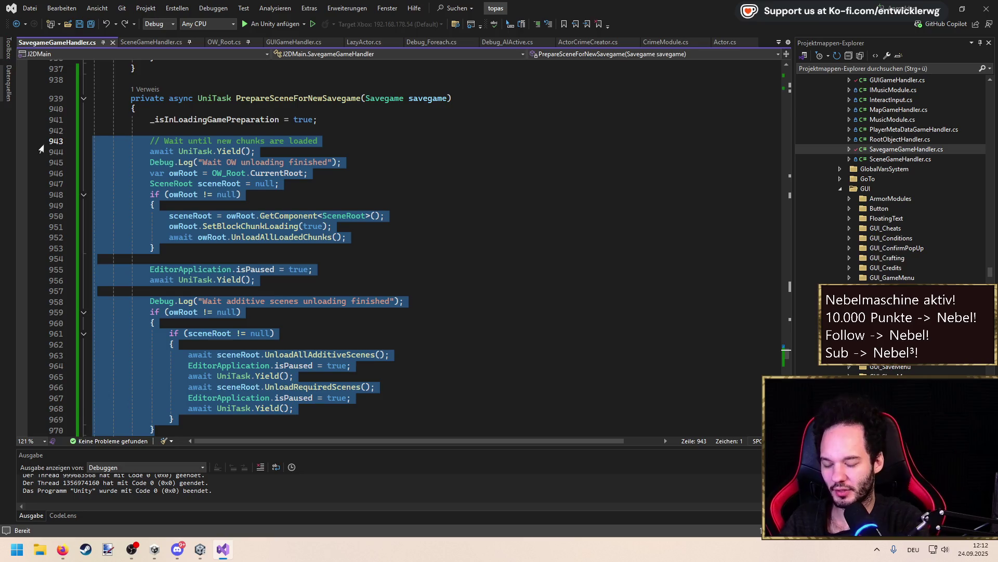
pyautogui.hotkey('ctrl', 'r')
pyautogui.hotkey('ctrl', 'm')
pyautogui.write('await UnloadWorld(out owRoot, out sceneRoot);')
pyautogui.press('Return')
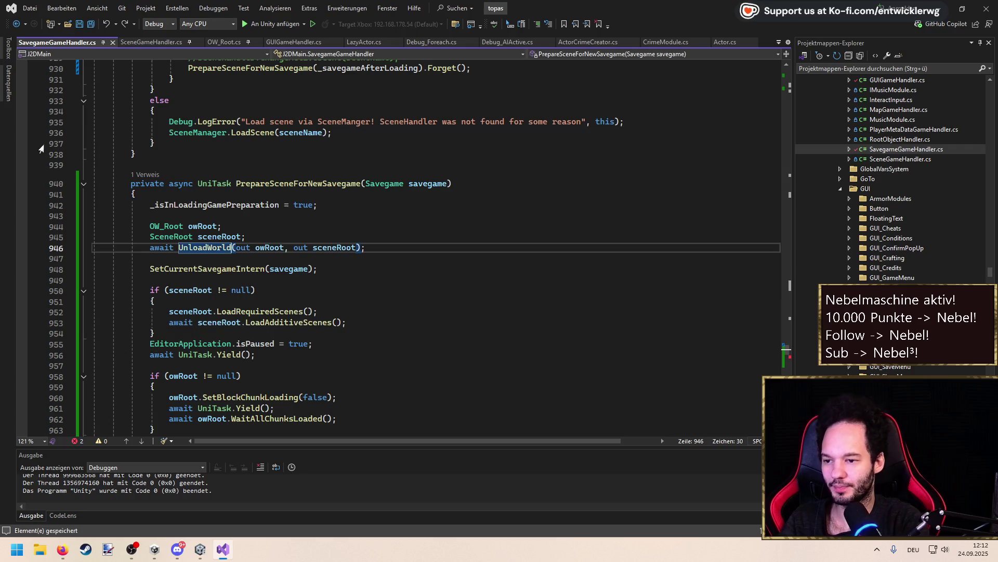
pyautogui.scroll(-3, 178, 350)
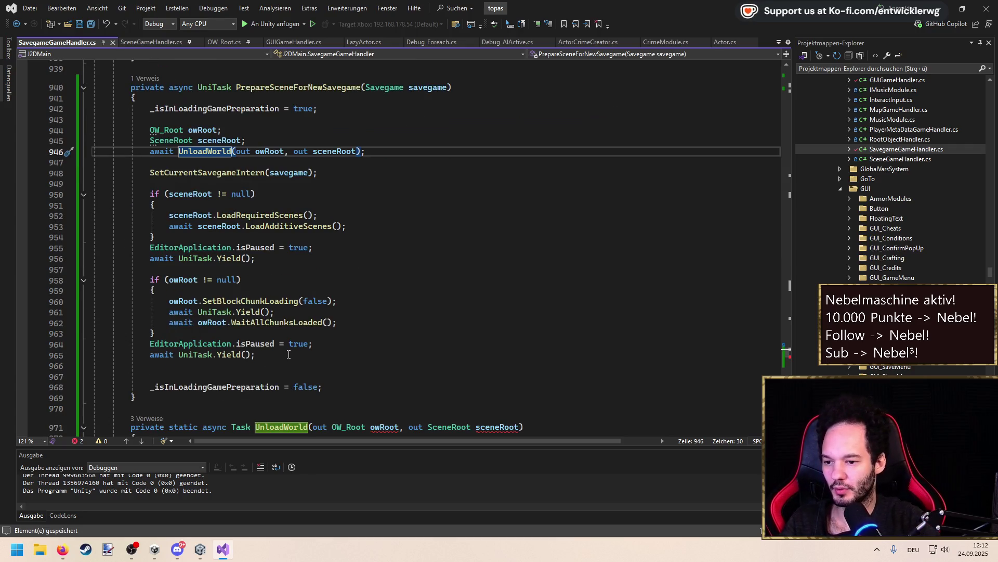
# Extract the scene-reloading block into a new method named RecreateWorld
pyautogui.moveTo(288, 354); pyautogui.dragTo(21, 200)
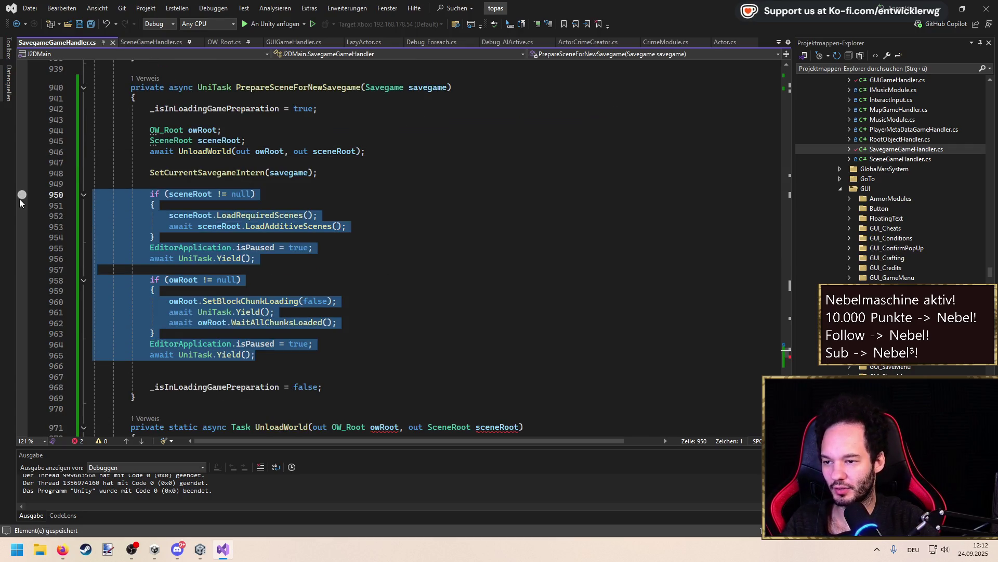
pyautogui.hotkey('ctrl', '.')
pyautogui.press('Return')
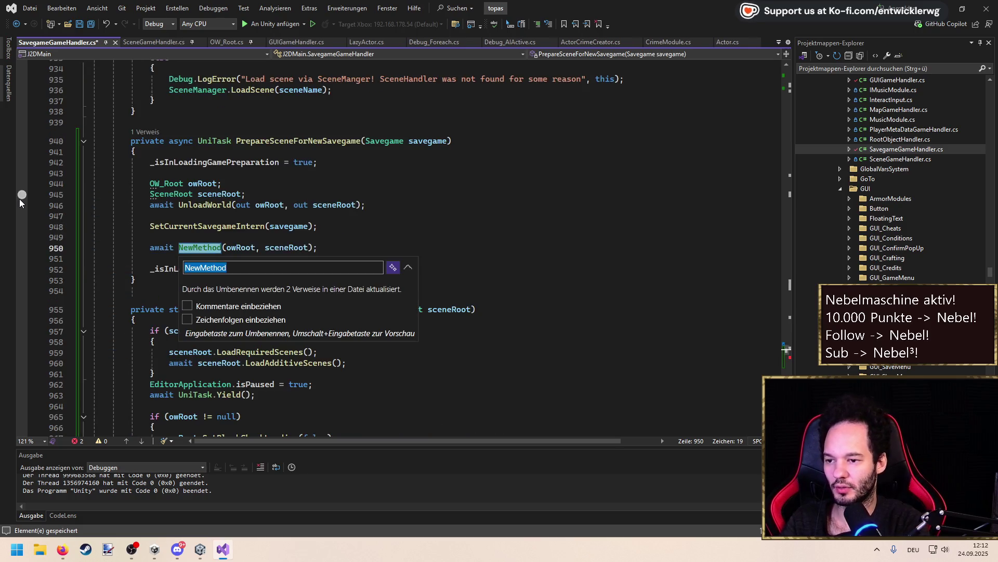
pyautogui.write('RecreateWor')
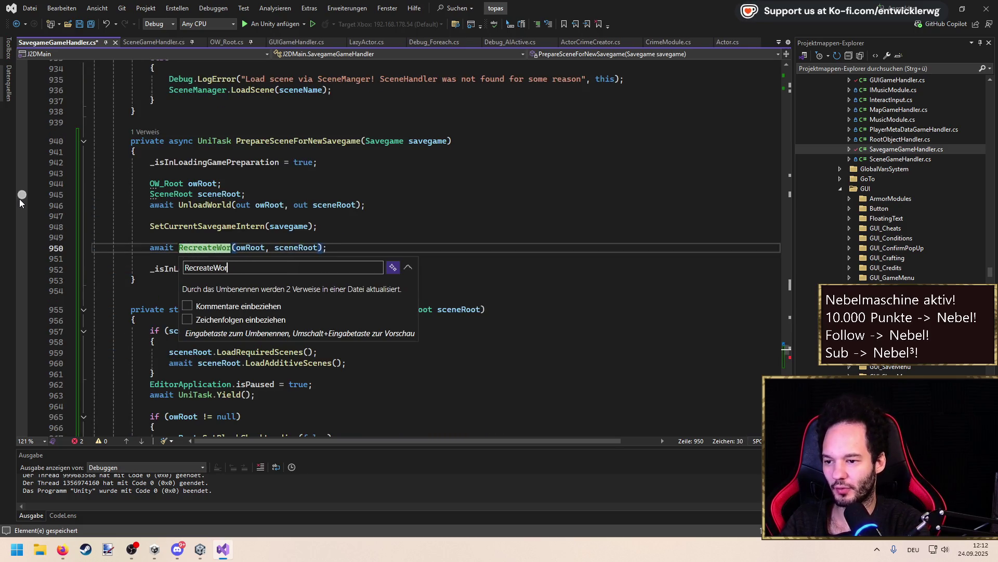
pyautogui.write('ld')
pyautogui.press('Return')
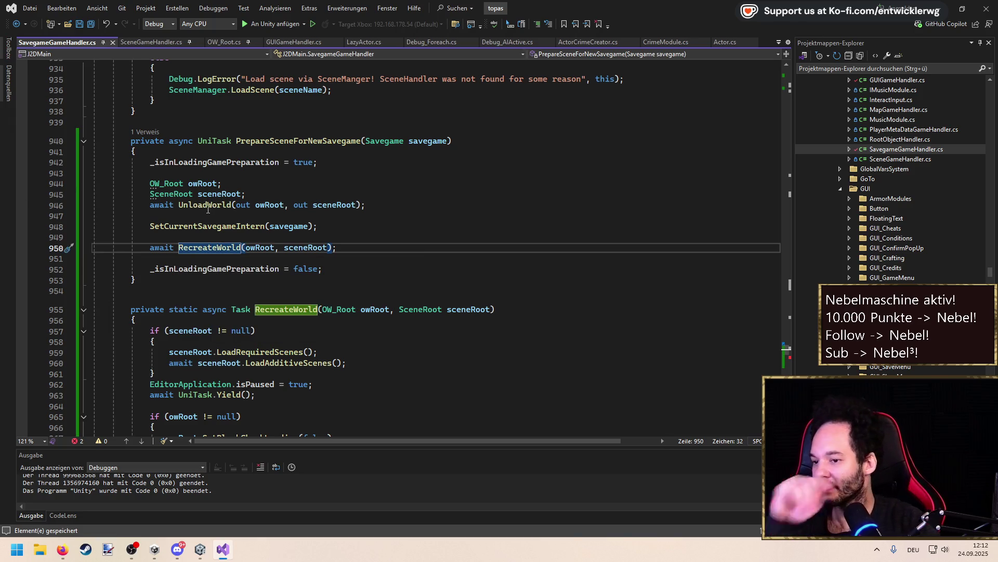
pyautogui.click(272, 194)
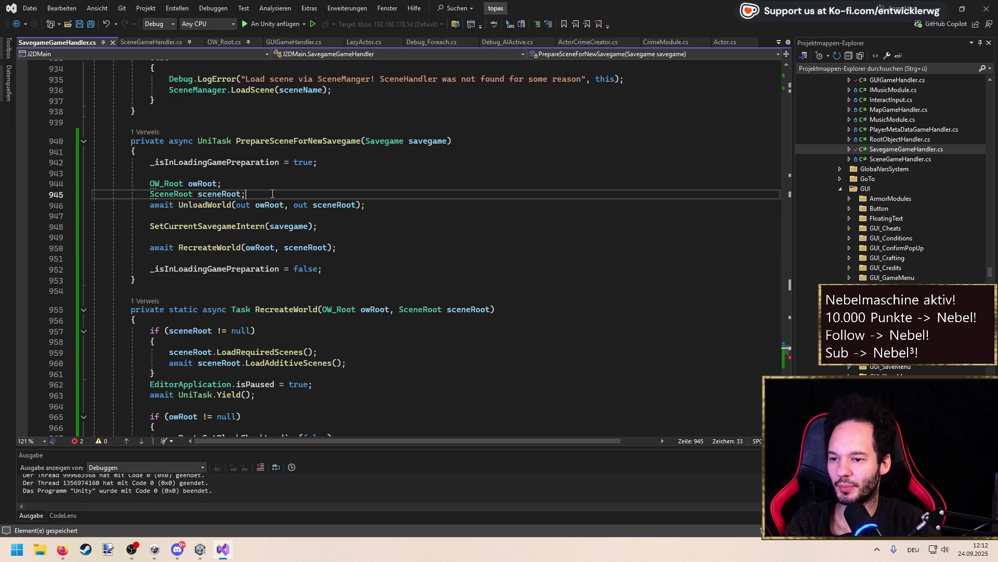
# Add blank lines before the UnloadWorld call and remove the out modifiers from its arguments
pyautogui.press('Return')
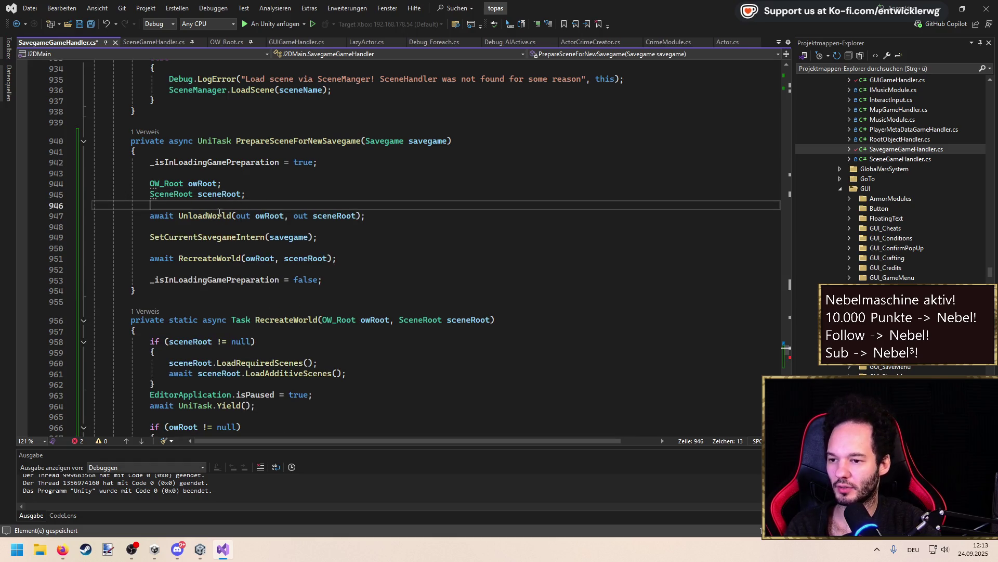
pyautogui.click(260, 195)
pyautogui.press('Return')
pyautogui.press('Return')
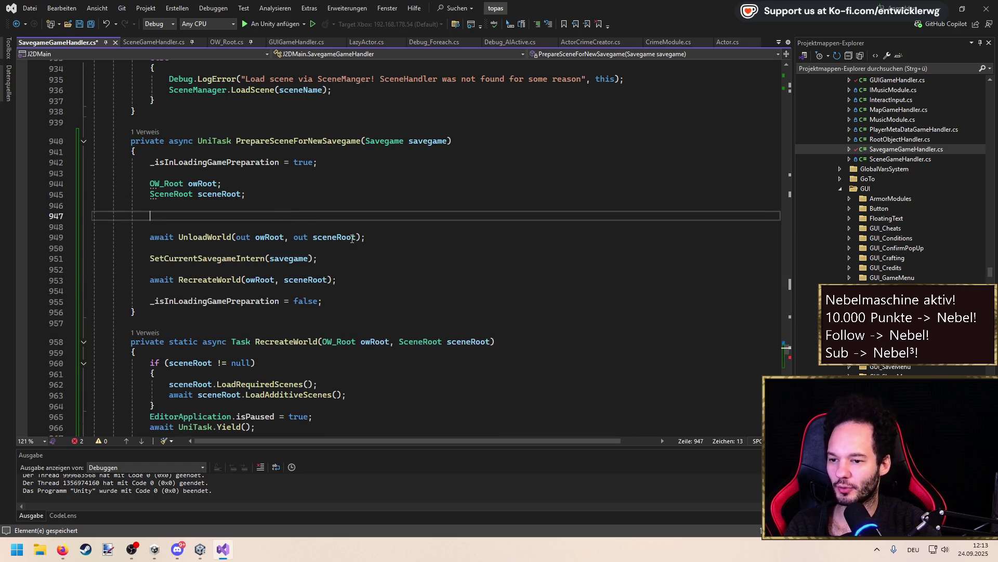
pyautogui.moveTo(315, 237); pyautogui.dragTo(293, 237)
pyautogui.press('Delete')
pyautogui.doubleClick(242, 237)
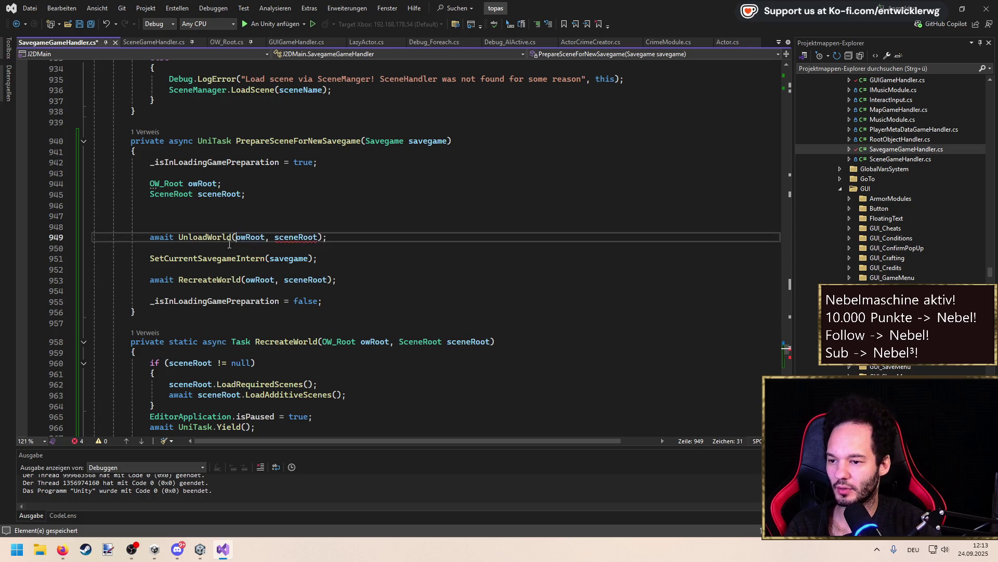
# In UnloadWorld, delete the root lookup lines and signature out modifiers, cut the GetComponent line, and save
pyautogui.keyDown('ctrl'); pyautogui.click(223, 237); pyautogui.keyUp('ctrl')
pyautogui.click(263, 260)
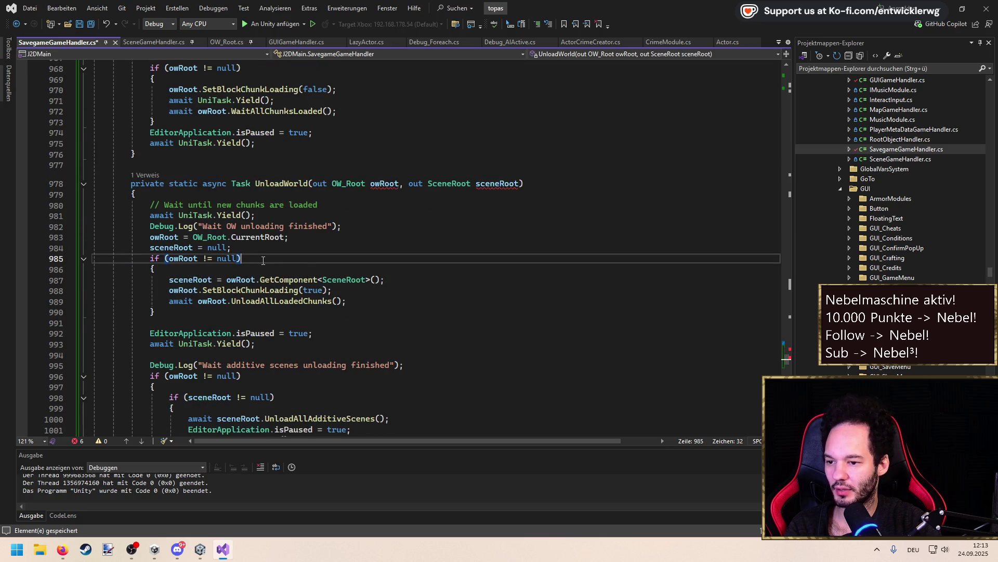
pyautogui.moveTo(255, 247); pyautogui.dragTo(43, 237)
pyautogui.press('Delete')
pyautogui.press('Delete')
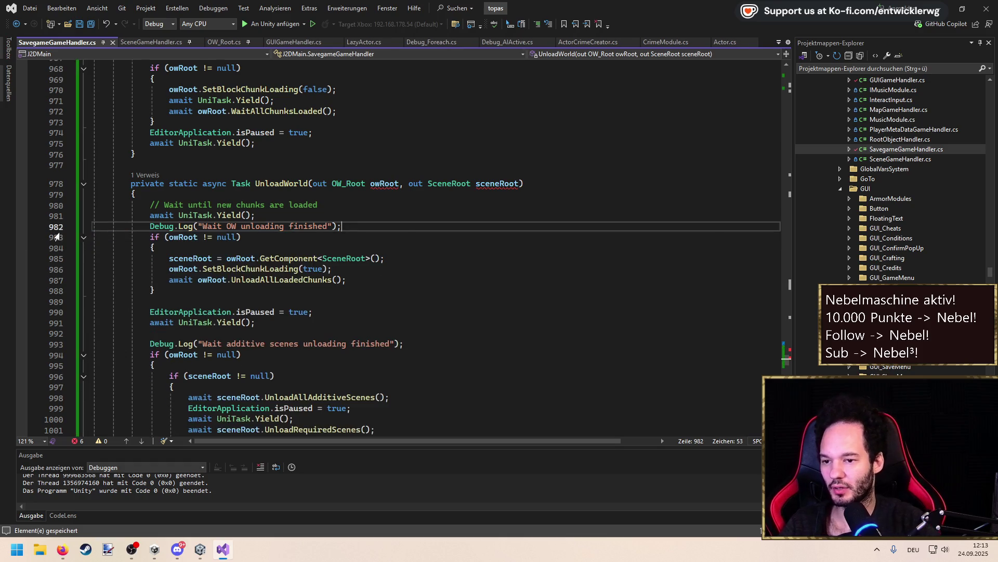
pyautogui.click(313, 183)
pyautogui.hotkey('ctrl', 'Delete')
pyautogui.doubleClick(396, 183)
pyautogui.press('Delete')
pyautogui.click(382, 259)
pyautogui.hotkey('ctrl', 'x')
pyautogui.hotkey('ctrl', 's')
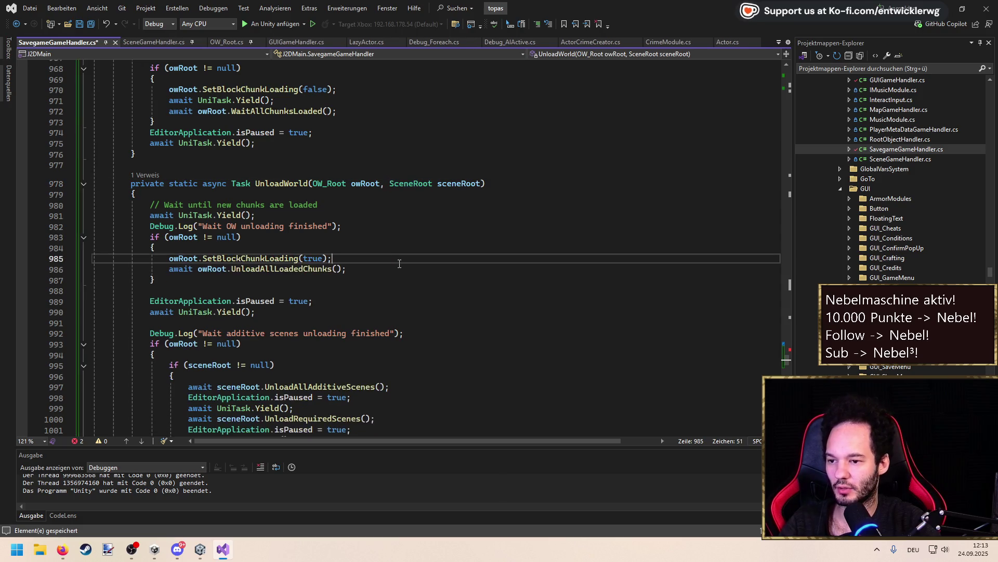
# Return to the UnloadWorld call on line 949 through its references list
pyautogui.click(137, 166)
pyautogui.click(137, 175)
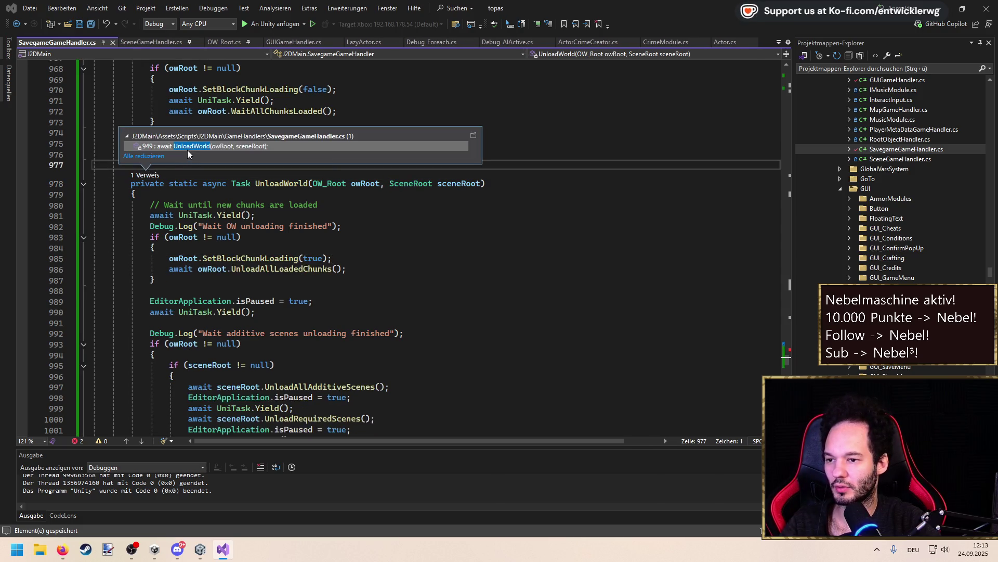
pyautogui.doubleClick(187, 149)
pyautogui.click(278, 234)
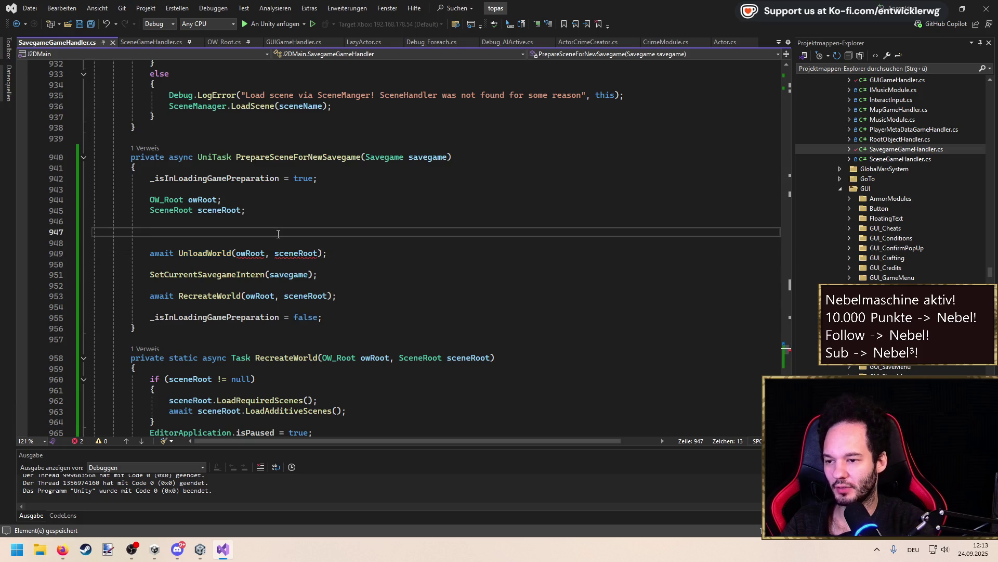
# Paste the GetComponent and root lookup lines before the call and declare owRoot inline with var
pyautogui.hotkey('ctrl', 'v')
pyautogui.press('Up')
pyautogui.press('Up')
pyautogui.press('super+period')
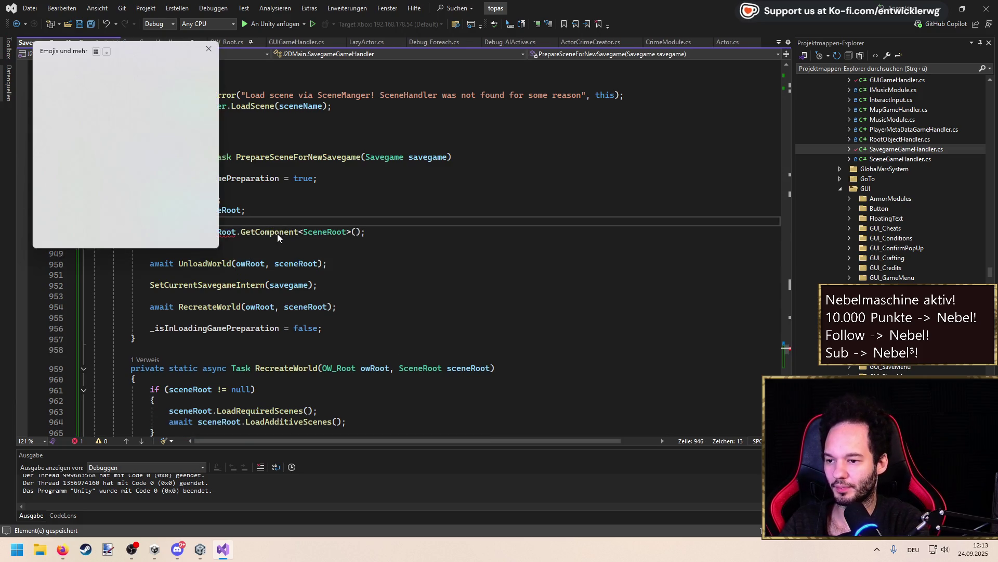
pyautogui.press('Down')
pyautogui.press('Return')
pyautogui.press('Up')
pyautogui.press('Up')
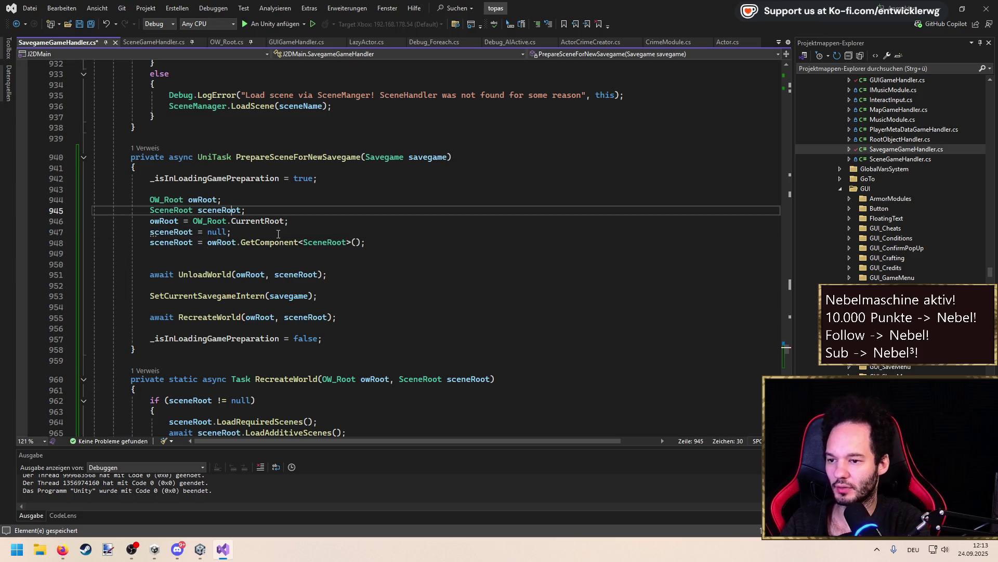
pyautogui.hotkey('shift', 'Up')
pyautogui.hotkey('shift', 'Home')
pyautogui.press('Delete')
pyautogui.press('BackSpace')
pyautogui.write('a')
pyautogui.press('BackSpace')
pyautogui.write('var')
# Remove the sceneRoot = null line and declare the GetComponent line with var
pyautogui.press('Down')
pyautogui.press('End')
pyautogui.hotkey('shift', 'Home')
pyautogui.press('Delete')
pyautogui.hotkey('shift', 'Home')
pyautogui.press('Delete')
pyautogui.press('Delete')
pyautogui.press('Home')
pyautogui.write('var')
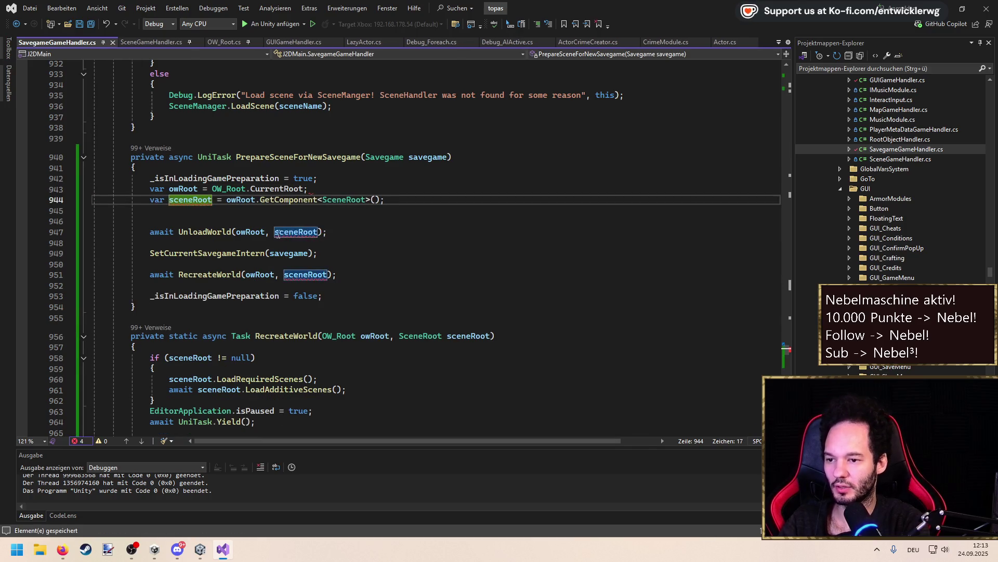
# Wrap the sceneRoot GetComponent line in an if (owRoot != null) block and save
pyautogui.press('End')
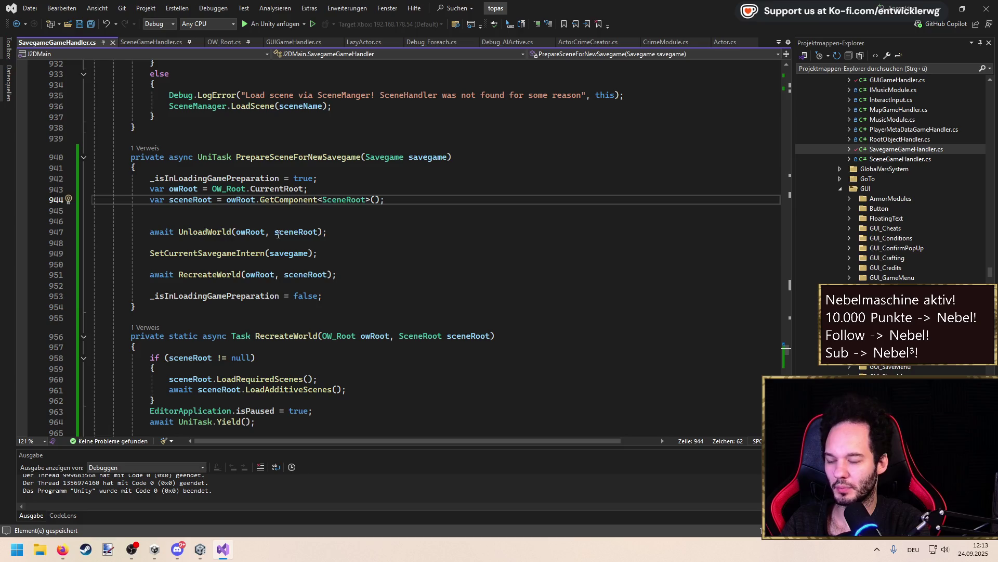
pyautogui.hotkey('shift', 'Home')
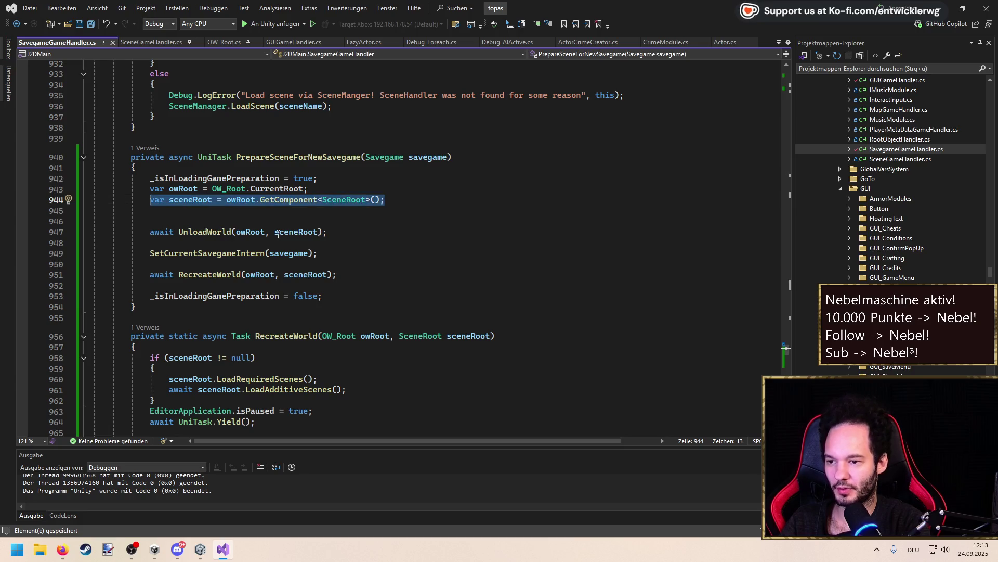
pyautogui.hotkey('ctrl', 'k')
pyautogui.hotkey('ctrl', 's')
pyautogui.press('Down')
pyautogui.press('Return')
pyautogui.write('if')
pyautogui.press('Return')
pyautogui.write('owRoot != null')
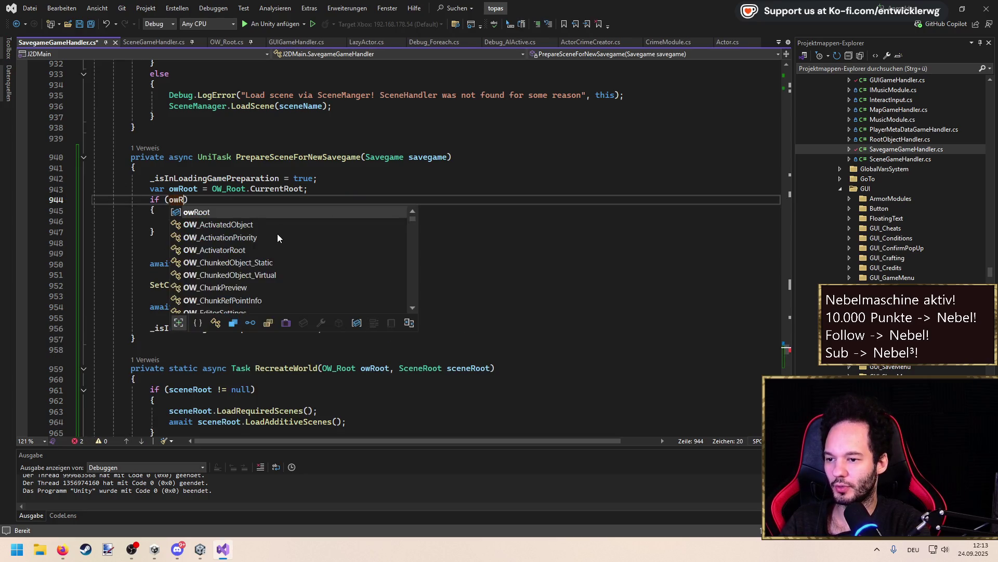
pyautogui.hotkey('ctrl', 's')
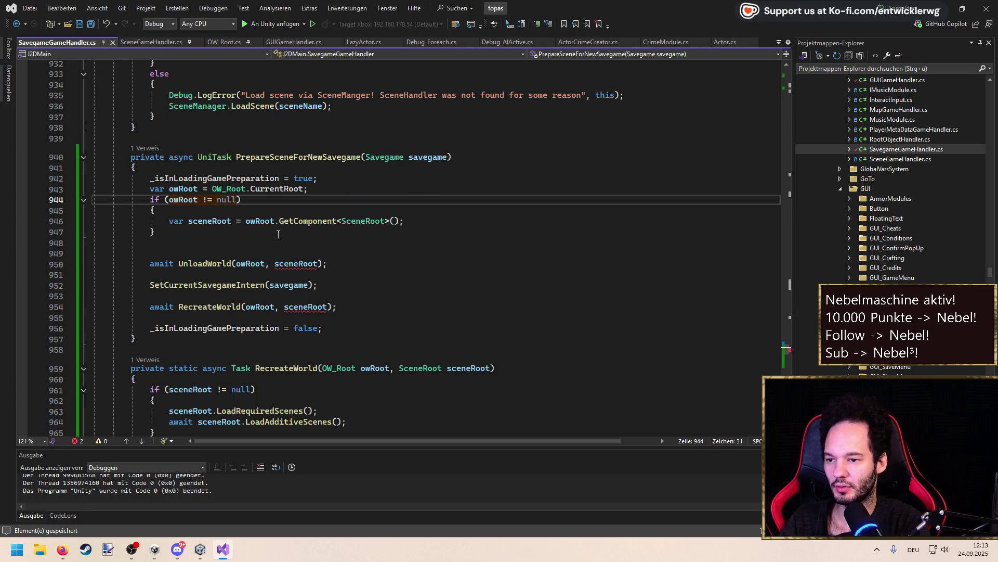
# Add SceneRoot sceneRoot = null; above the if statement
pyautogui.hotkey('ctrl', 'Return')
pyautogui.write('var sc')
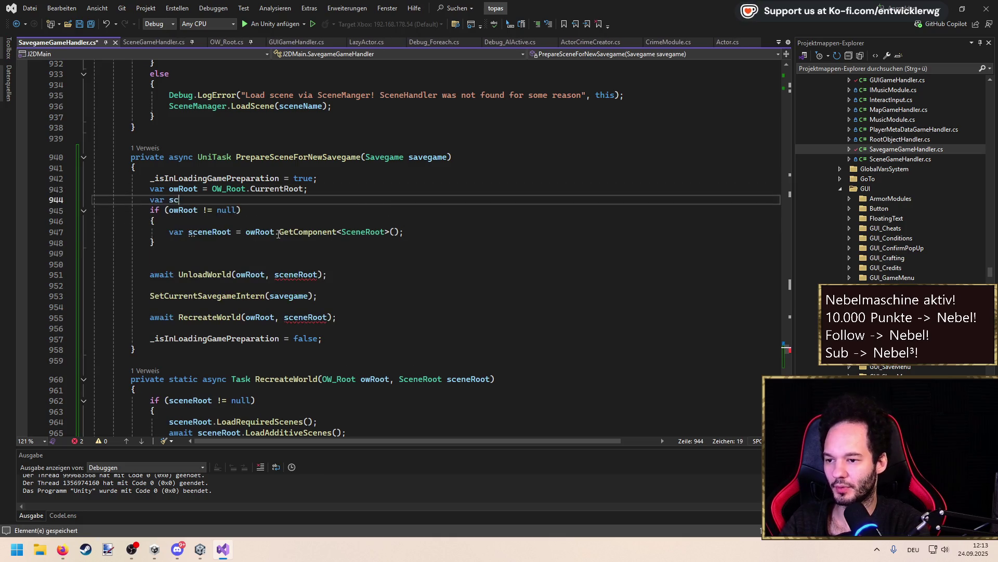
pyautogui.write('eneRoot = null;')
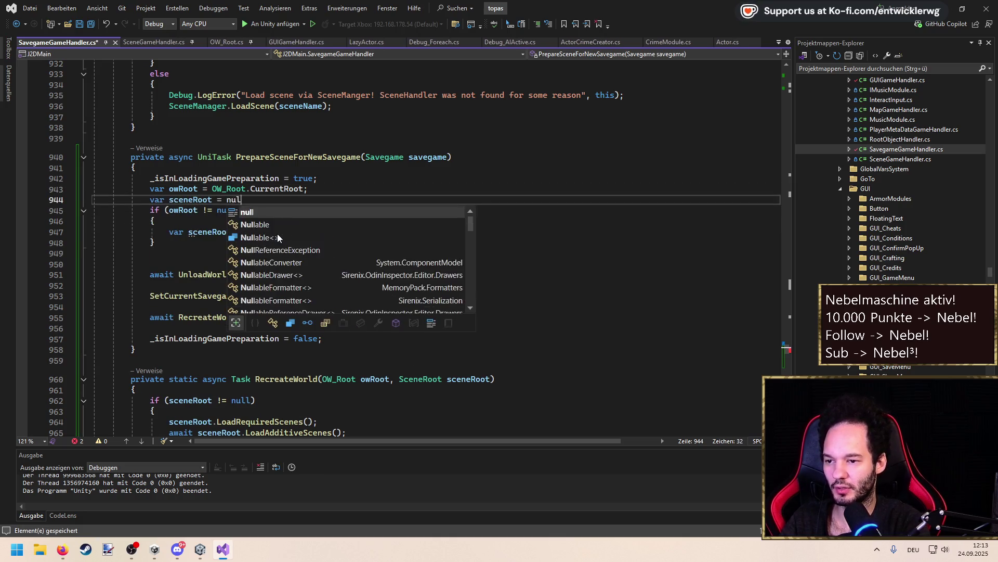
pyautogui.hotkey('ctrl', 'Left')
pyautogui.hotkey('ctrl', 'Left')
pyautogui.hotkey('ctrl', 'Left')
pyautogui.hotkey('ctrl', 's')
pyautogui.write('SceneR')
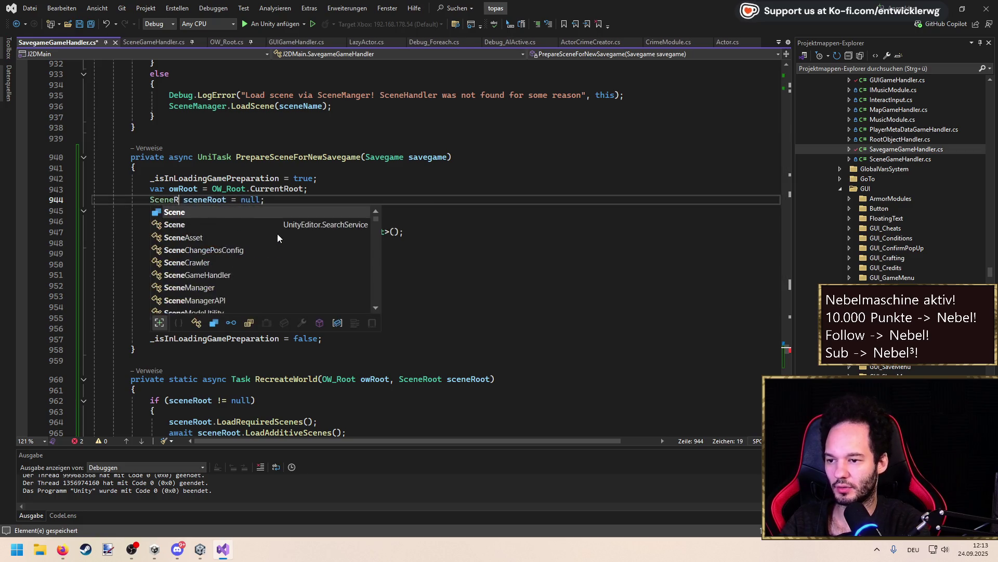
pyautogui.press('Tab')
pyautogui.press('Down')
pyautogui.press('Down')
pyautogui.press('Down')
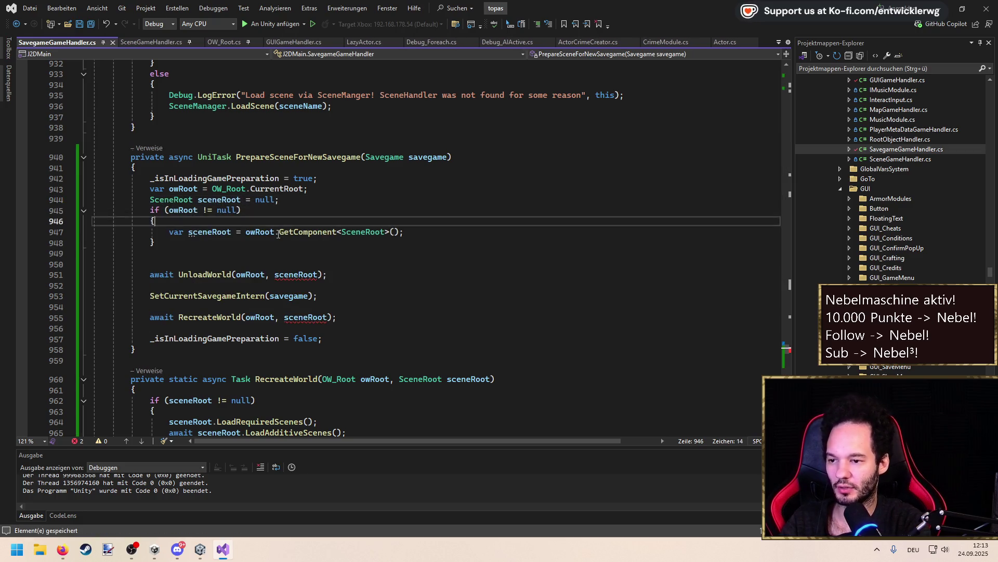
# Drop var from the sceneRoot assignment and add an if (owRoot == null || sceneRoot == null) guard
pyautogui.press('Home')
pyautogui.hotkey('ctrl', 'Delete')
pyautogui.press('Down')
pyautogui.press('Return')
pyautogui.press('Return')
pyautogui.write('if(ow')
pyautogui.press('Tab')
pyautogui.write('== null')
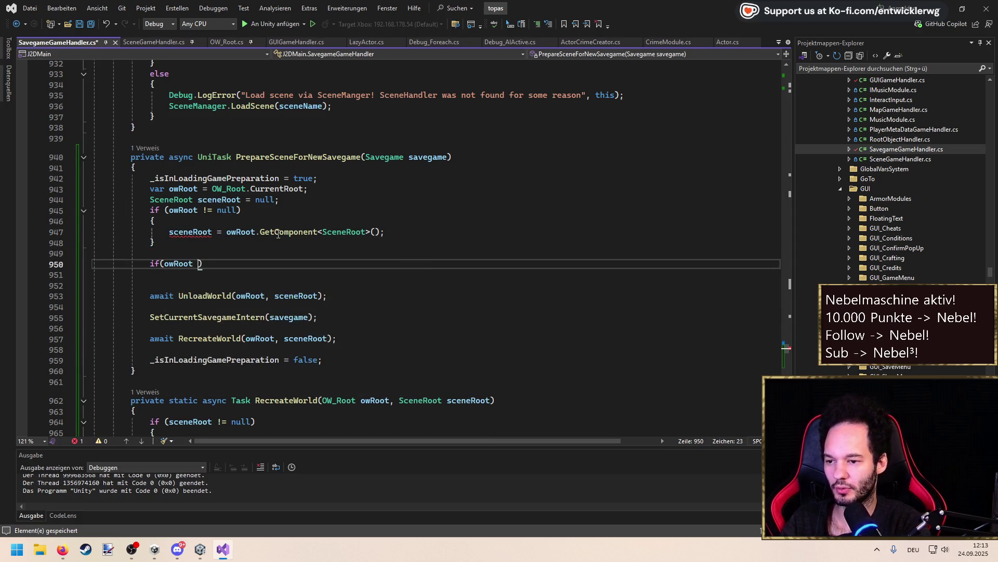
pyautogui.write(' || scen')
pyautogui.press('Tab')
pyautogui.write('== null')
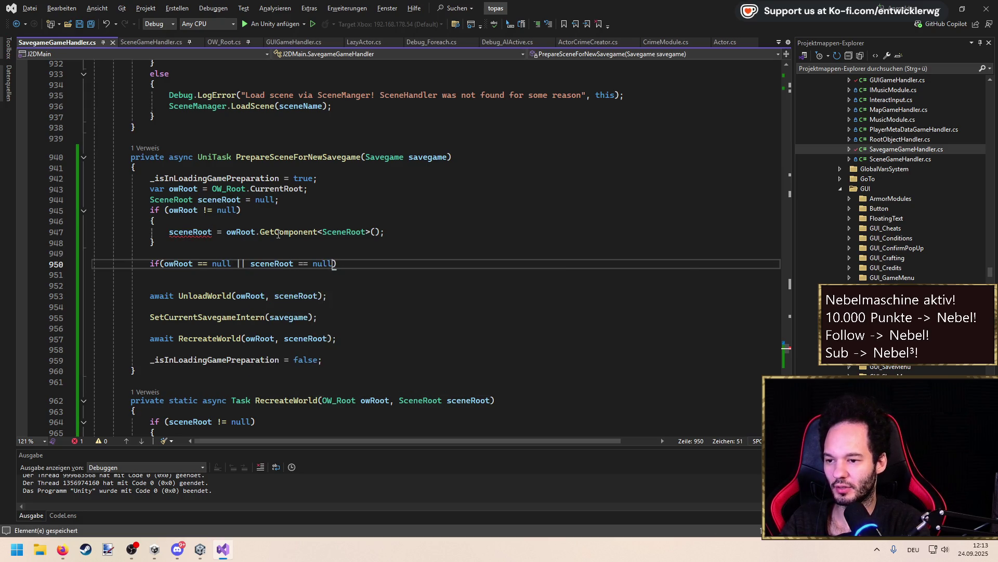
pyautogui.press('End')
pyautogui.press('Return')
pyautogui.write('{')
# Fill the guard with the suggested Debug.LogError, _isInLoadingGamePreparation reset and return;, then save
pyautogui.press('Return')
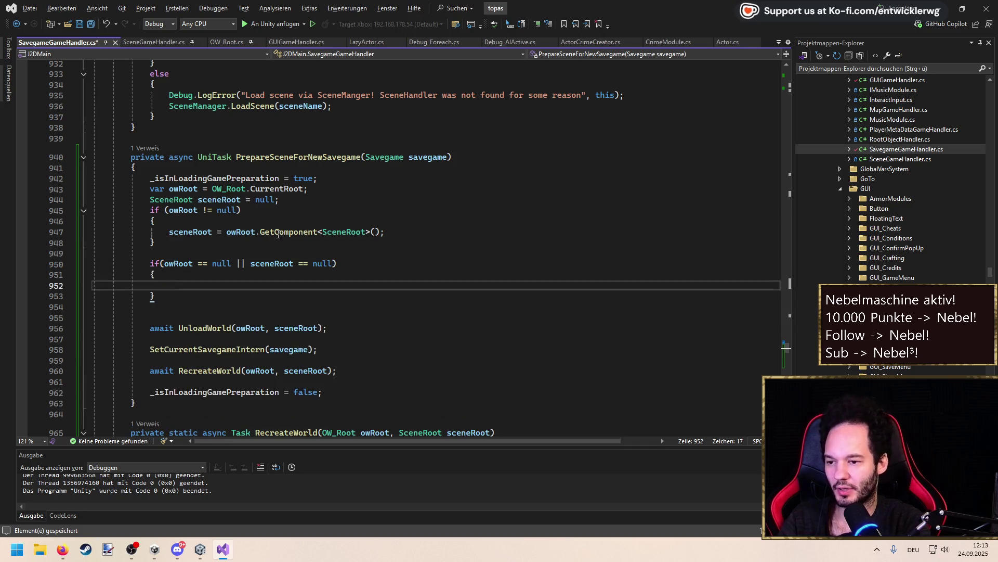
pyautogui.press('Tab')
pyautogui.press('Return')
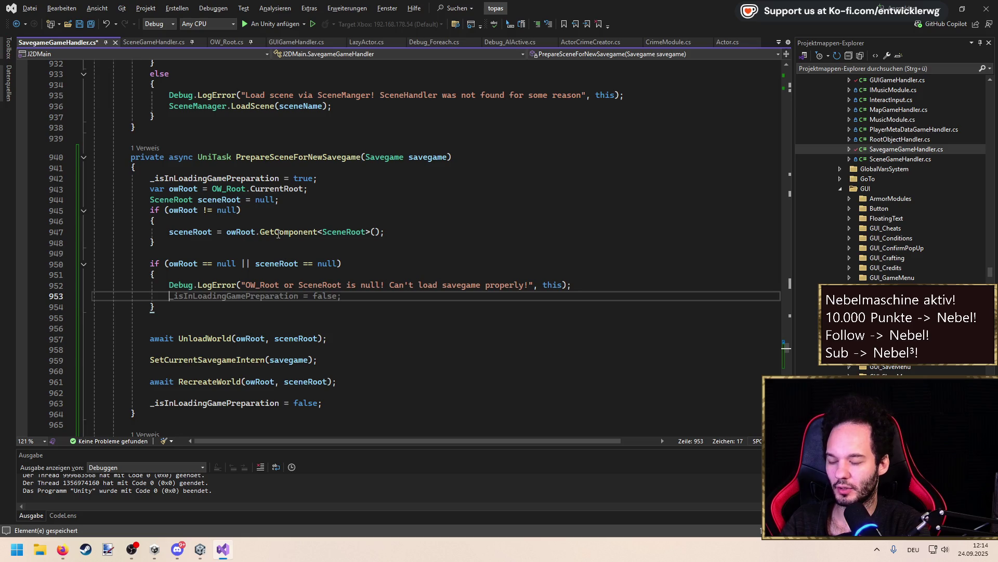
pyautogui.press('Tab')
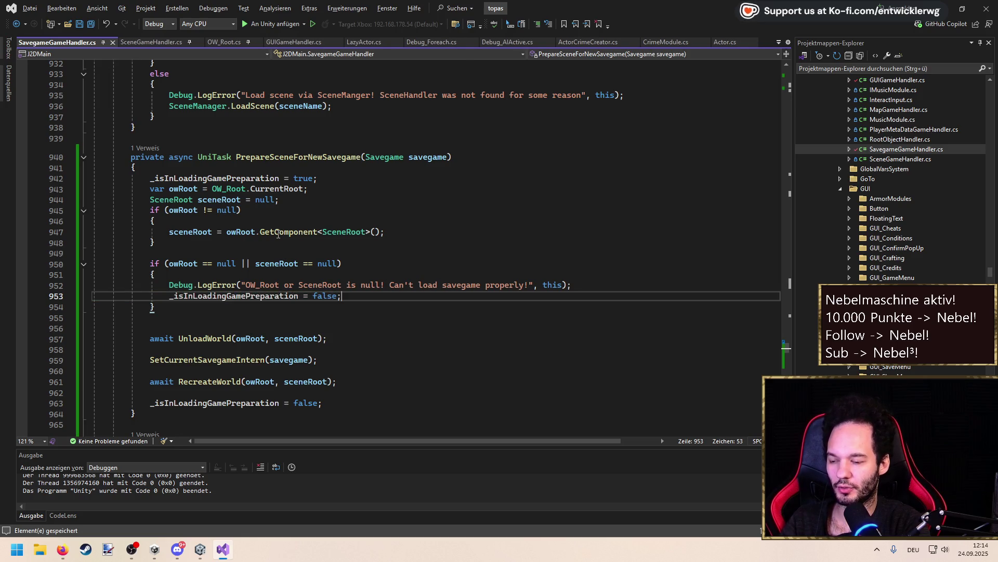
pyautogui.press('Return')
pyautogui.write('return;')
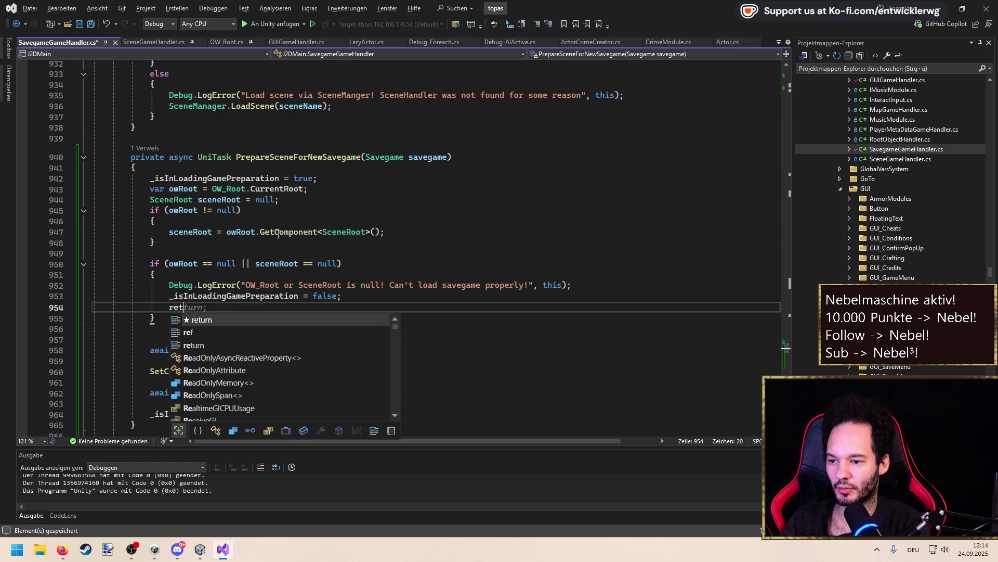
pyautogui.hotkey('ctrl', 's')
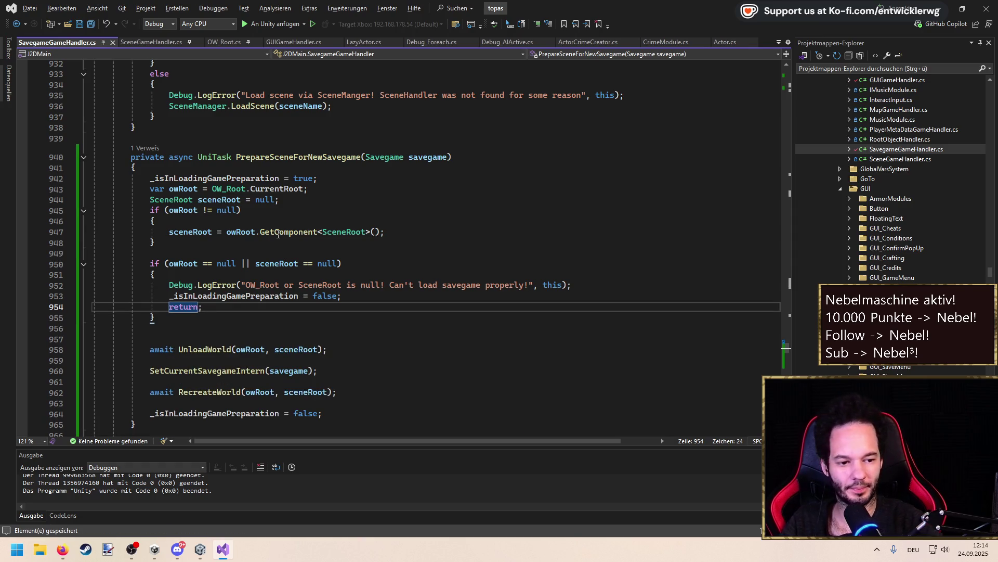
# Remove the extra blank line below the guard block and save the file
pyautogui.hotkey('alt', 'Tab')
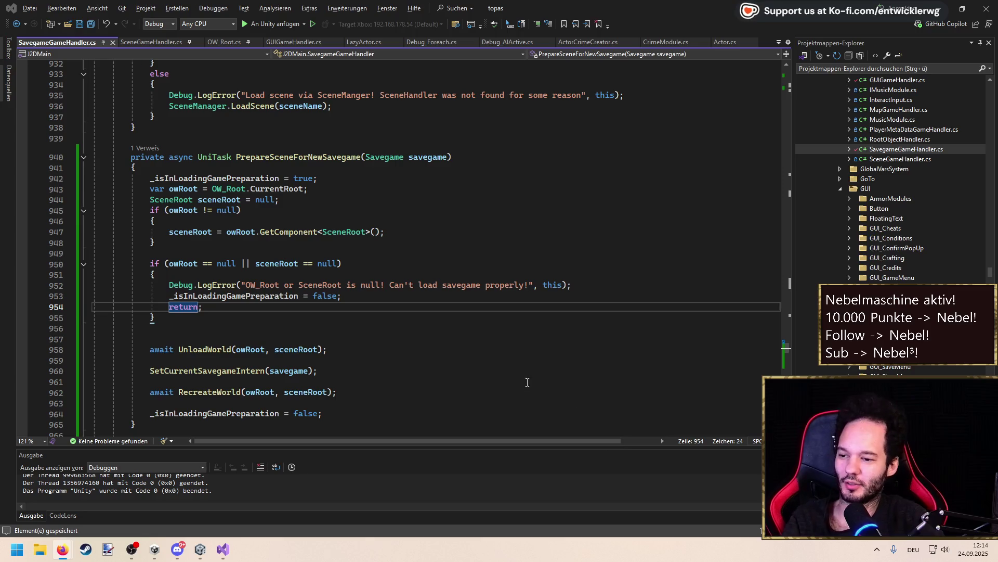
pyautogui.click(217, 319)
pyautogui.press('Delete')
pyautogui.hotkey('ctrl', 's')
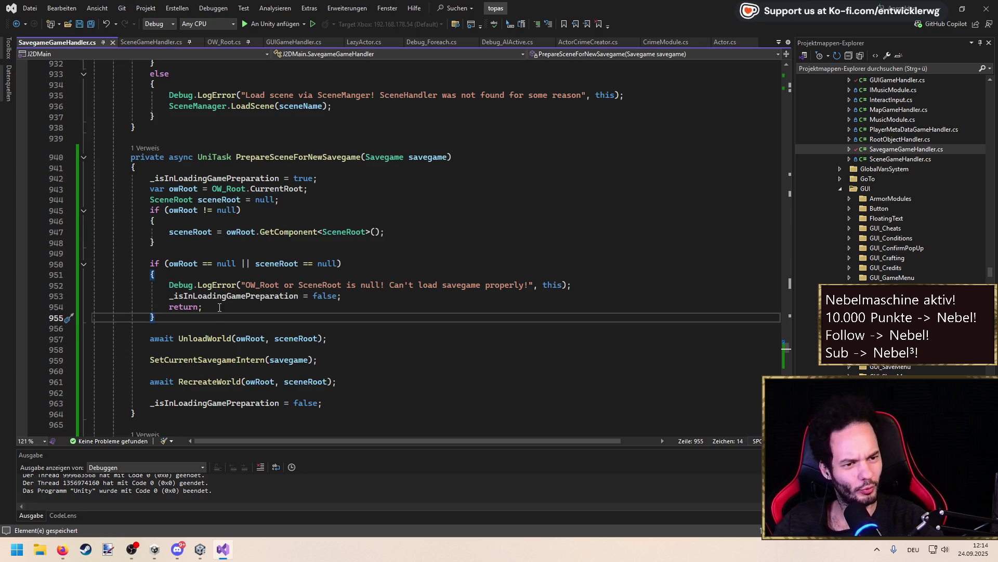
pyautogui.moveTo(227, 316)
pyautogui.mouseDown()
pyautogui.moveTo(156, 308)
pyautogui.moveTo(28, 266)
pyautogui.mouseUp()
pyautogui.moveTo(164, 238); pyautogui.dragTo(29, 215)
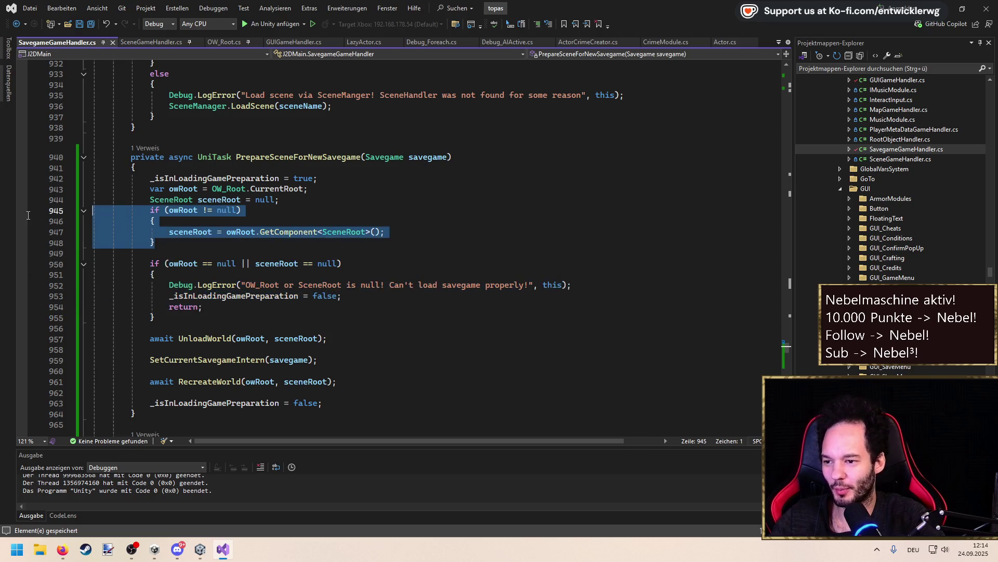
pyautogui.moveTo(174, 318)
pyautogui.mouseDown()
pyautogui.moveTo(104, 275)
pyautogui.moveTo(39, 268)
pyautogui.mouseUp()
pyautogui.moveTo(156, 242)
pyautogui.mouseDown()
pyautogui.moveTo(56, 206)
pyautogui.moveTo(59, 216)
pyautogui.mouseUp()
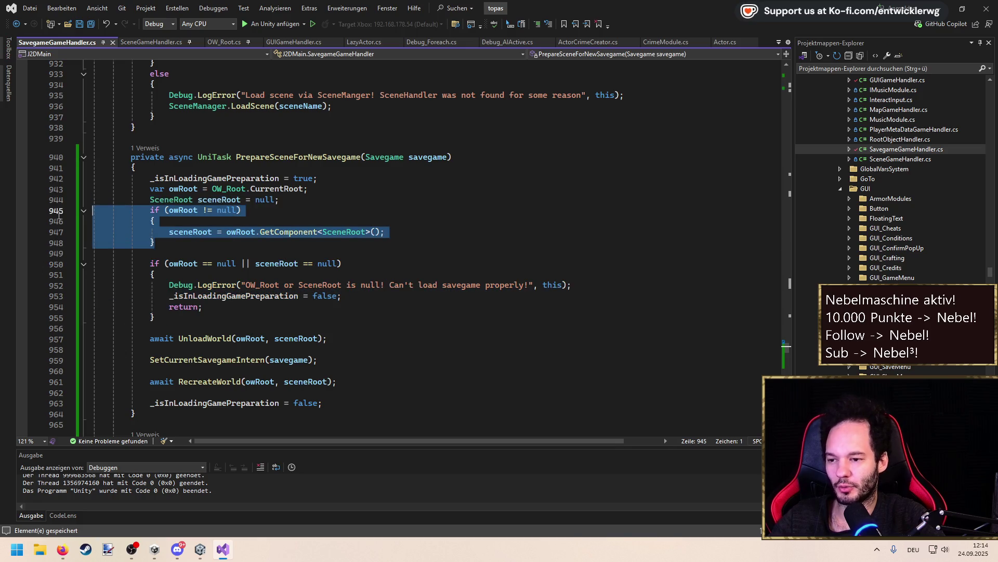
pyautogui.moveTo(128, 247)
pyautogui.mouseDown()
pyautogui.moveTo(156, 260)
pyautogui.moveTo(63, 219)
pyautogui.mouseUp()
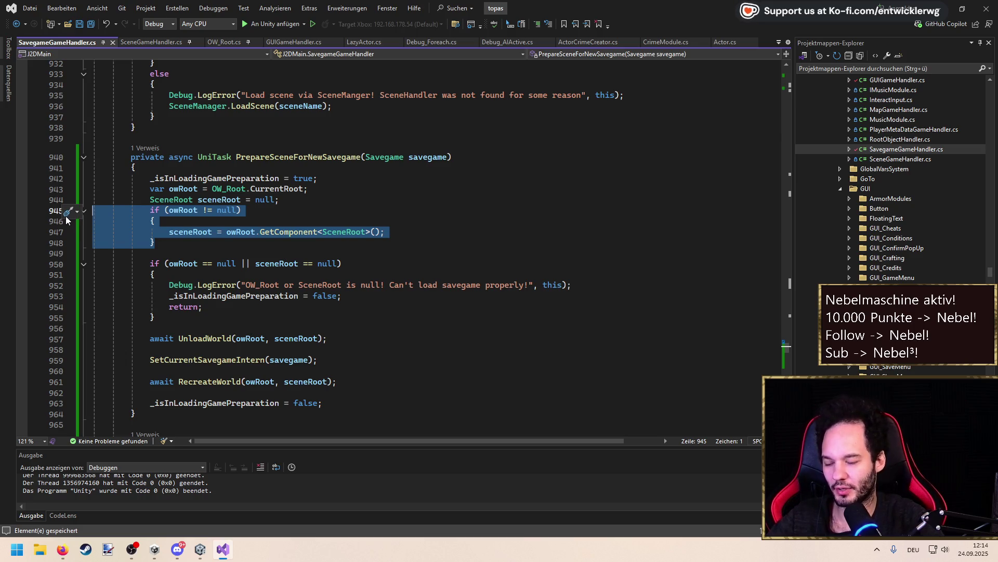
pyautogui.moveTo(182, 318); pyautogui.dragTo(56, 269)
pyautogui.moveTo(155, 243); pyautogui.dragTo(48, 213)
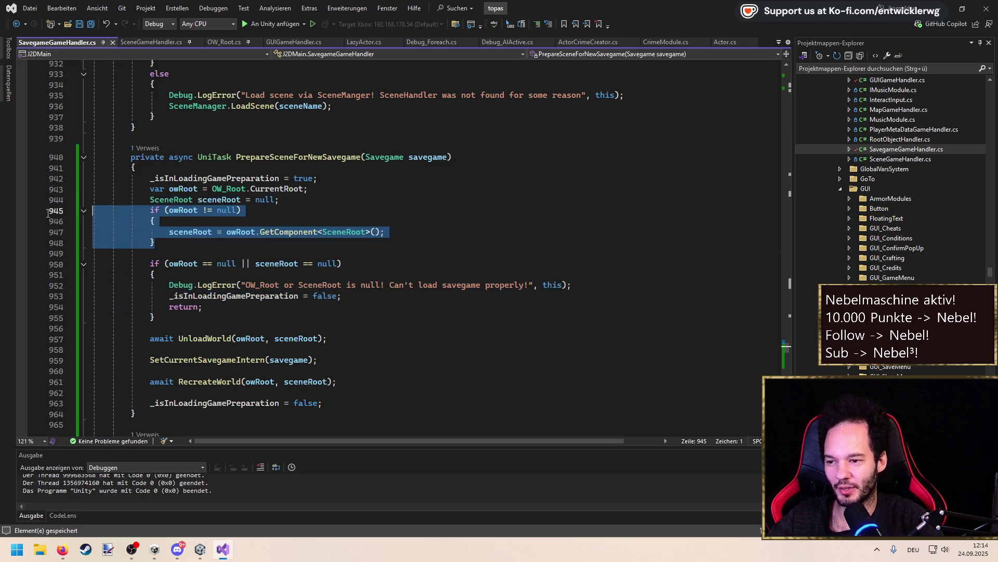
pyautogui.click(176, 240)
pyautogui.click(193, 257)
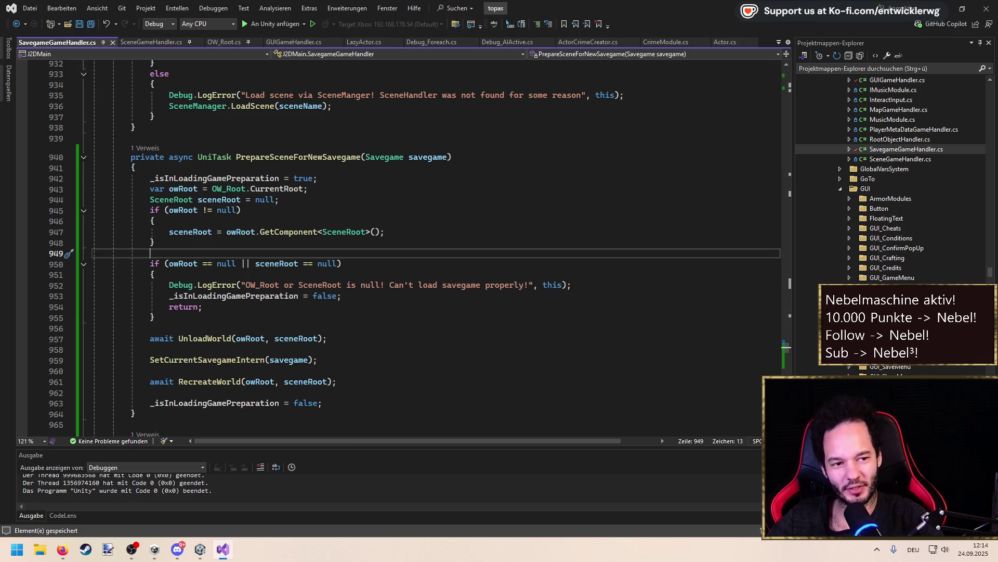
pyautogui.hotkey('alt', 'Tab')
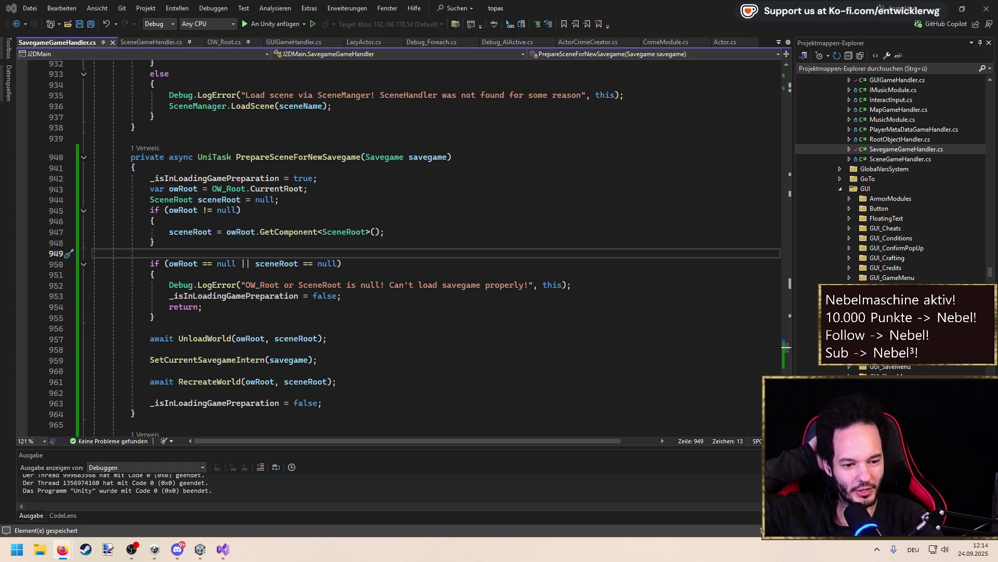
pyautogui.hotkey('alt', 'Tab')
pyautogui.click(261, 242)
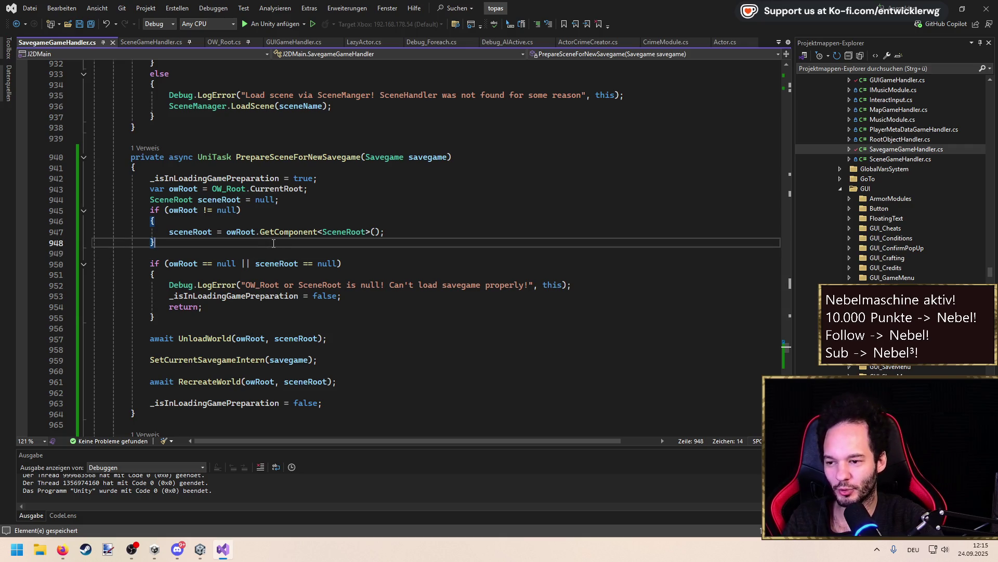
pyautogui.moveTo(277, 232)
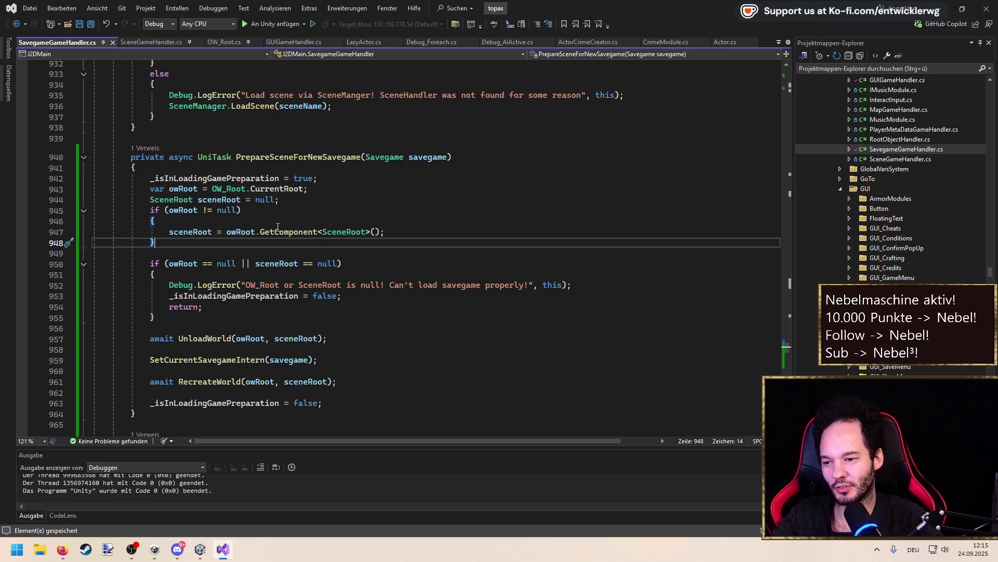
pyautogui.click(277, 214)
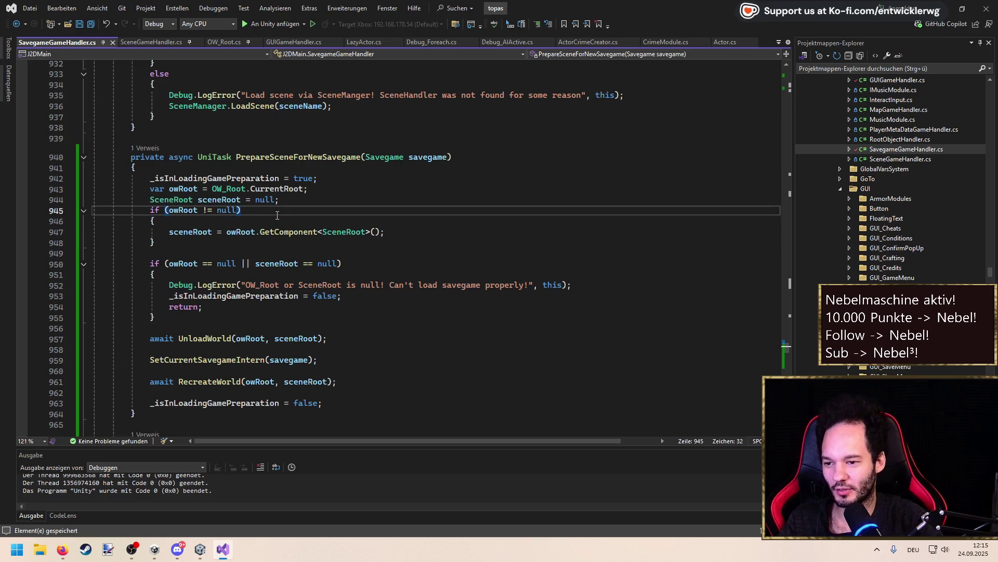
# Reload the Twitch chat popup with F5 and move it onto the other monitor
pyautogui.hotkey('alt', 'Tab')
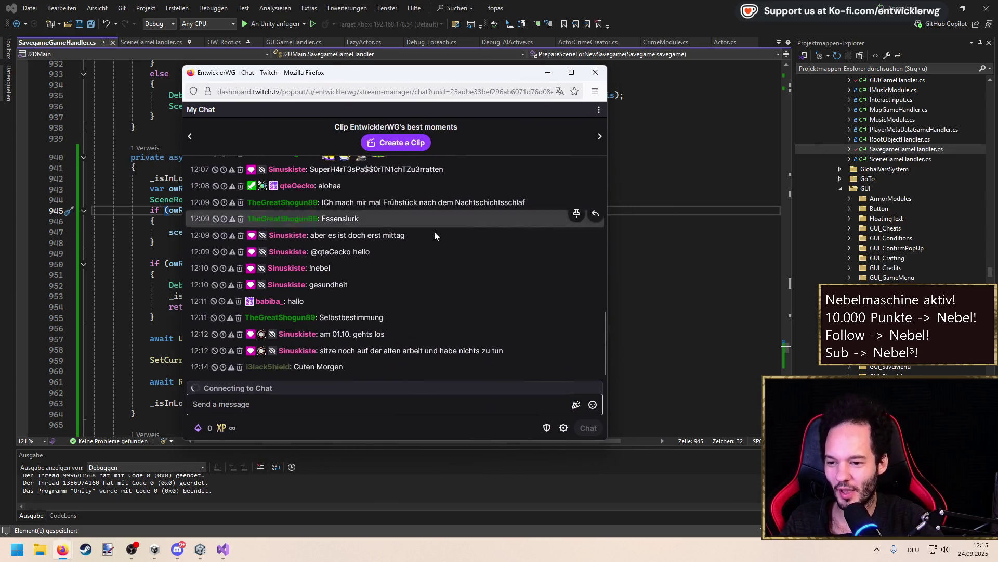
pyautogui.press('F5')
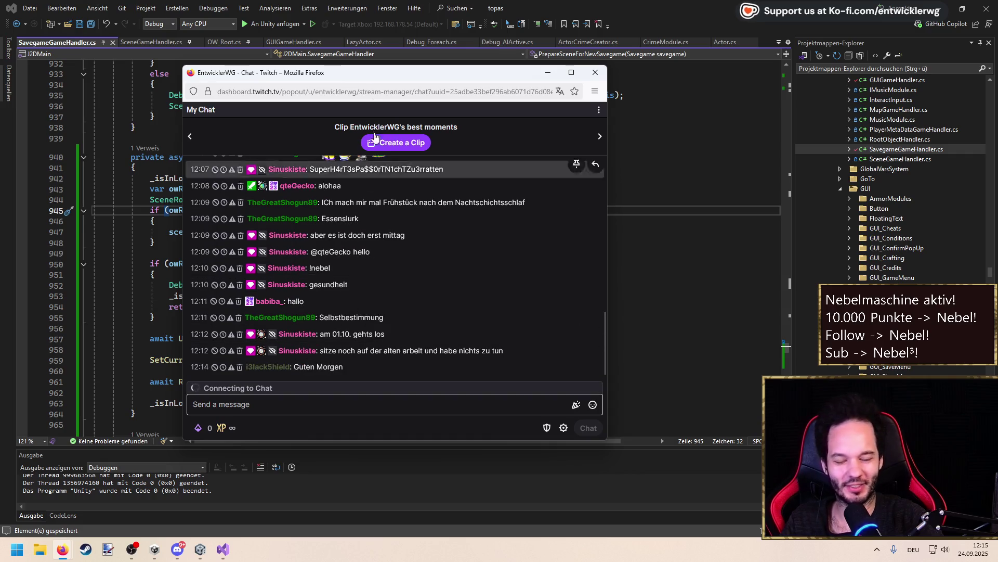
pyautogui.moveTo(353, 74)
pyautogui.mouseDown()
pyautogui.moveTo(373, 75)
pyautogui.moveTo(356, 86)
pyautogui.mouseUp()
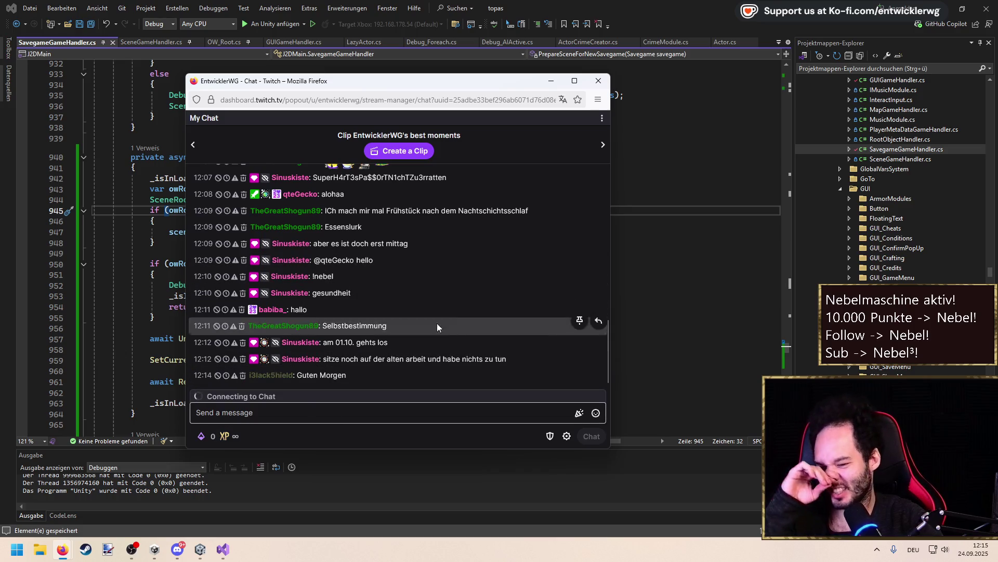
pyautogui.press('F5')
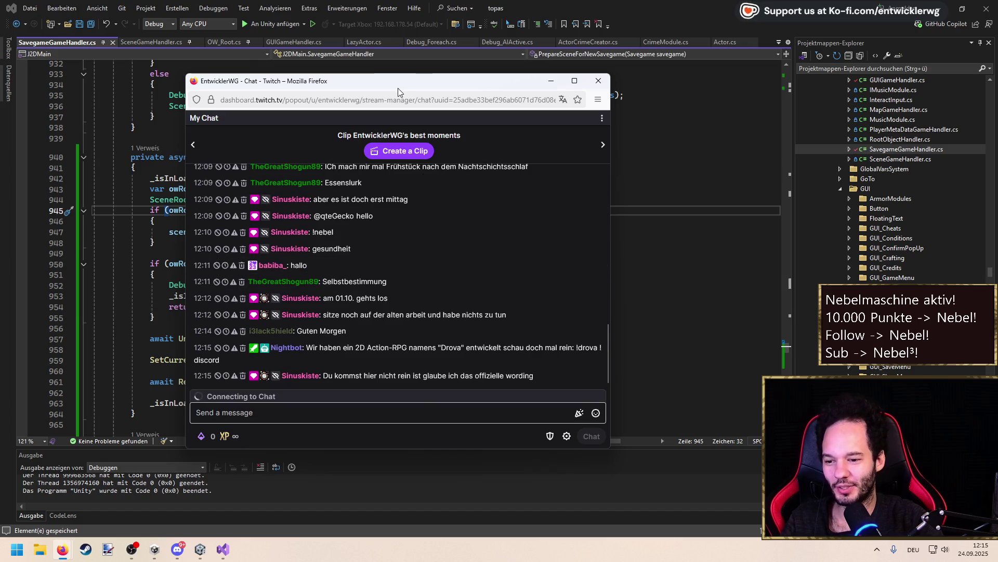
pyautogui.moveTo(403, 90); pyautogui.dragTo(997, 88)
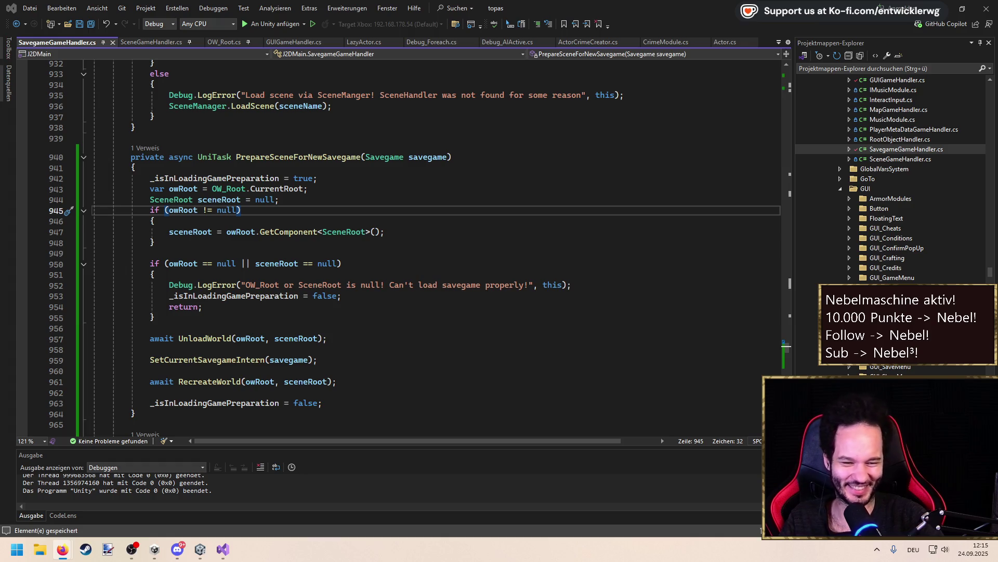
pyautogui.click(280, 219)
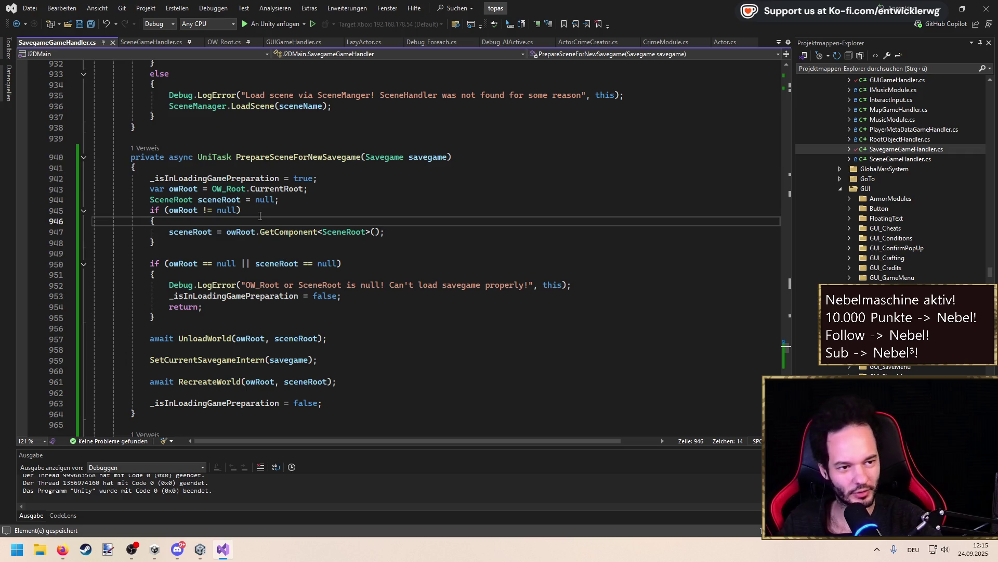
pyautogui.click(299, 213)
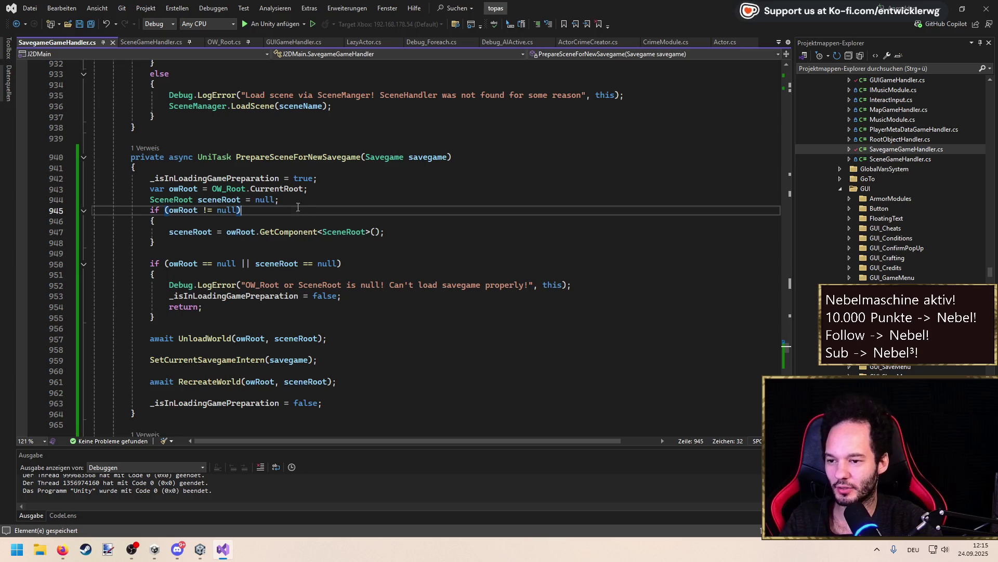
pyautogui.click(299, 202)
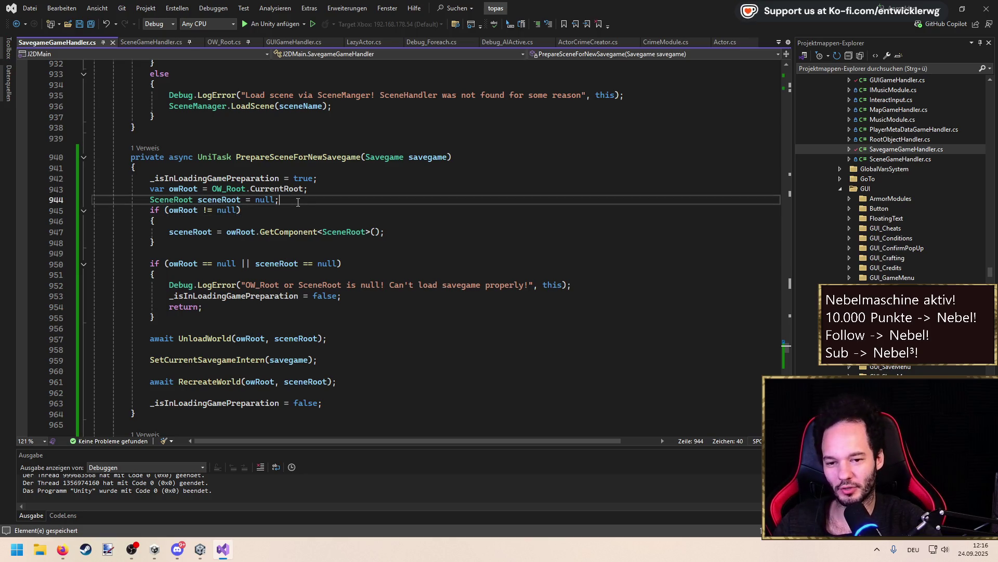
pyautogui.click(271, 243)
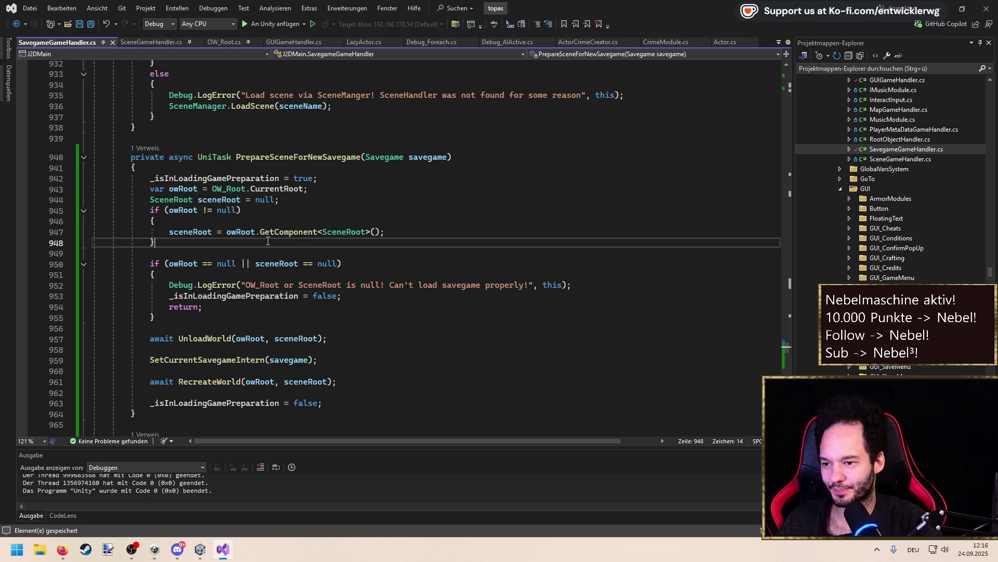
pyautogui.click(353, 274)
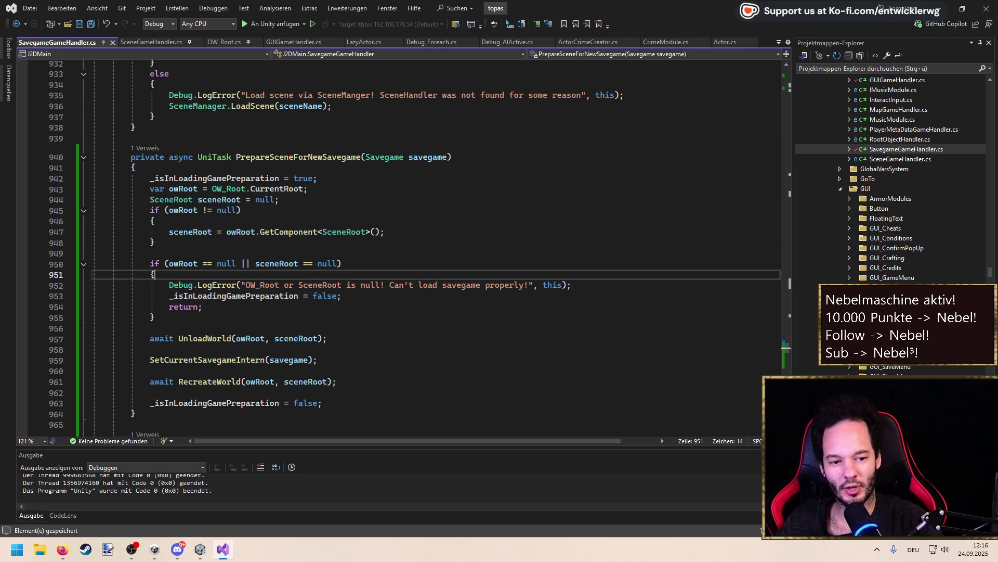
pyautogui.hotkey('alt', 'Tab')
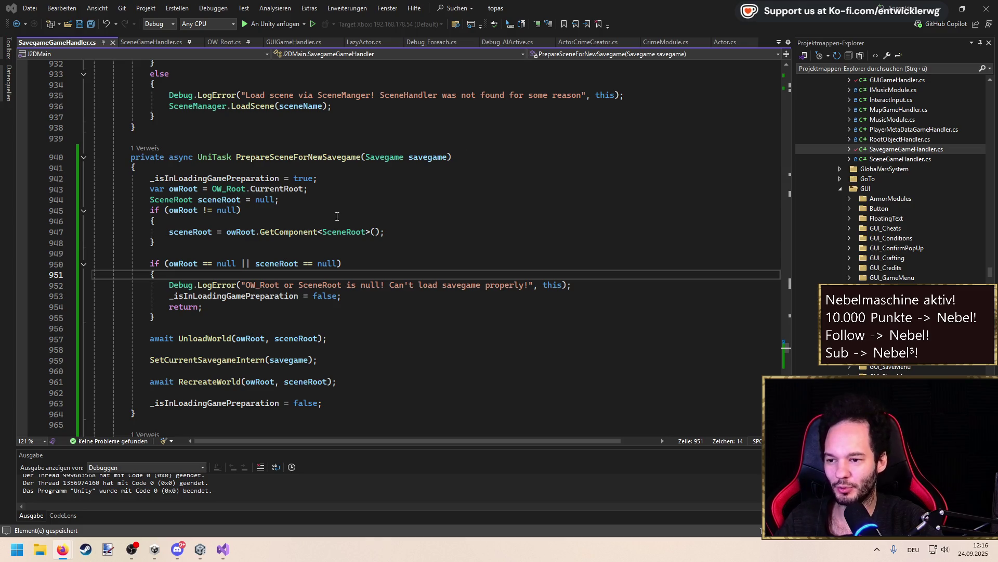
pyautogui.click(329, 246)
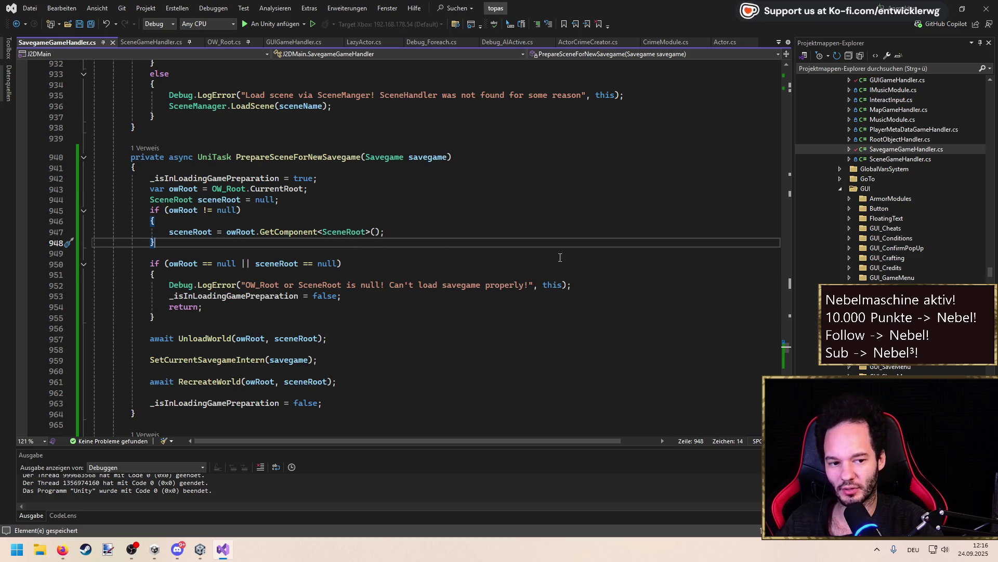
pyautogui.hotkey('alt', 'Tab')
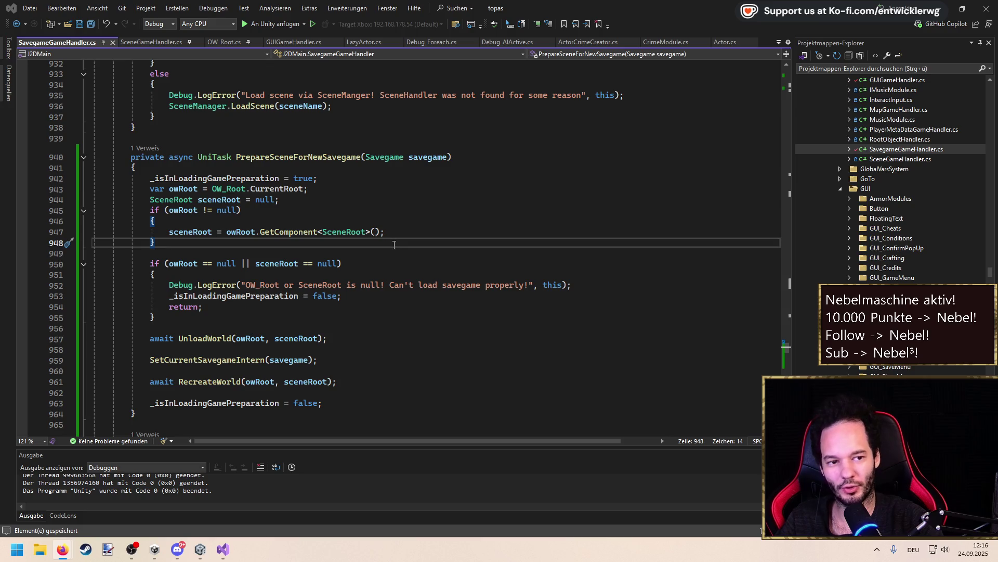
pyautogui.click(397, 235)
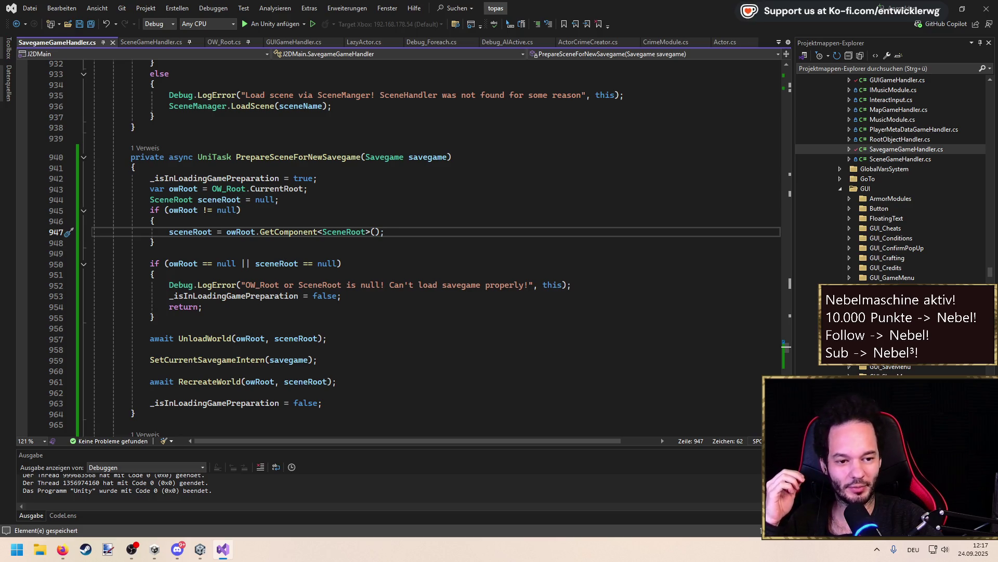
pyautogui.hotkey('alt', 'Tab')
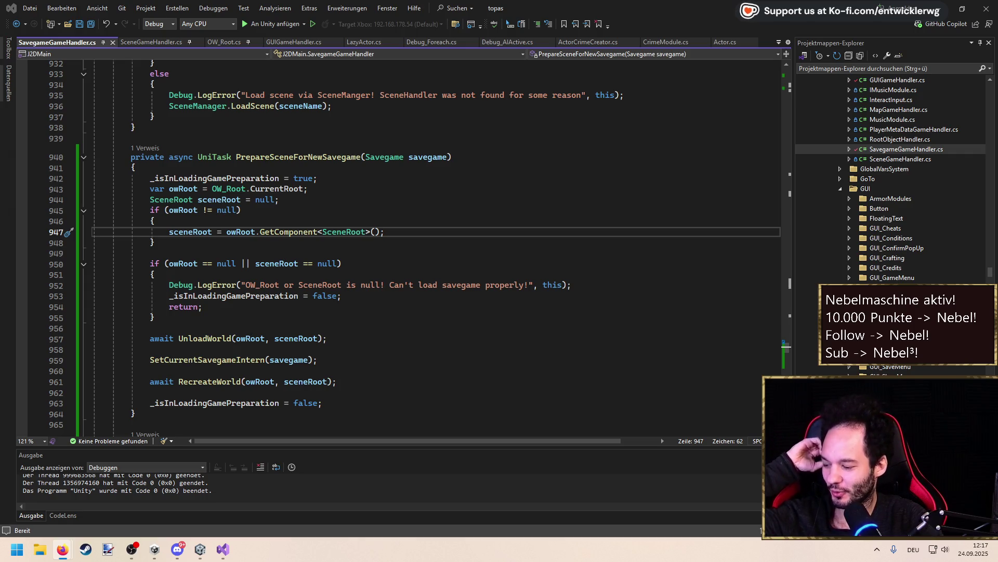
pyautogui.click(425, 229)
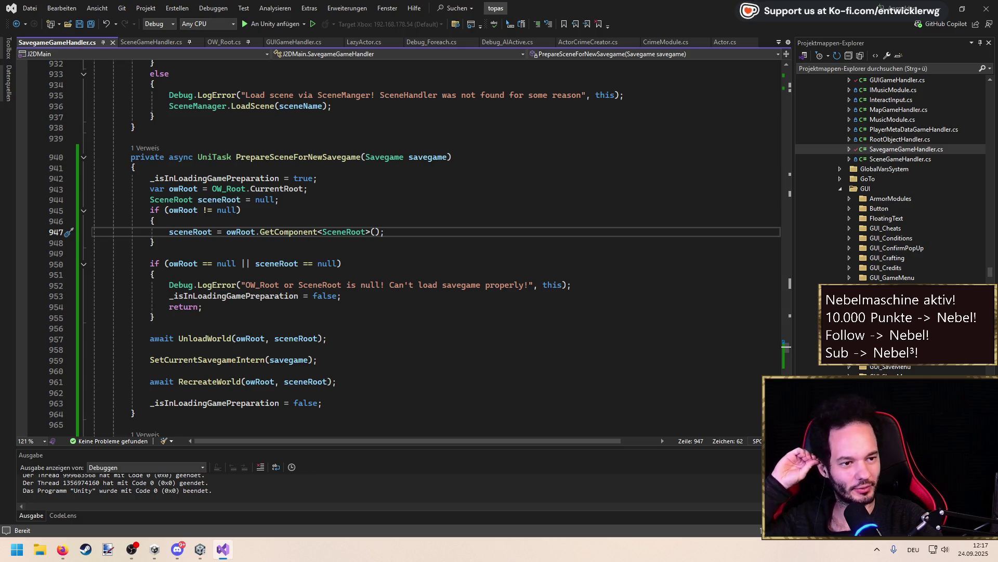
pyautogui.hotkey('alt', 'Tab')
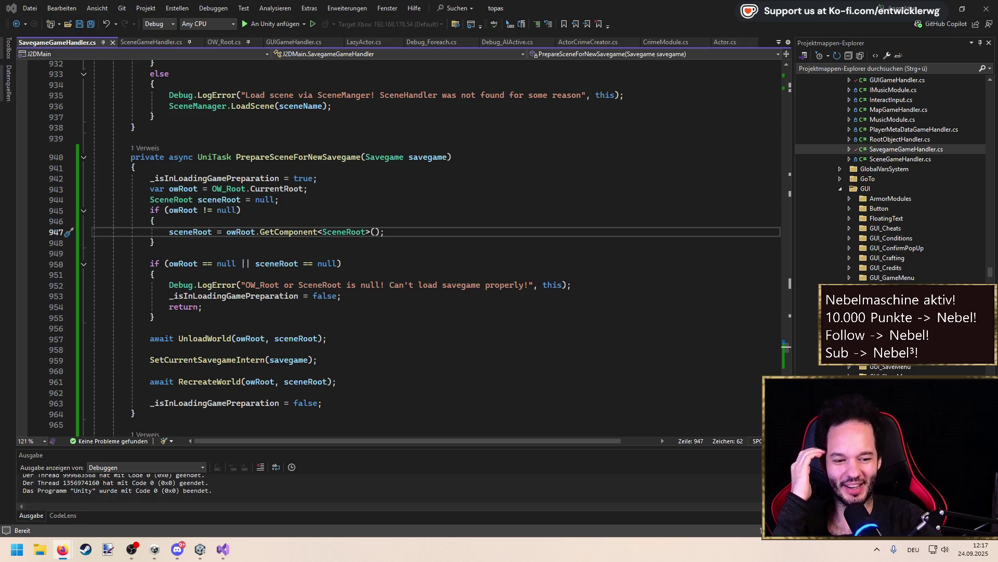
pyautogui.click(422, 227)
pyautogui.hotkey('ctrl', 's')
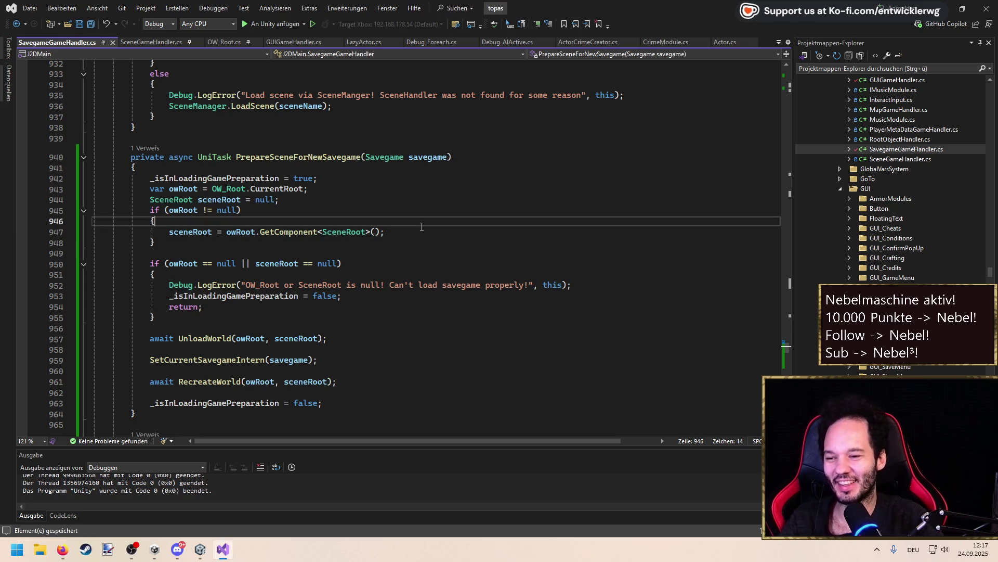
pyautogui.click(425, 230)
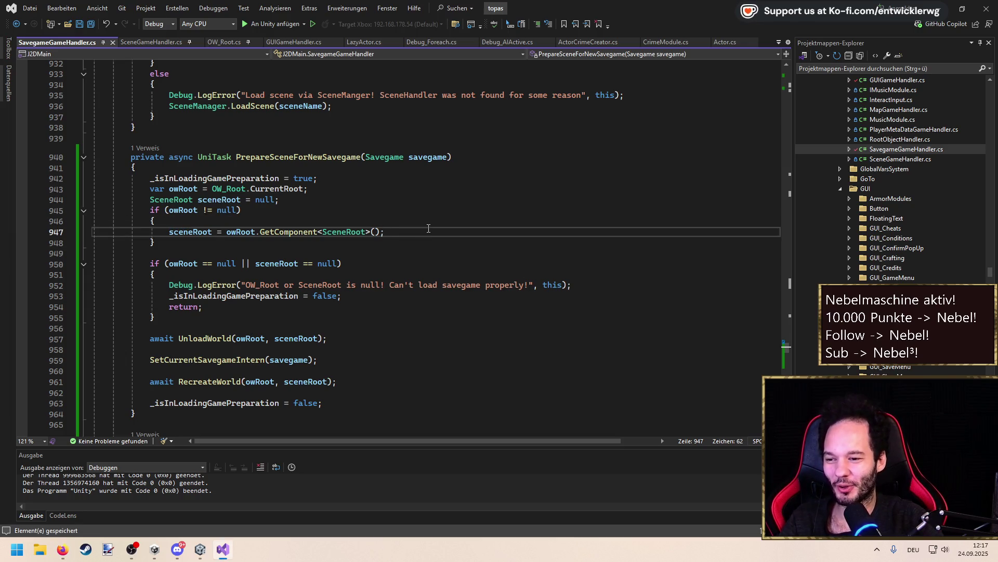
pyautogui.press('Down')
pyautogui.press('Down')
pyautogui.press('Down')
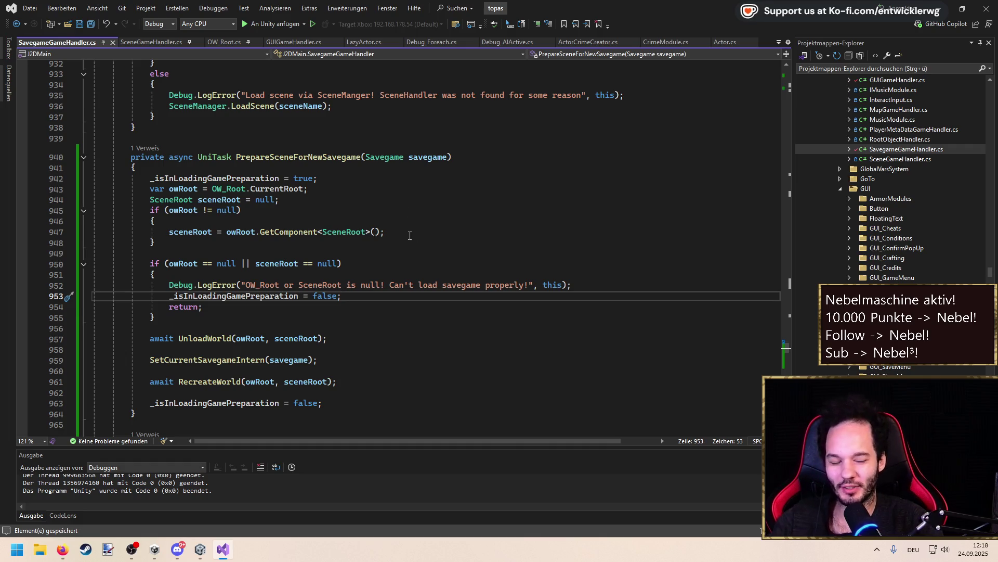
pyautogui.moveTo(360, 301); pyautogui.dragTo(57, 286)
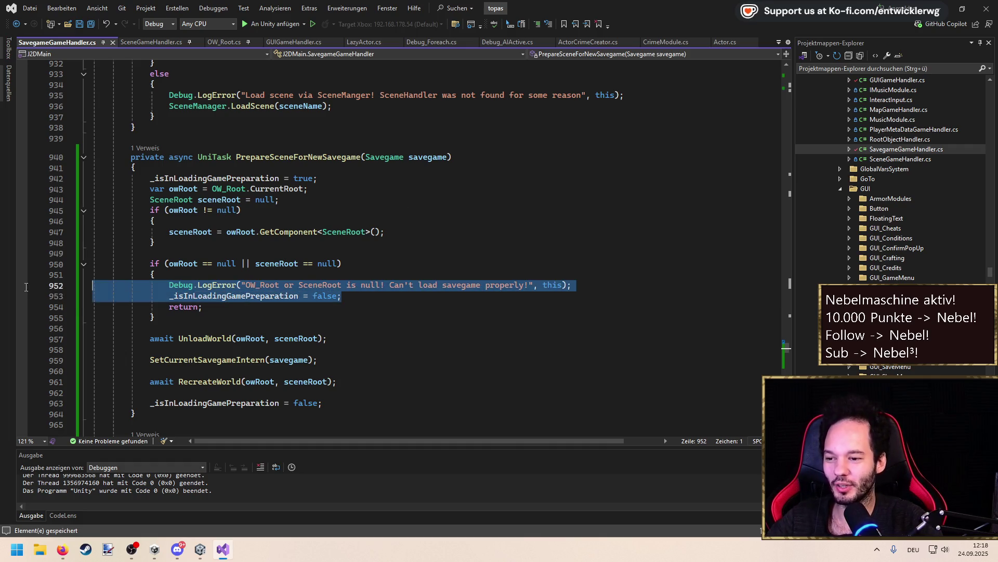
# Review the error branch and the owRoot/sceneRoot checks around lines 949–956, then minimize Visual Studio
pyautogui.moveTo(203, 307)
pyautogui.mouseDown()
pyautogui.moveTo(55, 301)
pyautogui.moveTo(55, 287)
pyautogui.mouseUp()
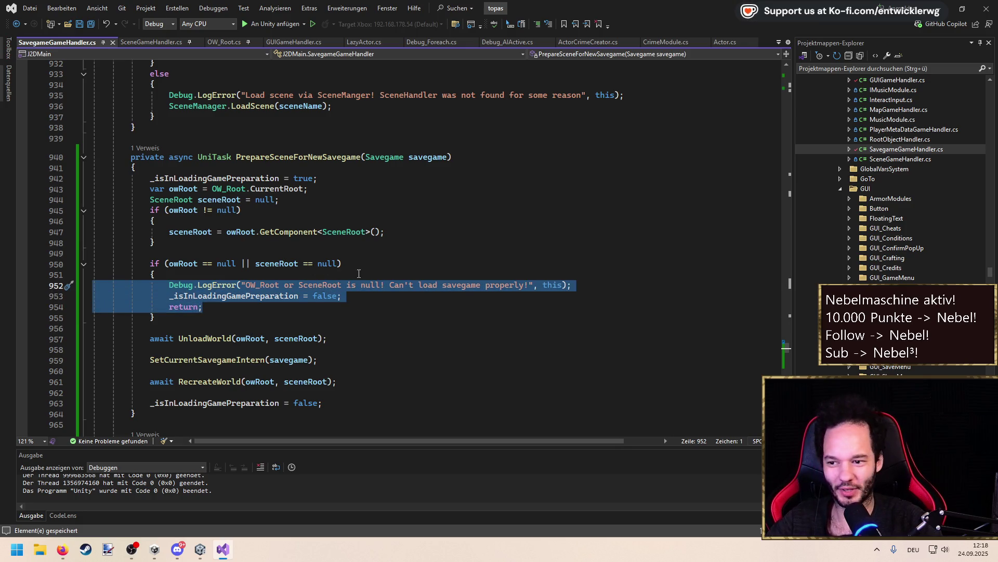
pyautogui.click(185, 275)
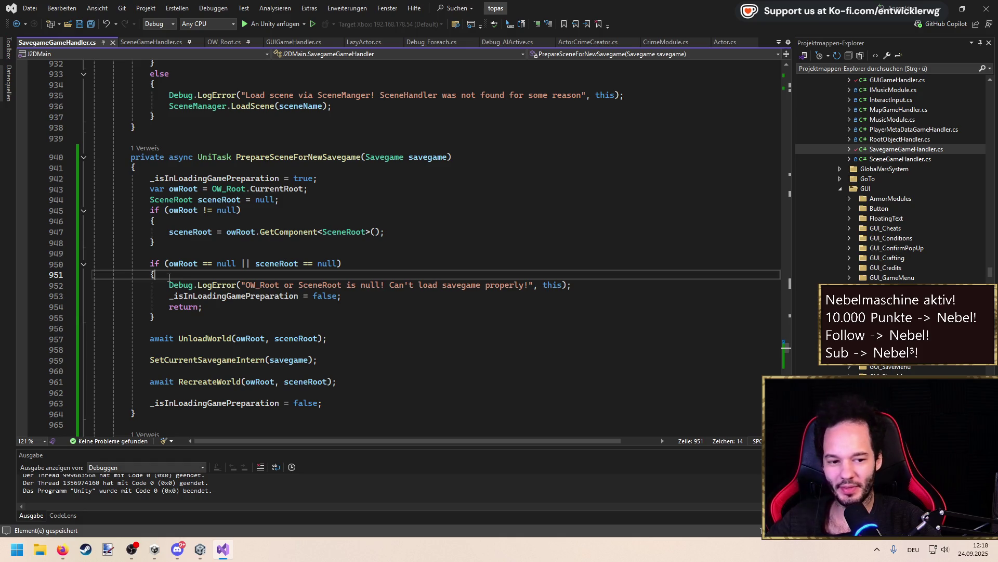
pyautogui.click(333, 255)
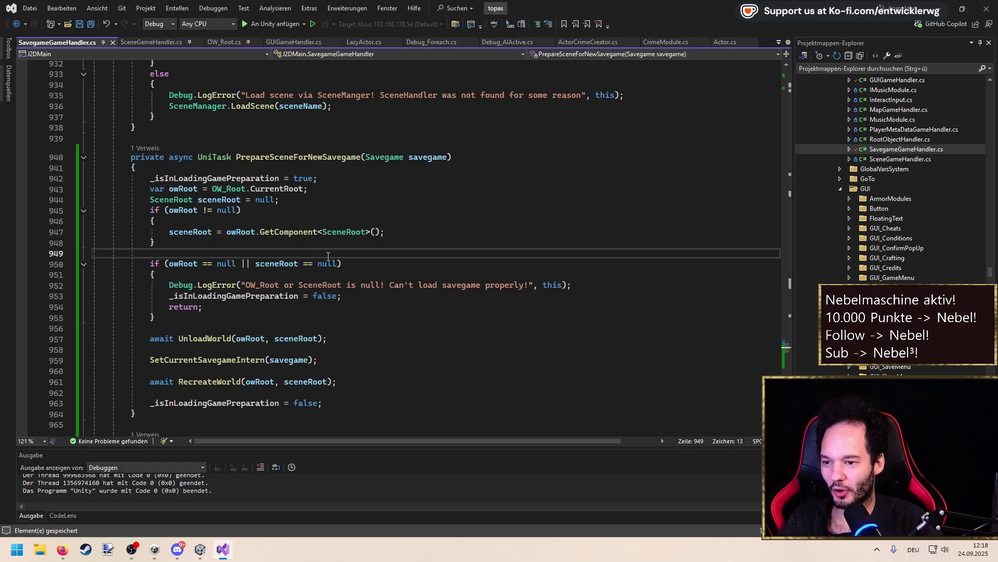
pyautogui.click(197, 229)
pyautogui.press('Down')
pyautogui.press('Down')
pyautogui.press('Down')
pyautogui.click(196, 232)
pyautogui.scroll(-3, 260, 231)
pyautogui.click(329, 230)
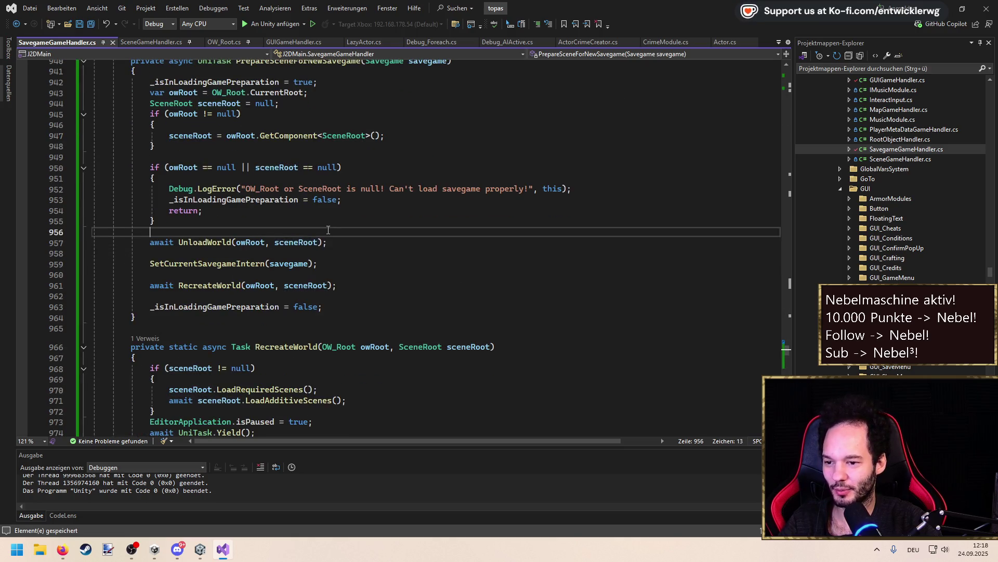
pyautogui.click(939, 8)
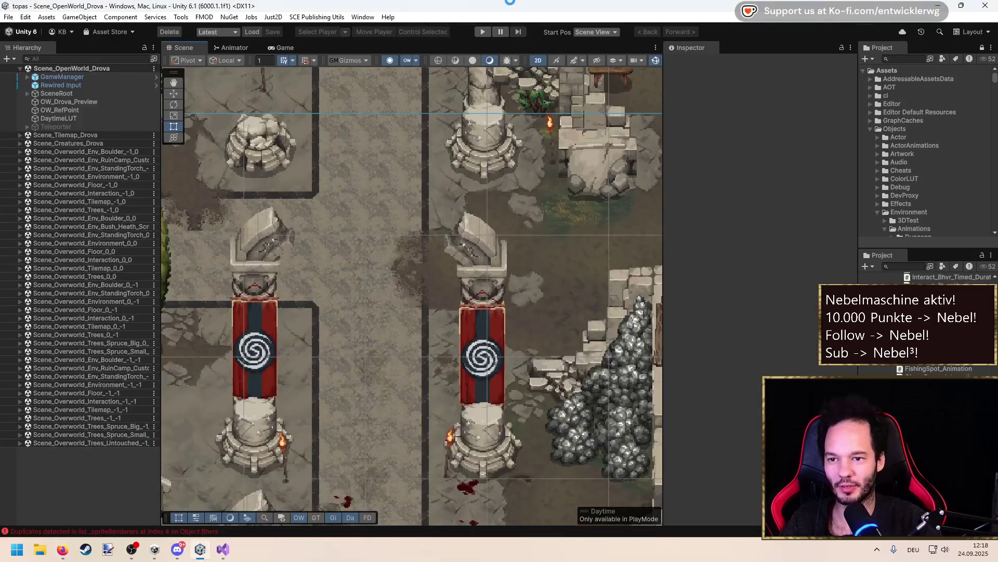
# Bring the Firefox window showing the Just2D Drova homepage over from the other monitor
pyautogui.hotkey('alt', 'Tab')
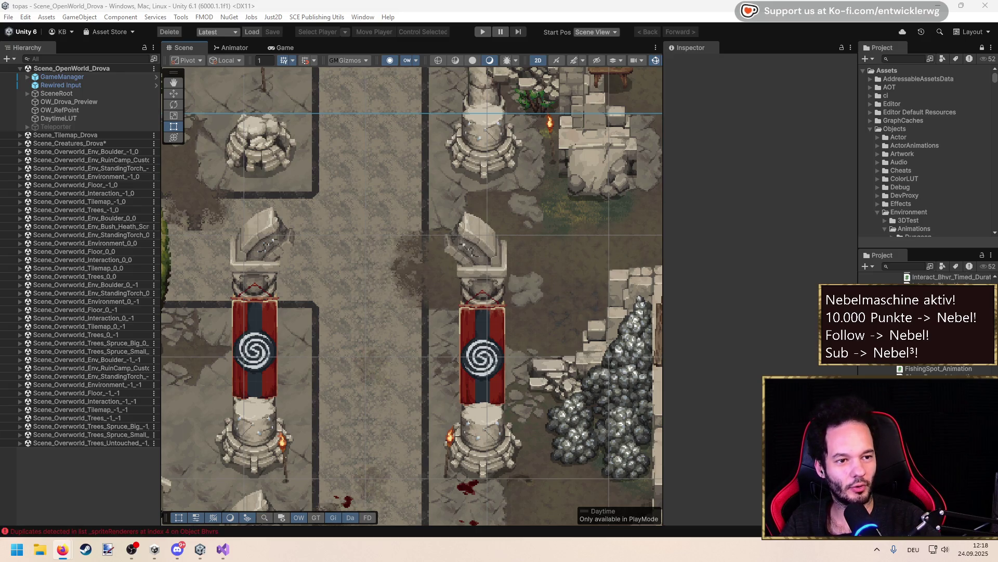
pyautogui.moveTo(997, 178); pyautogui.dragTo(589, 2)
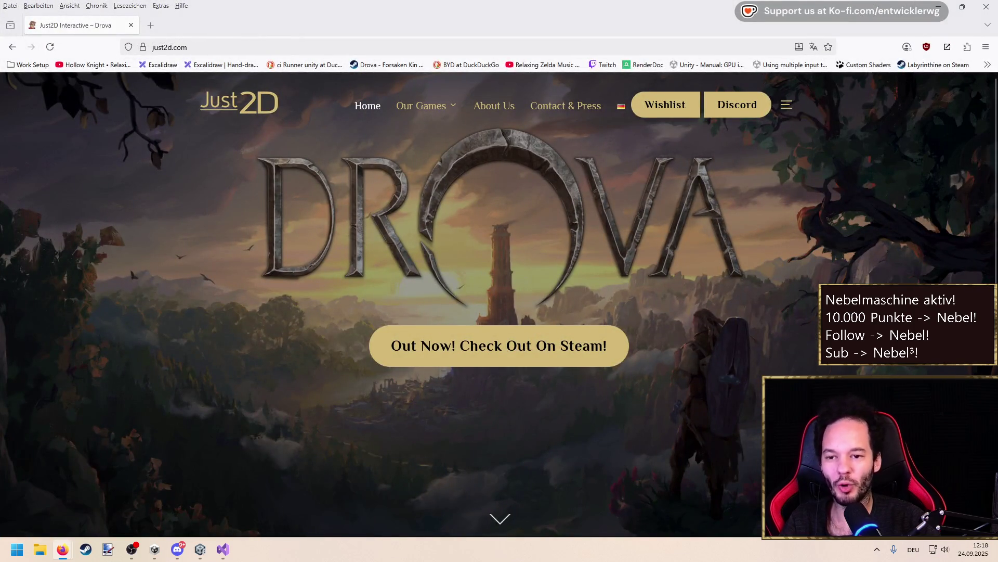
# Open the Contact & Press page and select the general and press contact e-mail addresses
pyautogui.scroll(-5, 180, 183)
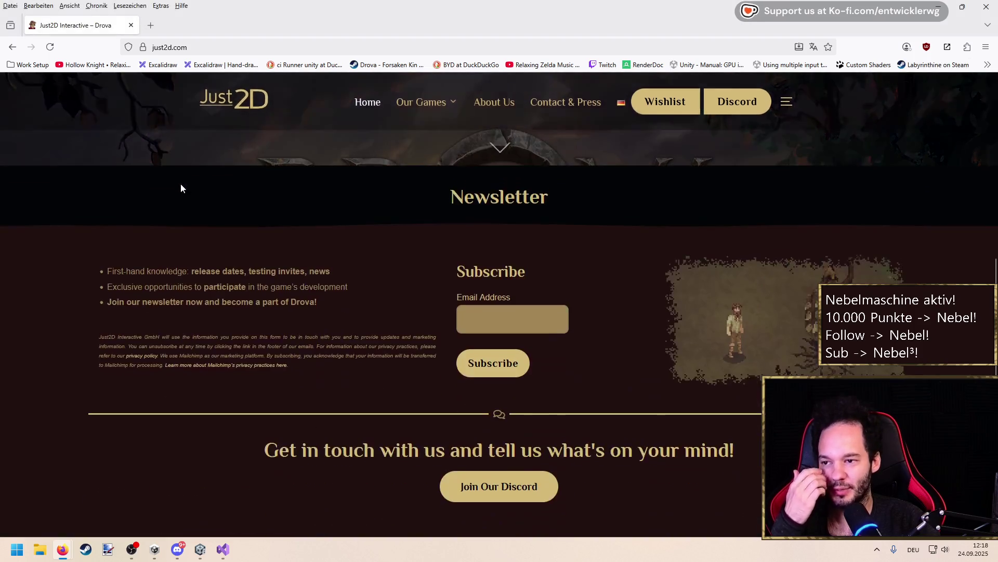
pyautogui.scroll(5, 180, 183)
pyautogui.click(575, 108)
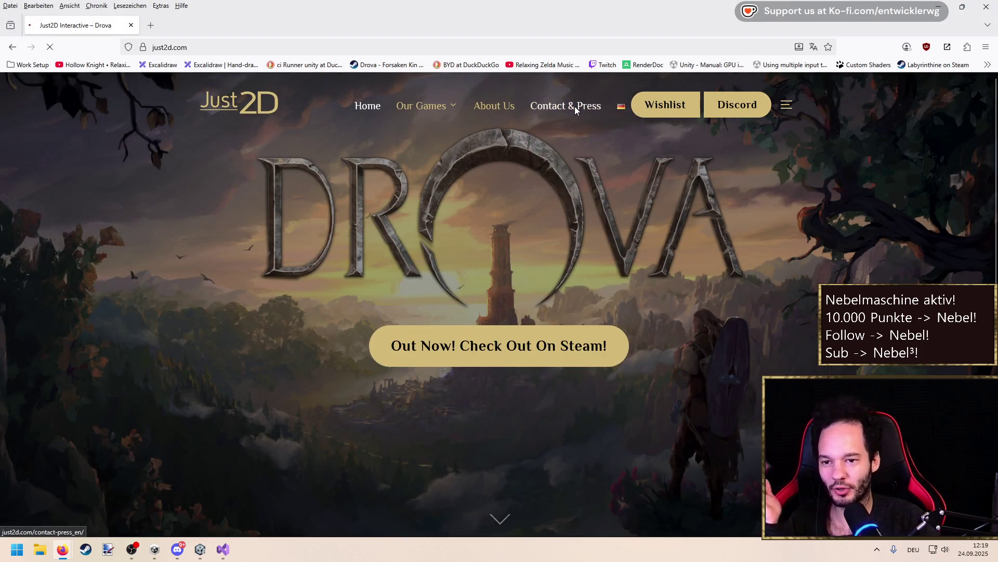
pyautogui.moveTo(382, 271); pyautogui.dragTo(314, 271)
pyautogui.moveTo(683, 271); pyautogui.dragTo(592, 271)
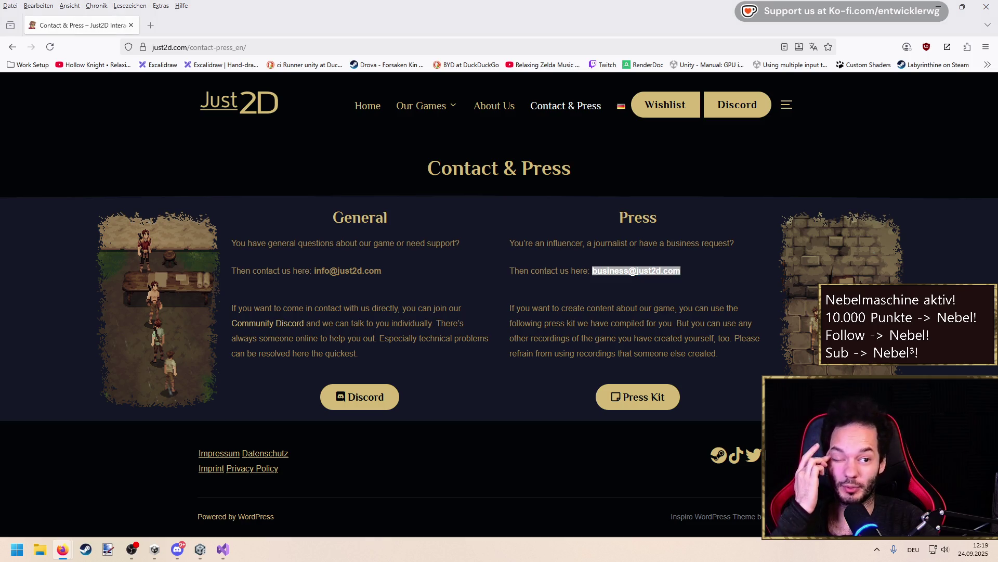
pyautogui.click(477, 229)
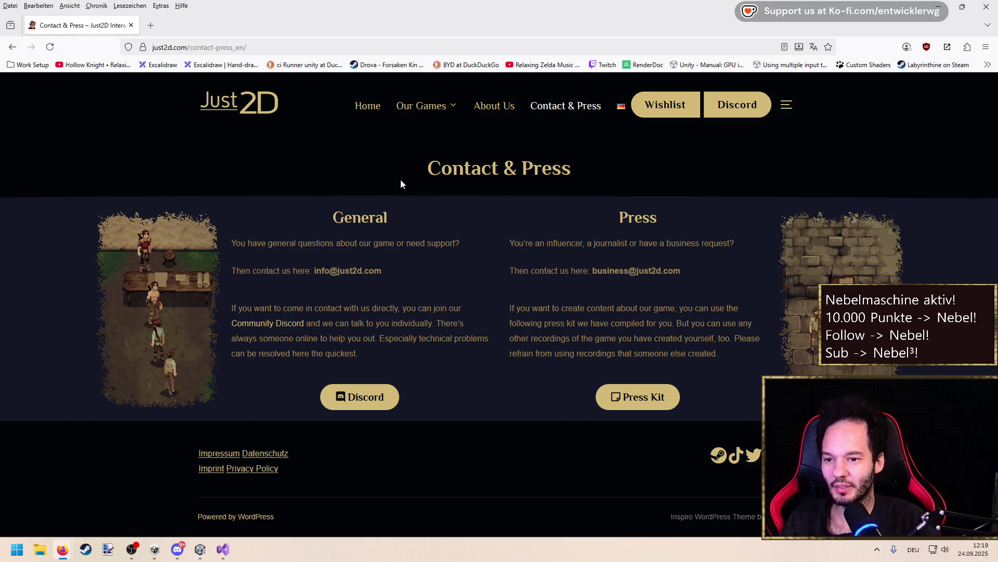
# Select and deselect text blocks on the Contact & Press page, including the Press paragraph
pyautogui.hotkey('ctrl', 'a')
pyautogui.moveTo(572, 523); pyautogui.dragTo(543, 263)
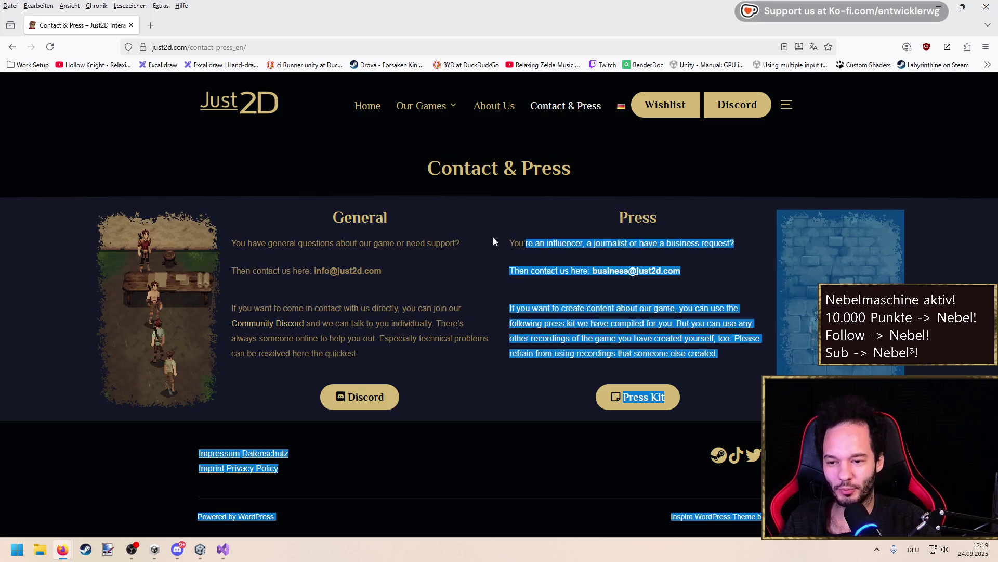
pyautogui.hotkey('ctrl', 'a')
pyautogui.click(142, 95)
pyautogui.hotkey('ctrl', 'a')
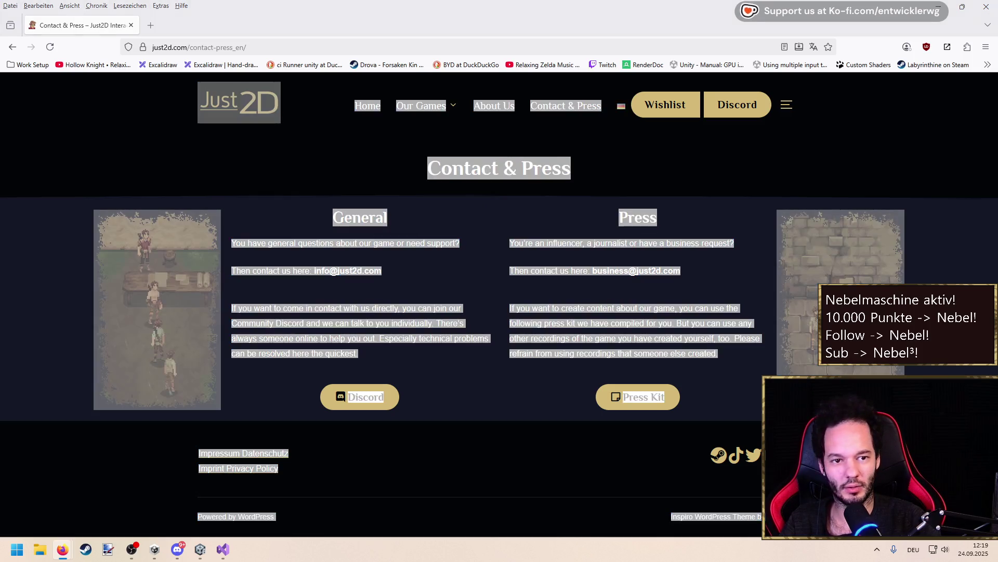
pyautogui.click(764, 152)
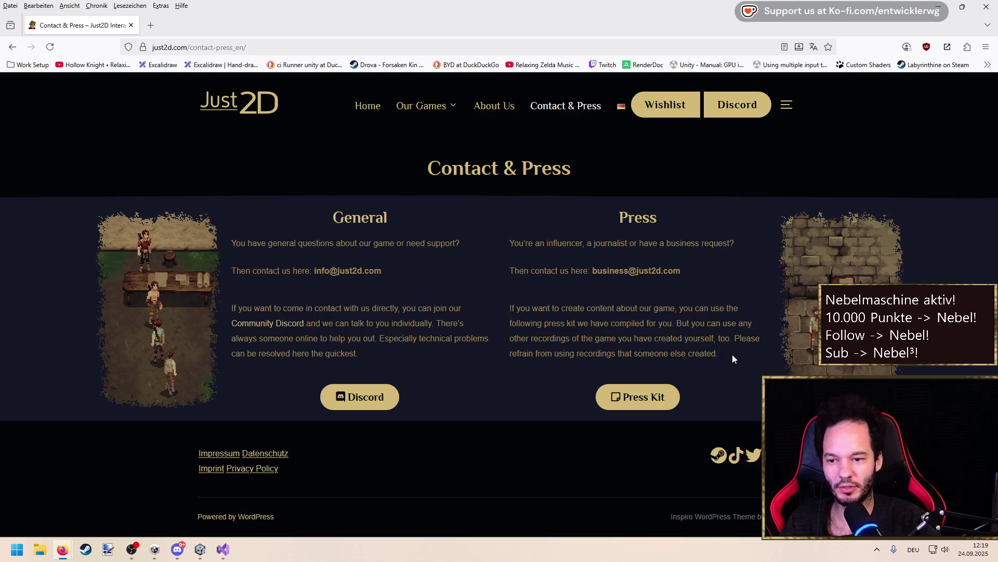
pyautogui.moveTo(732, 356); pyautogui.dragTo(273, 151)
pyautogui.click(151, 107)
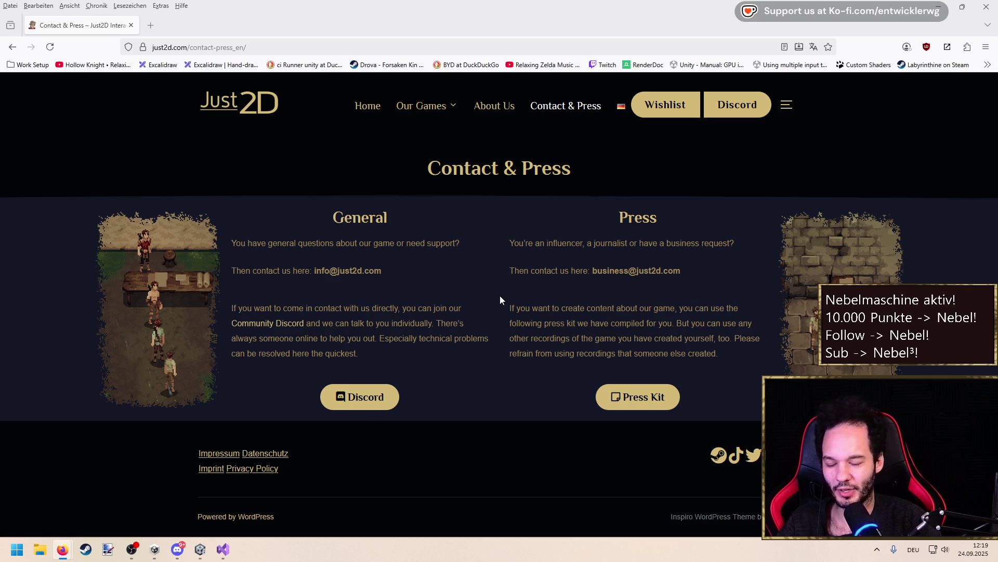
pyautogui.moveTo(734, 354)
pyautogui.mouseDown()
pyautogui.moveTo(219, 194)
pyautogui.moveTo(135, 116)
pyautogui.moveTo(135, 95)
pyautogui.moveTo(626, 286)
pyautogui.moveTo(595, 308)
pyautogui.mouseUp()
pyautogui.click(722, 335)
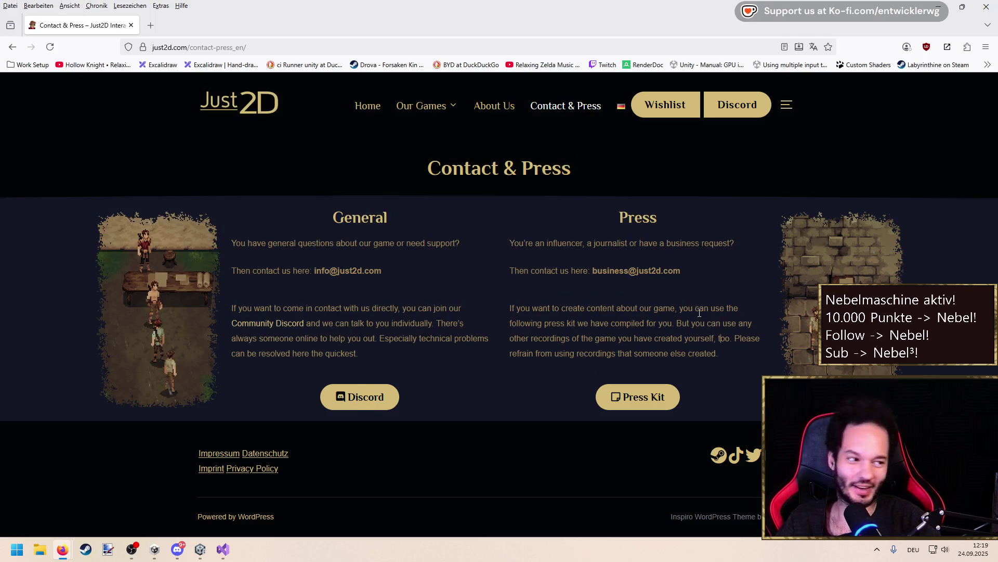
# Visit the Just2D home page, return to Contact & Press, and select text down to the footer
pyautogui.click(253, 102)
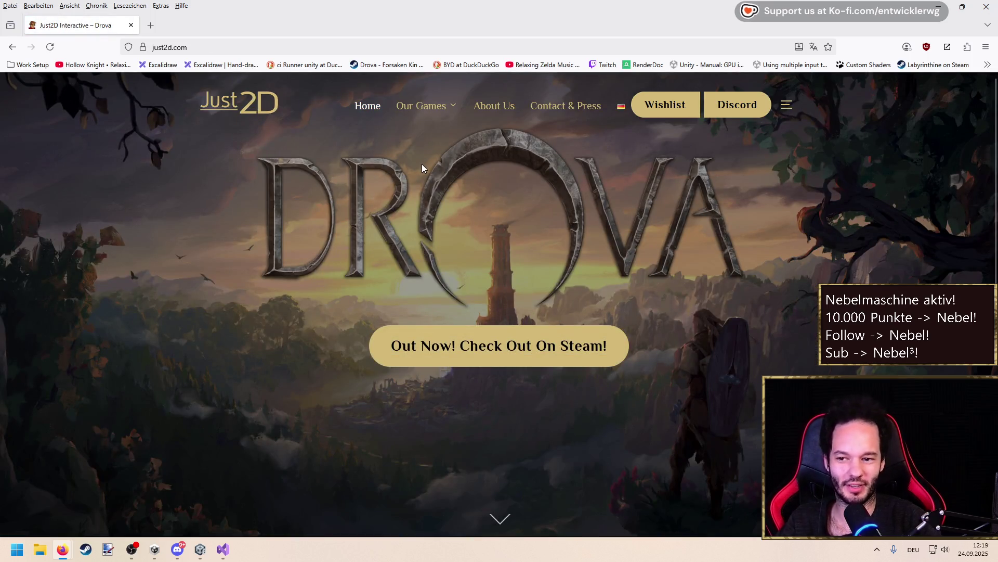
pyautogui.click(561, 108)
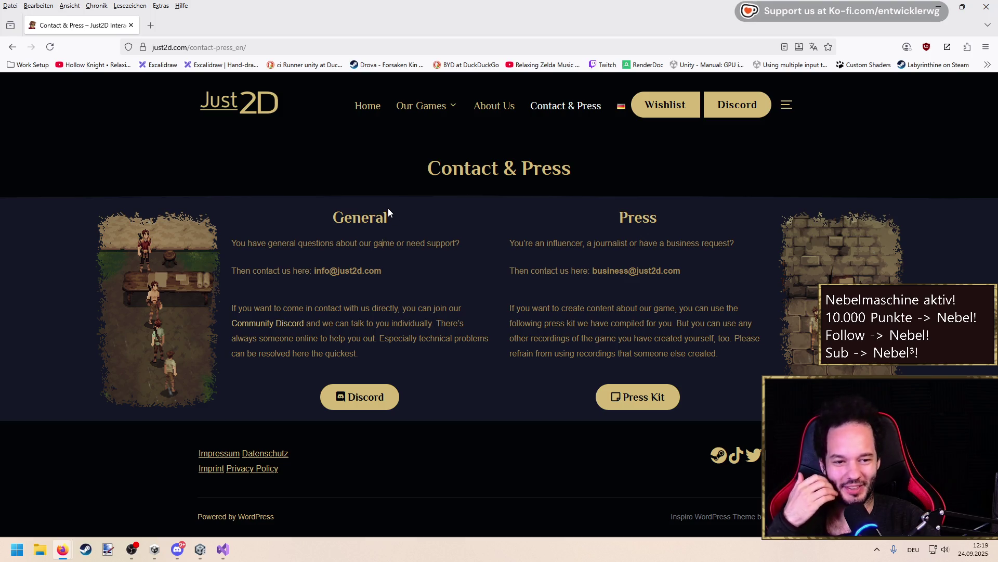
pyautogui.click(269, 168)
pyautogui.hotkey('ctrl', 'a')
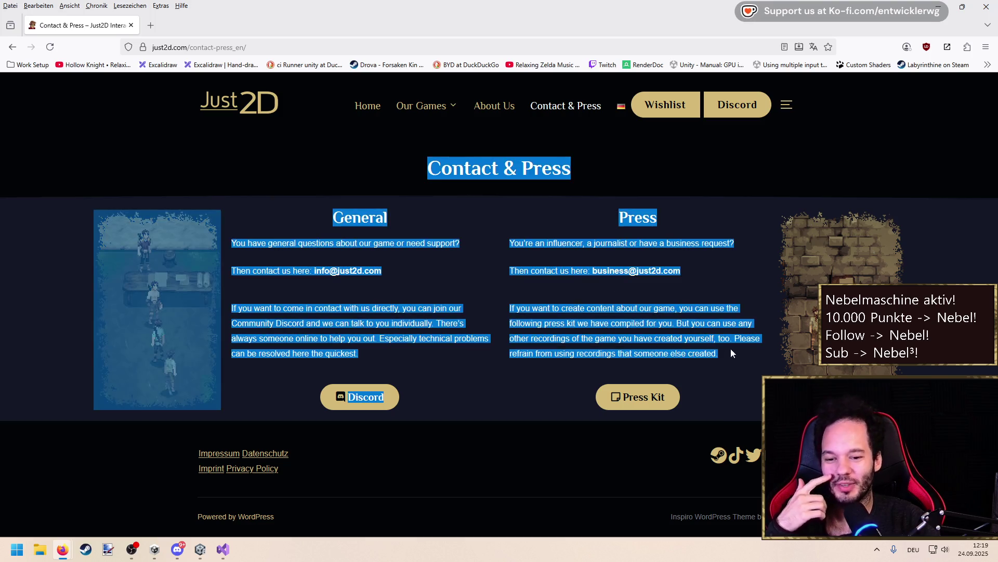
pyautogui.click(737, 382)
pyautogui.moveTo(737, 383)
pyautogui.mouseDown()
pyautogui.moveTo(335, 214)
pyautogui.moveTo(158, 95)
pyautogui.moveTo(172, 143)
pyautogui.moveTo(396, 200)
pyautogui.moveTo(364, 156)
pyautogui.mouseUp()
pyautogui.hotkey('ctrl', 'shift', 'End')
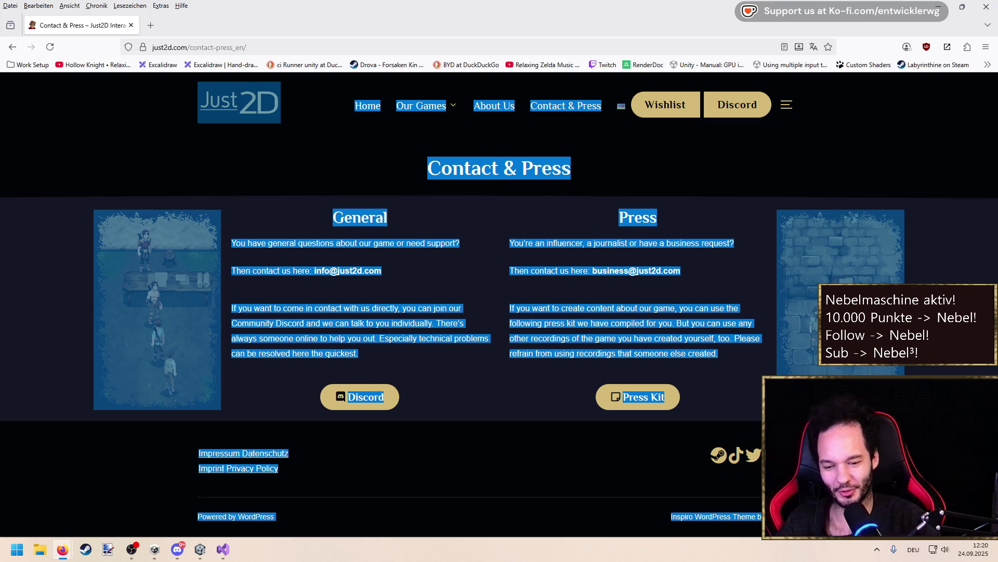
pyautogui.press('Escape')
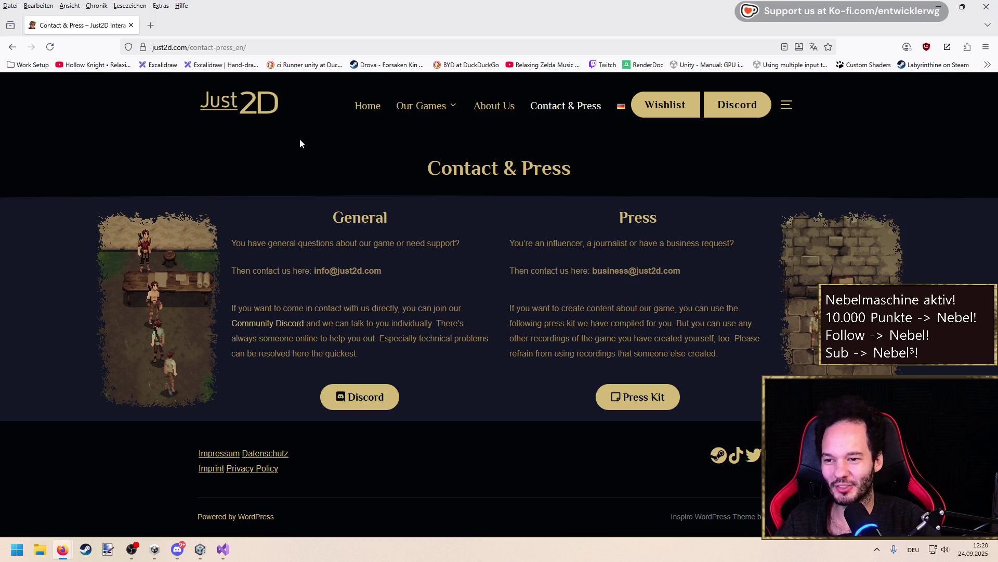
# Select and clear the General column text, then move the browser aside to reveal Unity
pyautogui.hotkey('ctrl', 'a')
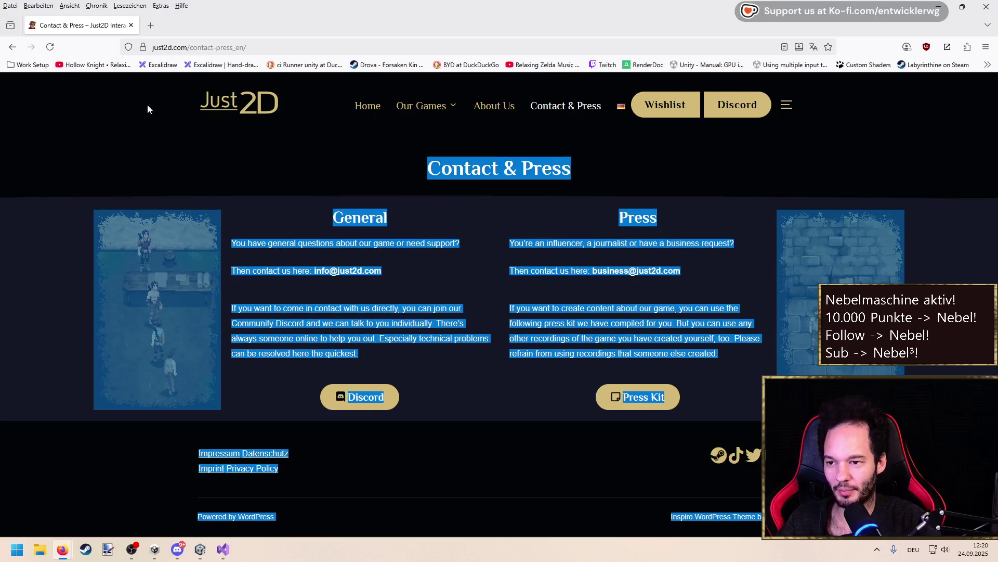
pyautogui.click(144, 130)
pyautogui.hotkey('ctrl', 'a')
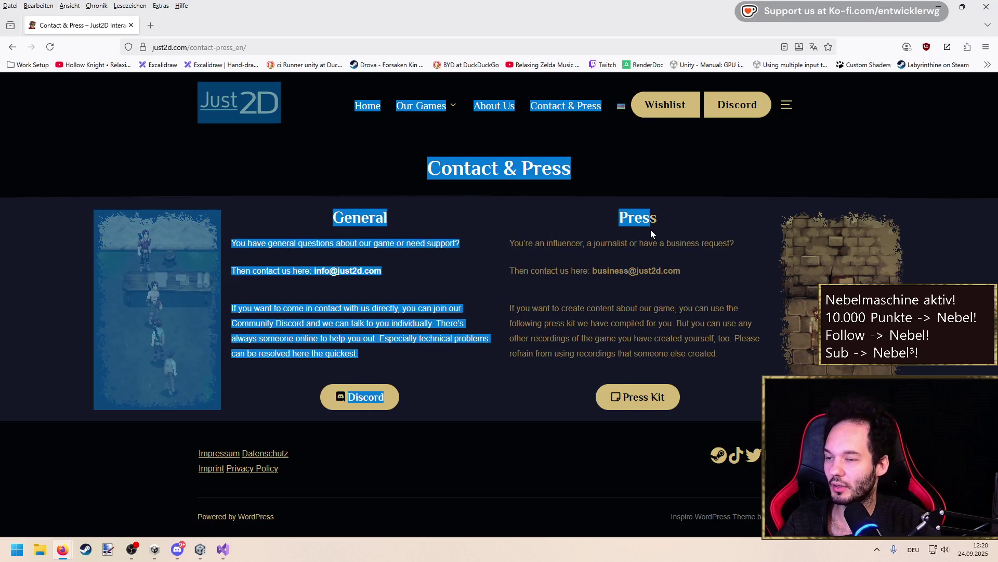
pyautogui.moveTo(759, 526)
pyautogui.mouseDown()
pyautogui.moveTo(755, 445)
pyautogui.moveTo(288, 207)
pyautogui.mouseUp()
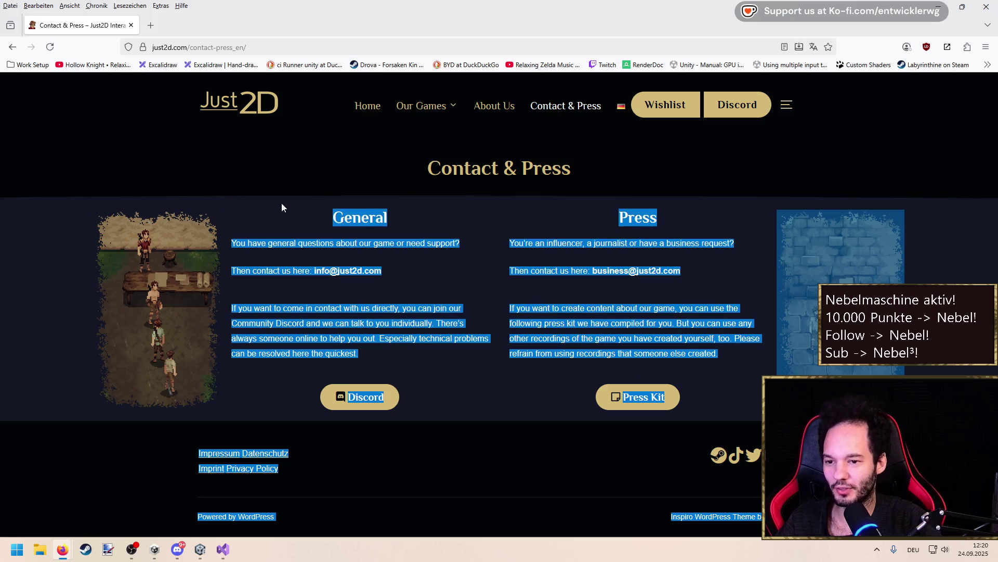
pyautogui.click(334, 164)
pyautogui.moveTo(494, 25); pyautogui.dragTo(997, 60)
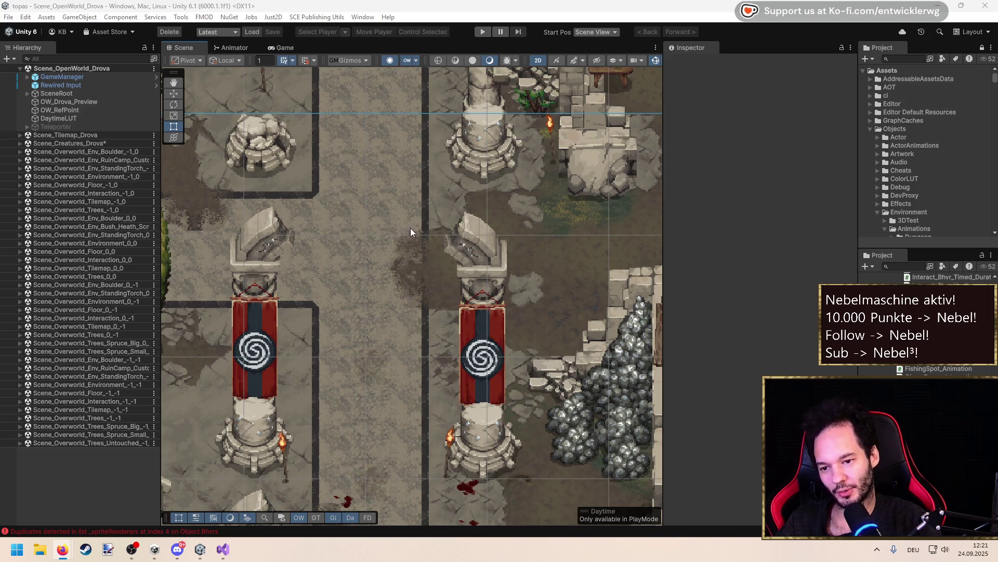
# Bring Unity forward and zoom the Scene view, switching back to the browser twice in between
pyautogui.click(424, 283)
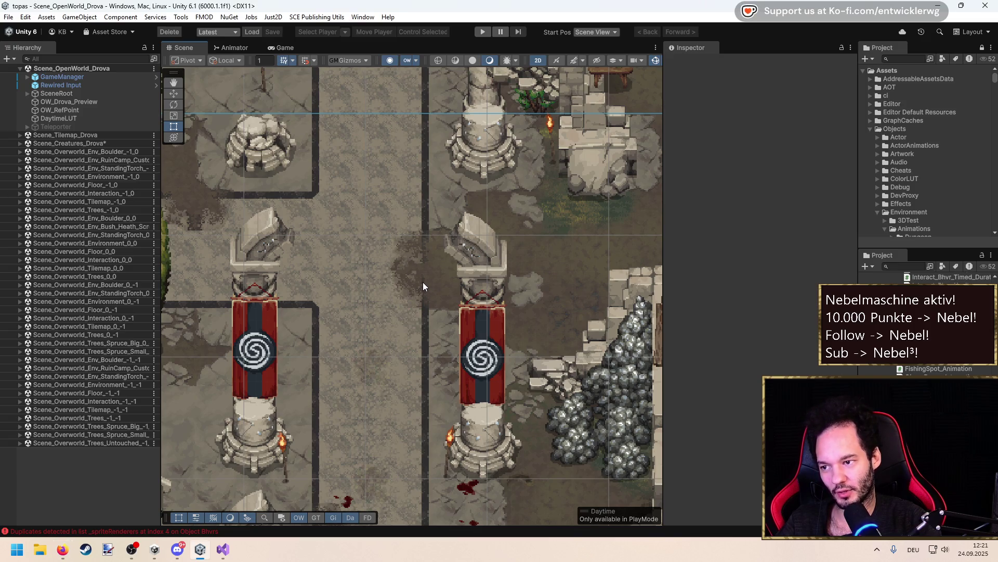
pyautogui.scroll(3, 422, 277)
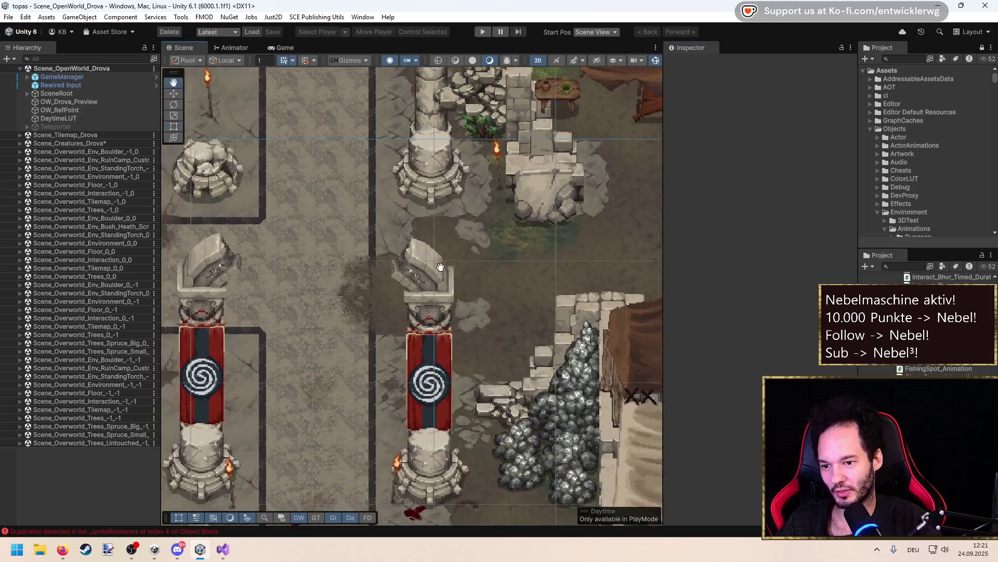
pyautogui.scroll(2, 470, 213)
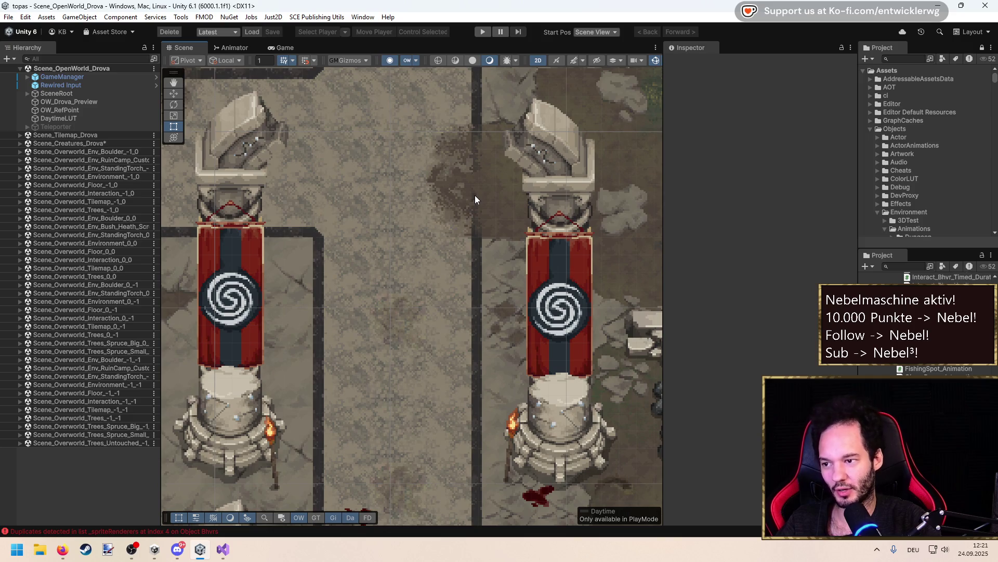
pyautogui.scroll(-1, 489, 199)
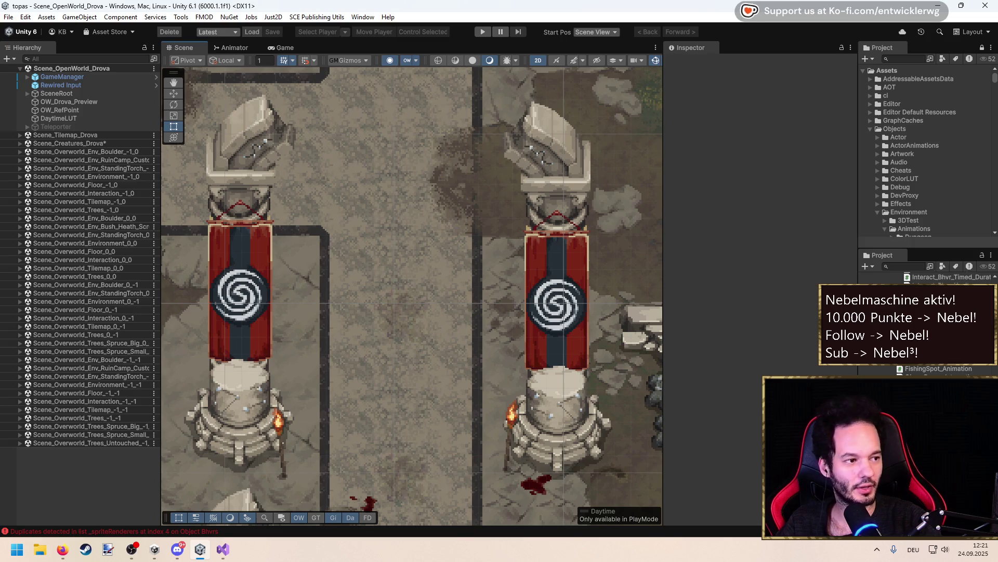
pyautogui.hotkey('alt', 'Tab')
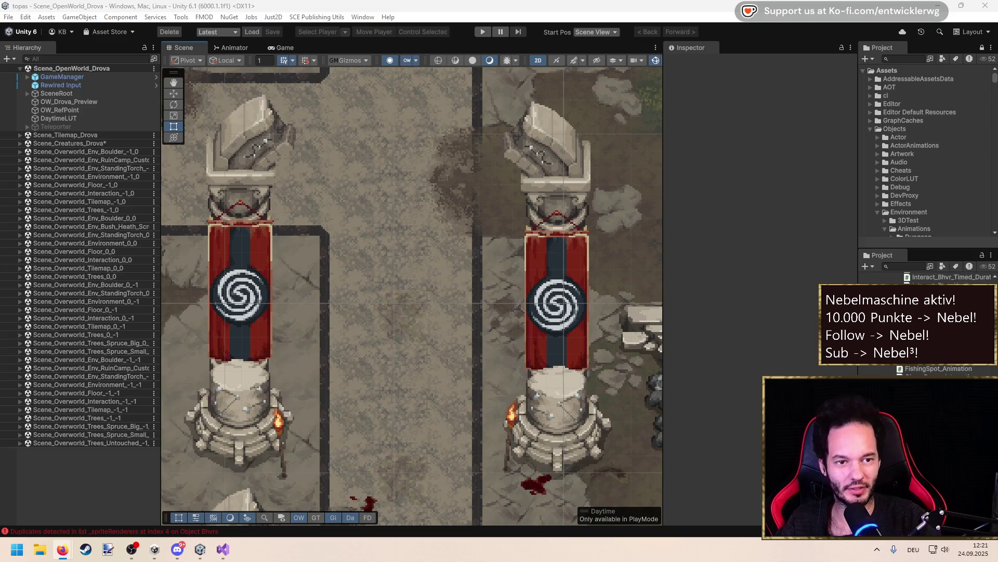
pyautogui.click(755, 199)
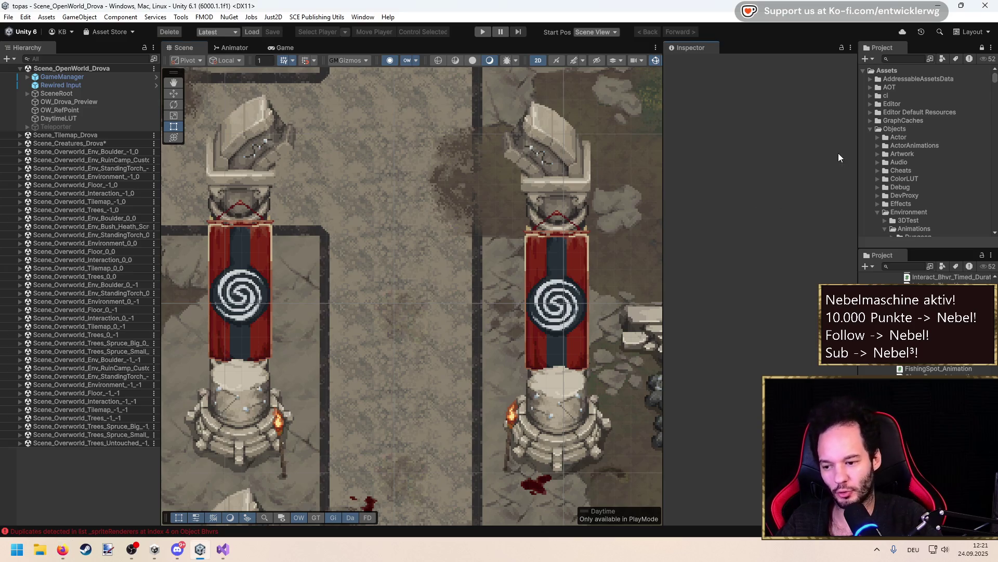
pyautogui.hotkey('alt', 'Tab')
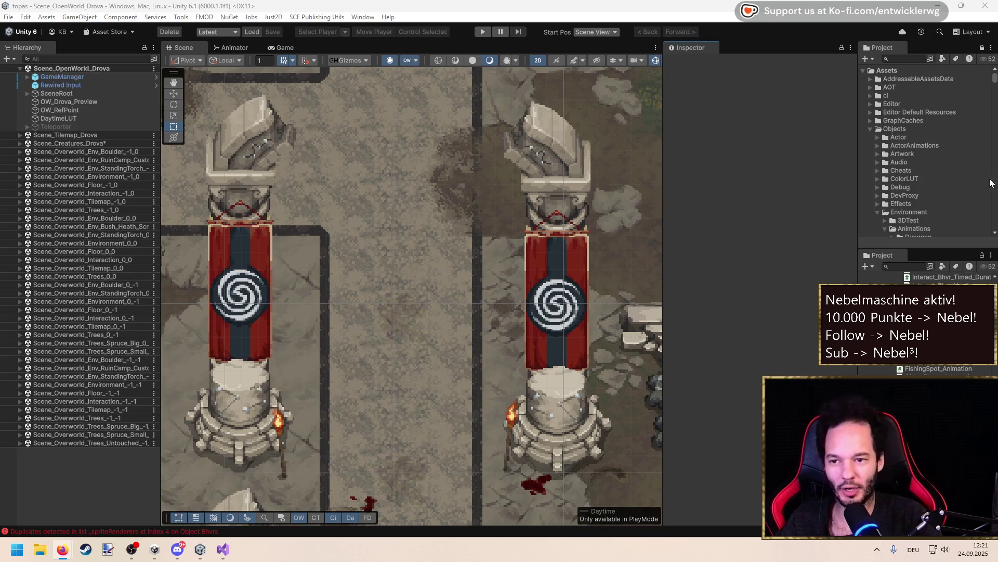
pyautogui.click(733, 168)
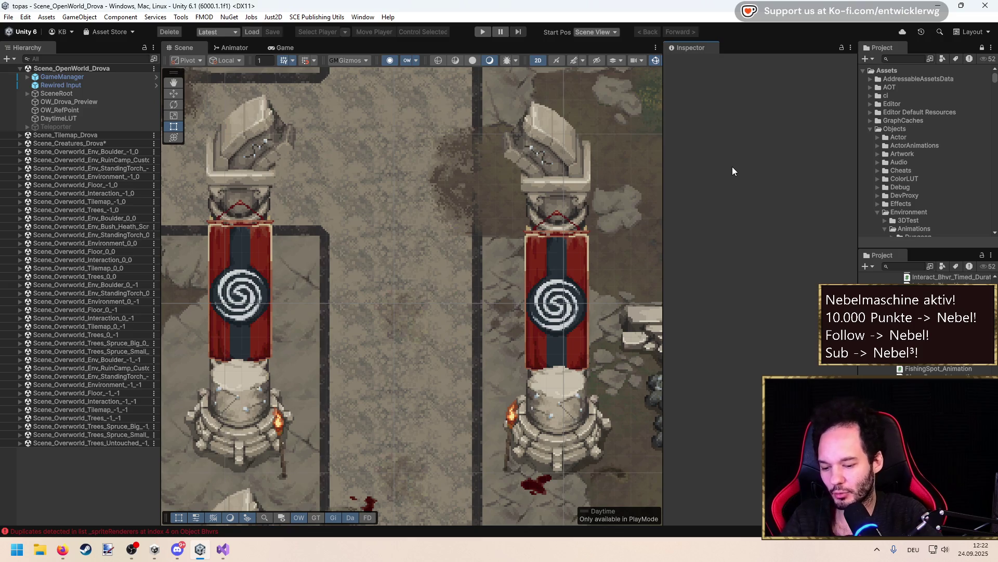
# Save the Scene_Creatures_Drova scene, then zoom in and nudge the view of the pillars
pyautogui.hotkey('ctrl', 's')
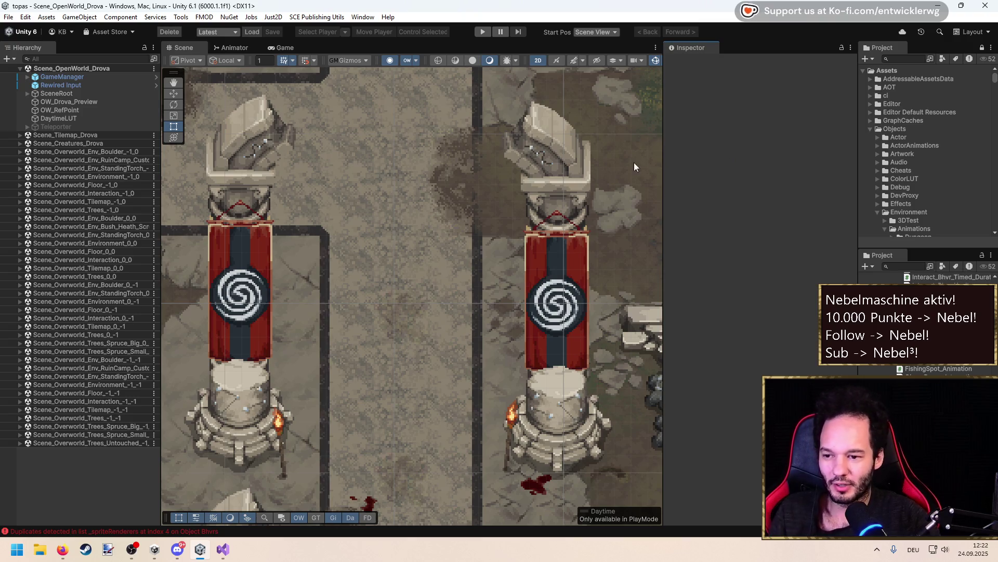
pyautogui.scroll(2, 462, 263)
pyautogui.scroll(1, 467, 257)
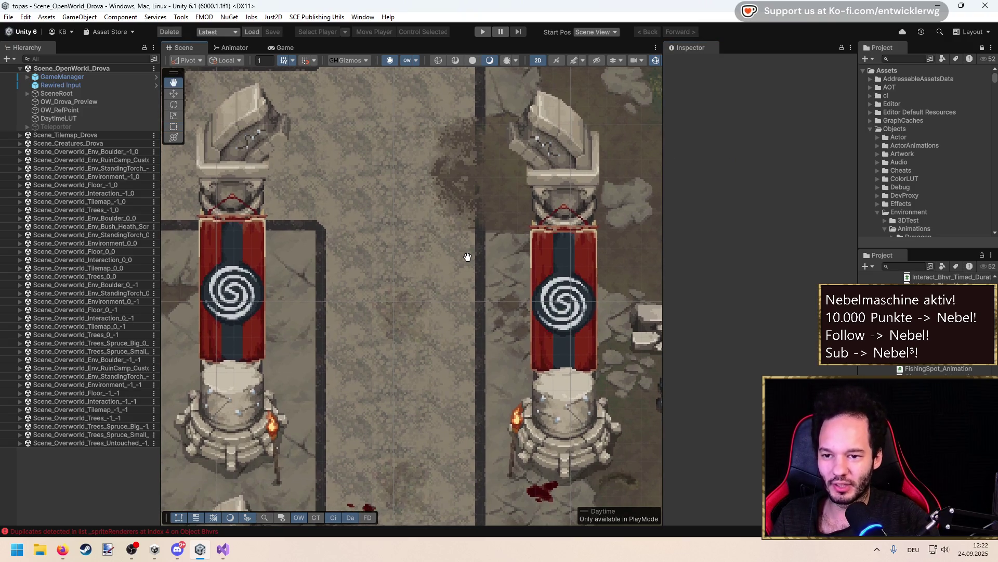
pyautogui.scroll(1, 467, 256)
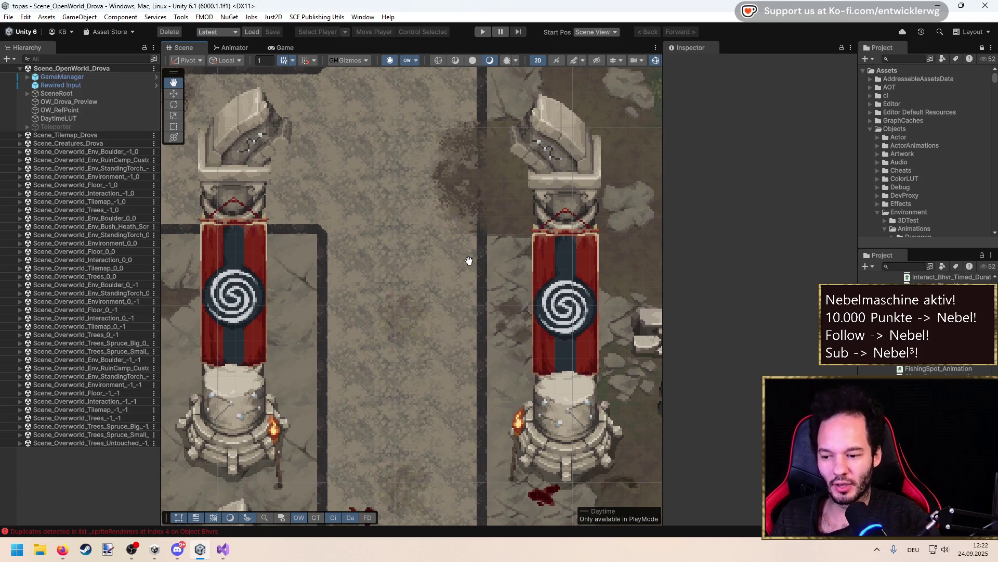
pyautogui.scroll(1, 469, 260)
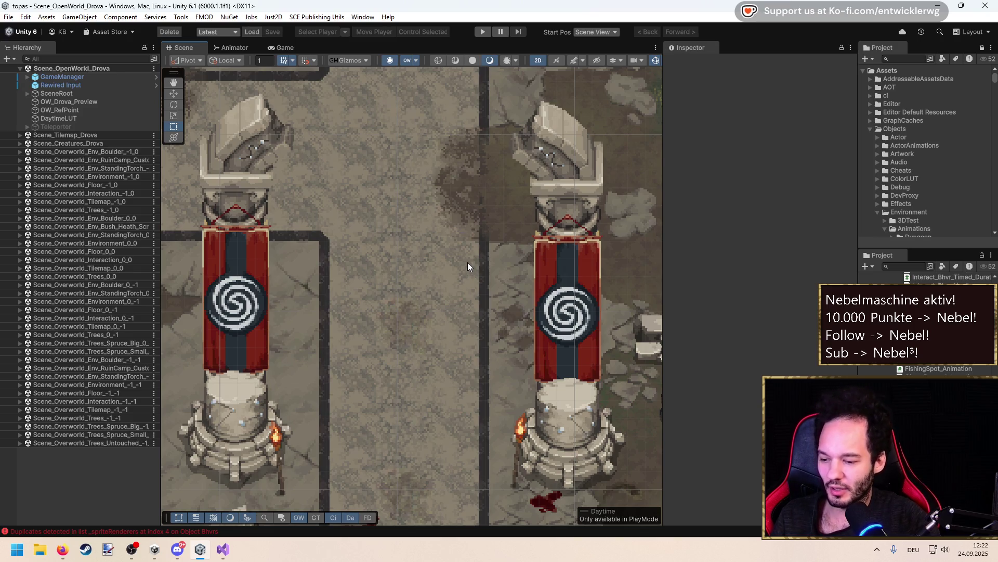
pyautogui.scroll(2, 467, 262)
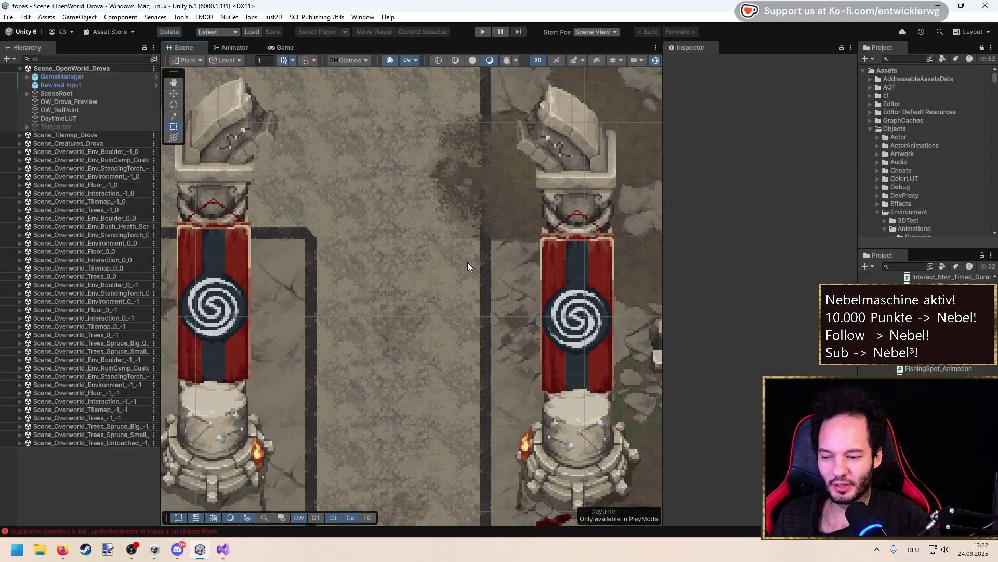
pyautogui.moveTo(467, 262); pyautogui.dragTo(483, 266)
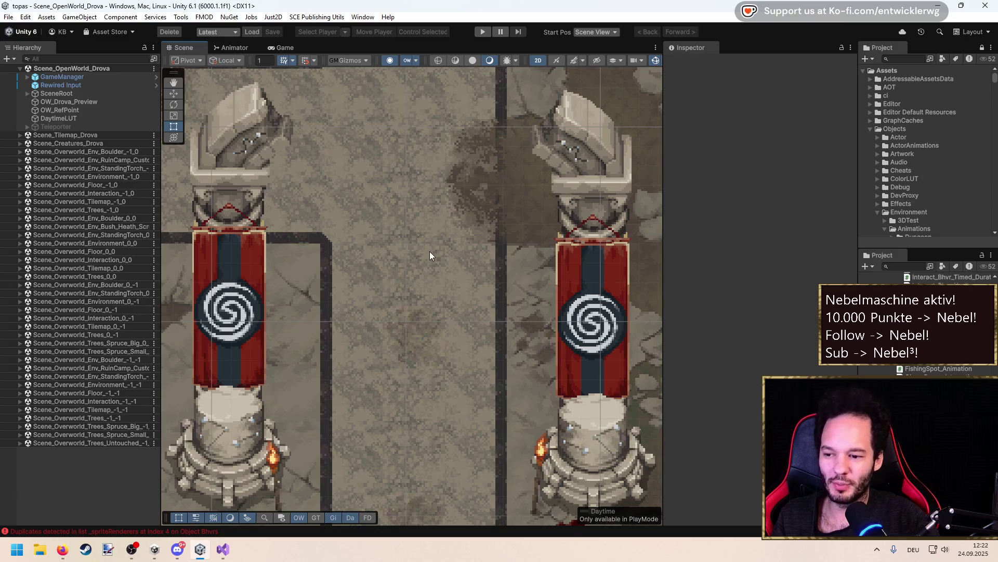
pyautogui.scroll(-3, 429, 251)
pyautogui.scroll(3, 430, 251)
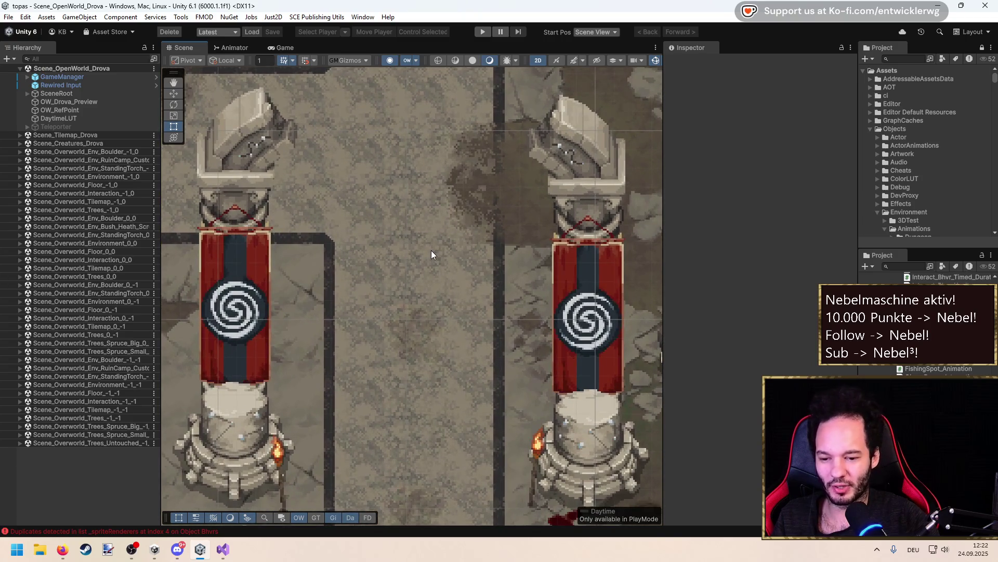
pyautogui.scroll(1, 432, 254)
# Play-test the game: save with D, watch the Scene view, then pause and resume the reload
pyautogui.click(484, 32)
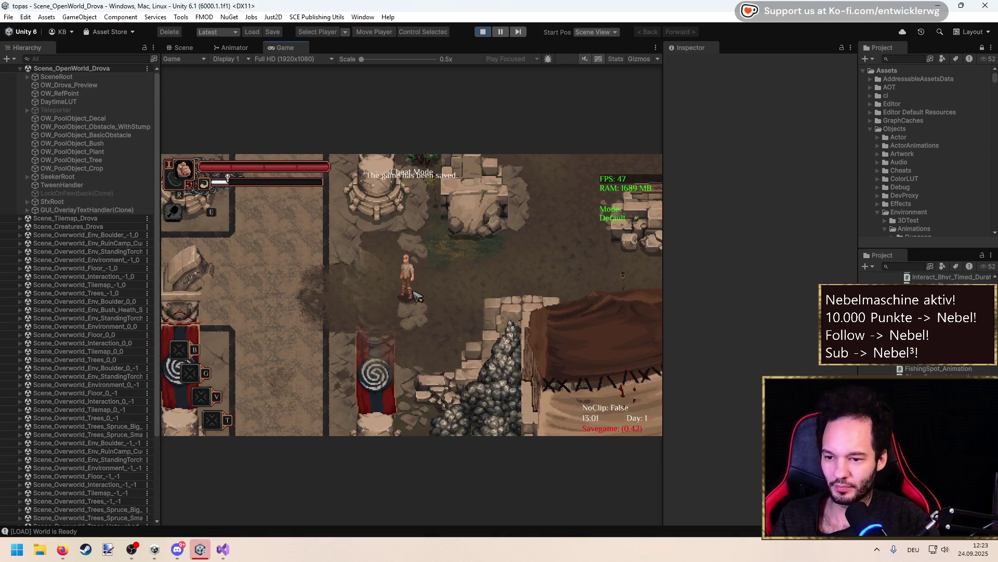
pyautogui.press('d')
pyautogui.press('d')
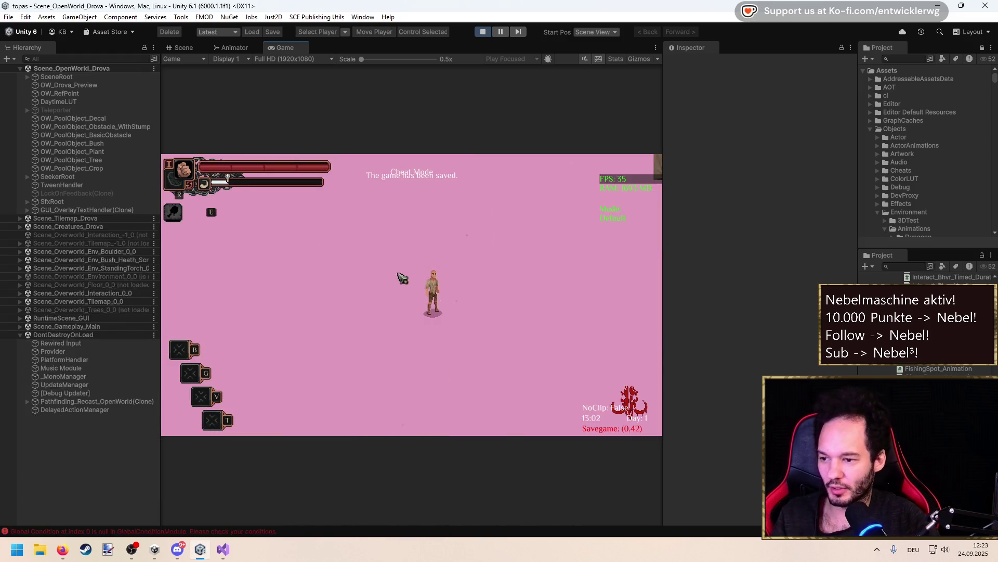
pyautogui.hotkey('ctrl', '1')
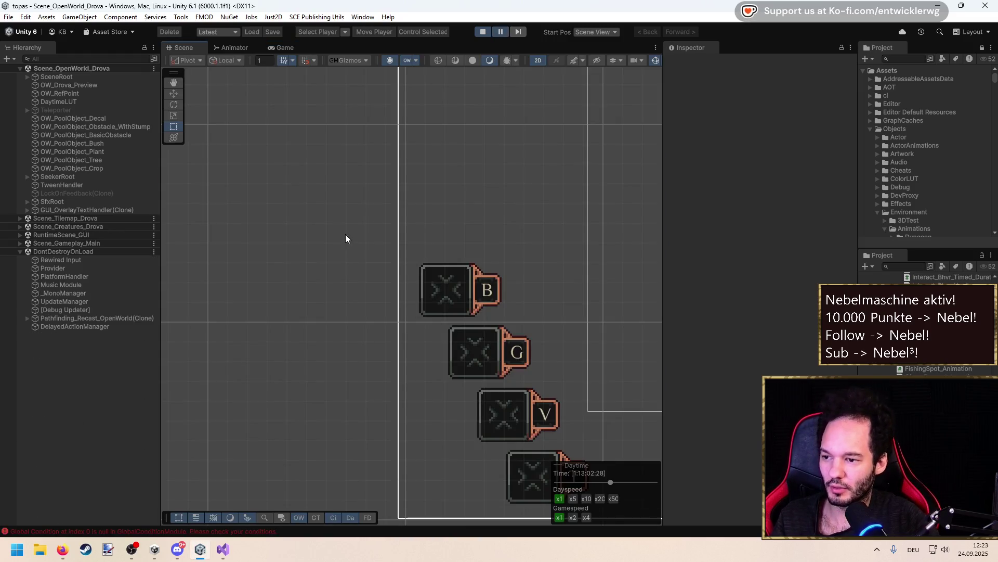
pyautogui.scroll(-3, 344, 227)
pyautogui.moveTo(560, 256); pyautogui.dragTo(373, 259)
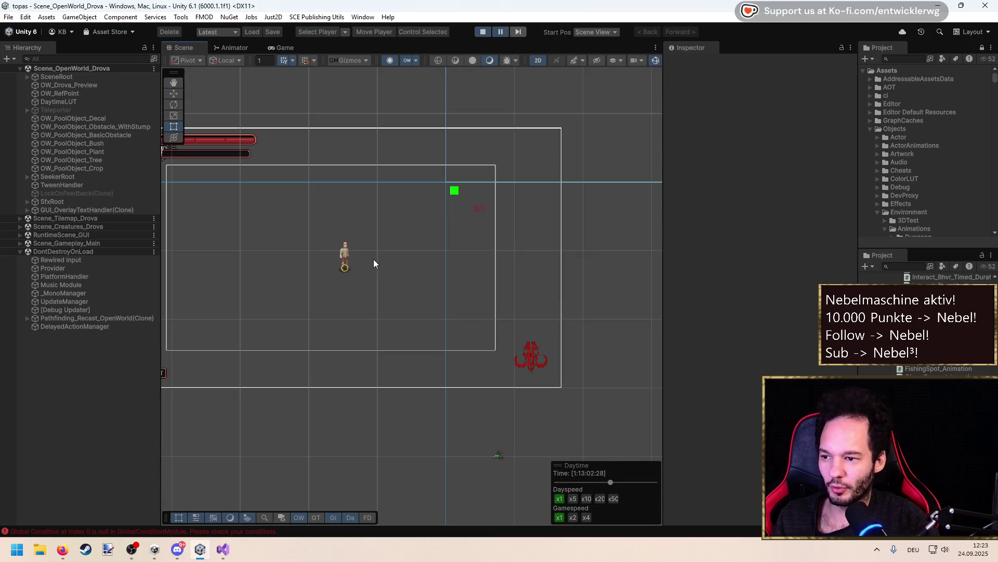
pyautogui.hotkey('ctrl', '2')
pyautogui.hotkey('ctrl', '1')
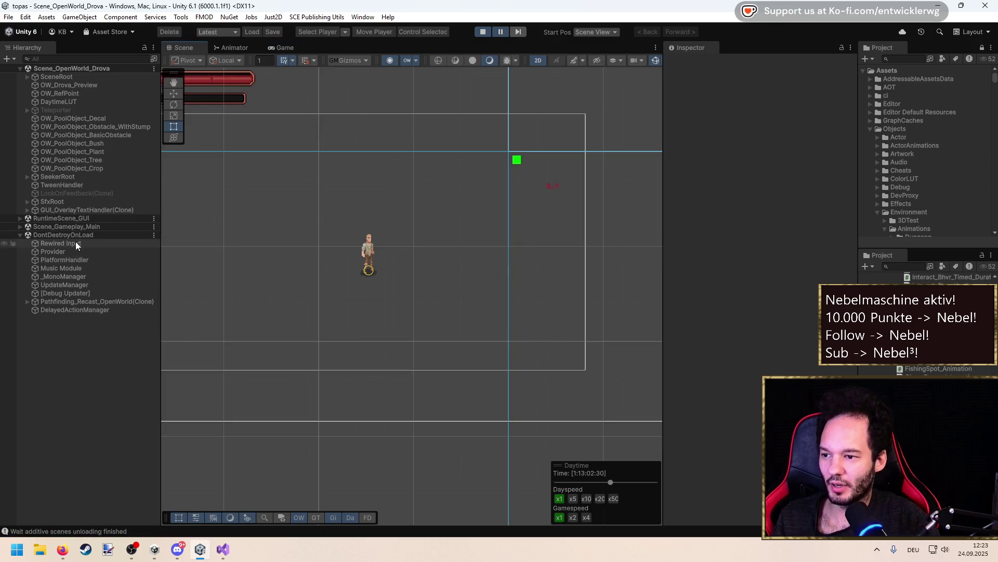
pyautogui.click(502, 33)
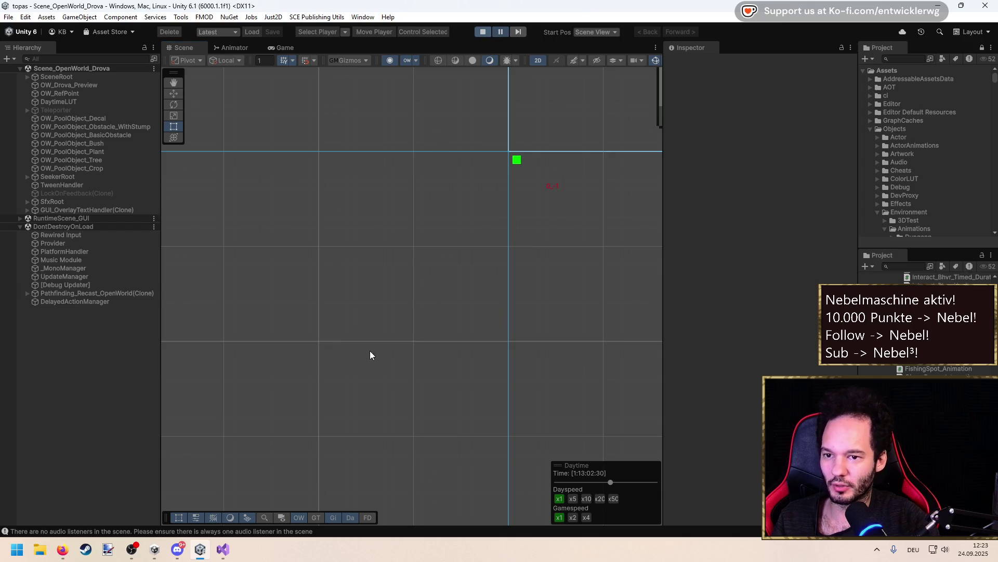
pyautogui.click(483, 32)
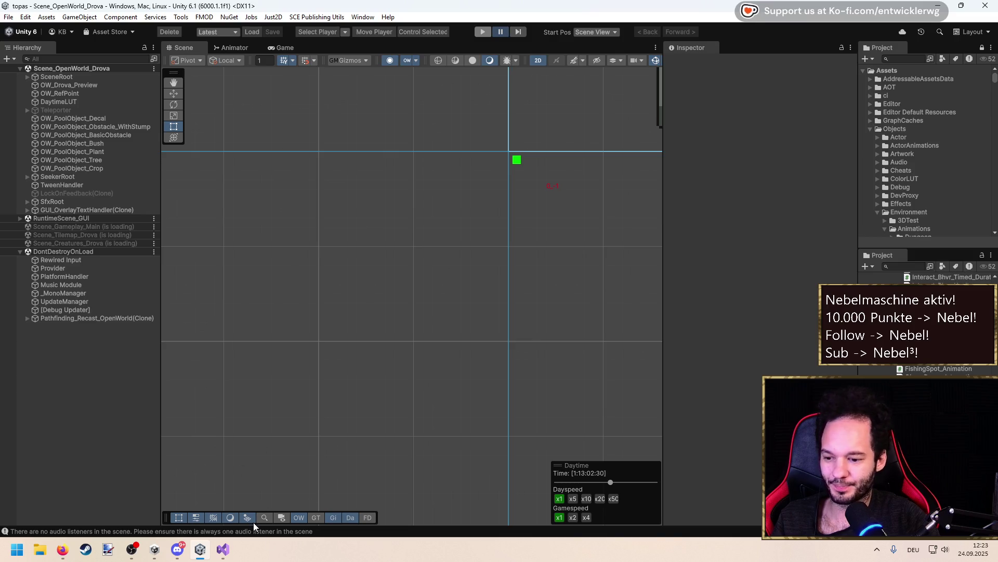
# Go to the UnloadWorld definition in SavegameGameHandler.cs in Visual Studio and save the script
pyautogui.click(223, 549)
pyautogui.keyDown('ctrl'); pyautogui.click(196, 245); pyautogui.keyUp('ctrl')
pyautogui.scroll(-8, 265, 212)
pyautogui.hotkey('ctrl', 's')
# Delete the owRoot and sceneRoot null-check lines and leftover braces, then reformat and save
pyautogui.click(265, 208)
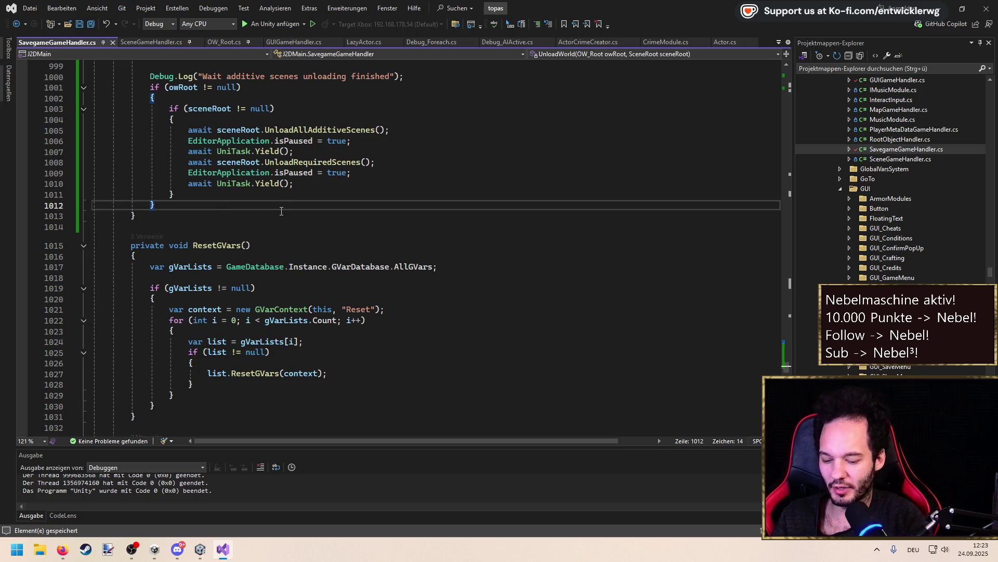
pyautogui.press('Up')
pyautogui.press('Up')
pyautogui.press('Up')
pyautogui.press('Up')
pyautogui.press('Up')
pyautogui.press('Up')
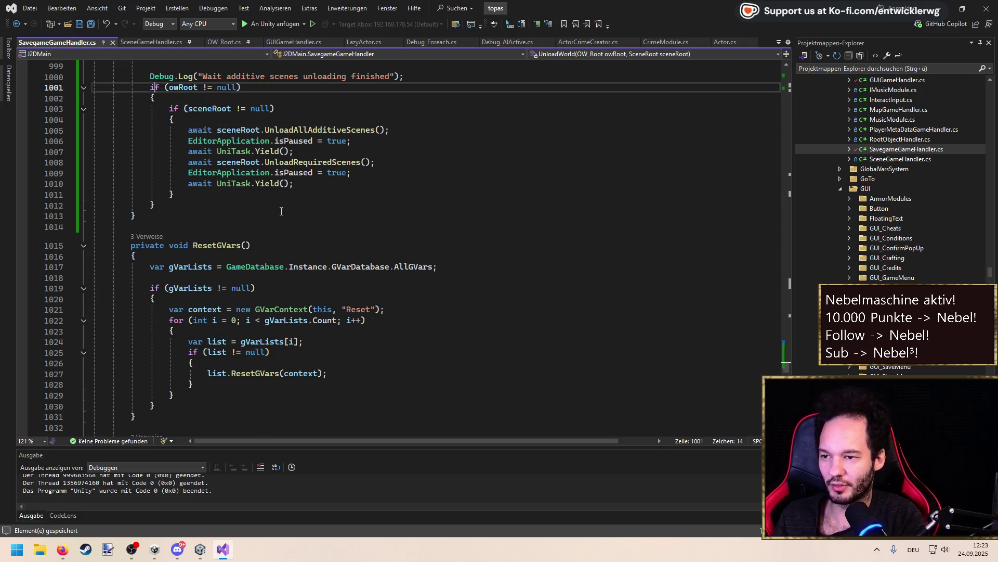
pyautogui.hotkey('ctrl', 'shift', 'l')
pyautogui.hotkey('ctrl', 'shift', 'l')
pyautogui.hotkey('ctrl', 'shift', 'l')
pyautogui.press('Down')
pyautogui.press('Down')
pyautogui.press('Down')
pyautogui.hotkey('ctrl', 'shift', 'l')
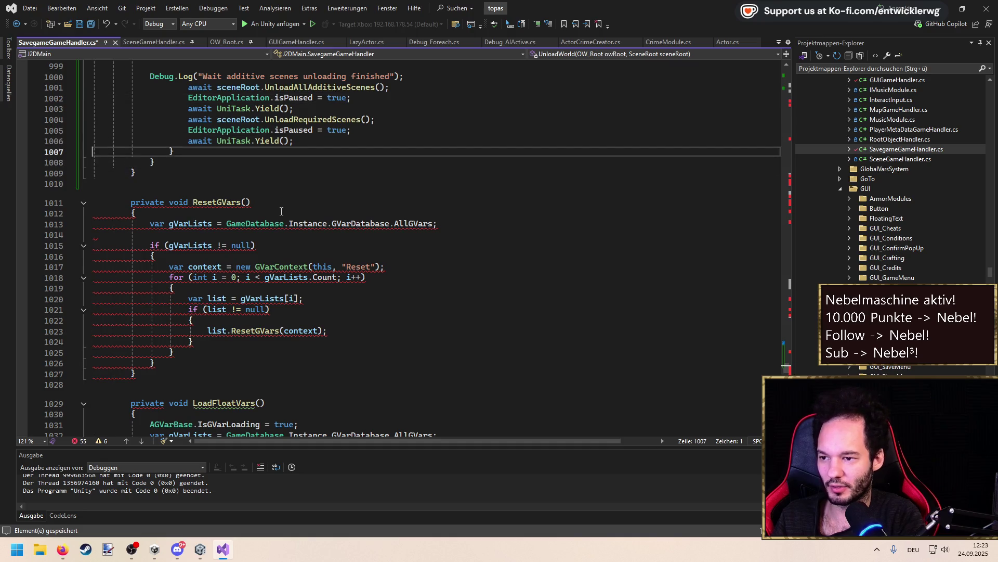
pyautogui.press('Up')
pyautogui.hotkey('ctrl', 'shift', 'l')
pyautogui.hotkey('ctrl', 'k')
pyautogui.hotkey('ctrl', 'd')
pyautogui.hotkey('ctrl', 's')
# Remove the owRoot null check and its braces at line 991, then reformat and save
pyautogui.scroll(8, 294, 209)
pyautogui.click(257, 240)
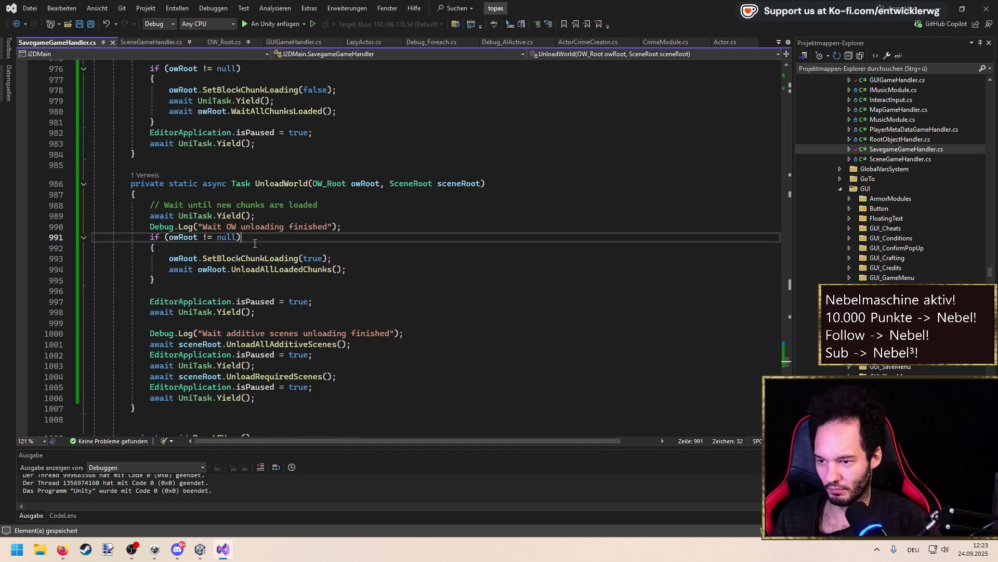
pyautogui.hotkey('ctrl', 'shift', 'l')
pyautogui.hotkey('ctrl', 'shift', 'l')
pyautogui.press('Down')
pyautogui.press('Down')
pyautogui.hotkey('ctrl', 'shift', 'l')
pyautogui.hotkey('ctrl', 'k')
pyautogui.hotkey('ctrl', 'd')
pyautogui.hotkey('ctrl', 's')
pyautogui.press('Down')
pyautogui.press('Down')
pyautogui.press('Down')
# Add if(GUIGameHandler.TryGet(out var guiHandler)) { await guiHandler.UnloadGuiScene(); } at the method's end and save
pyautogui.press('Up')
pyautogui.press('Up')
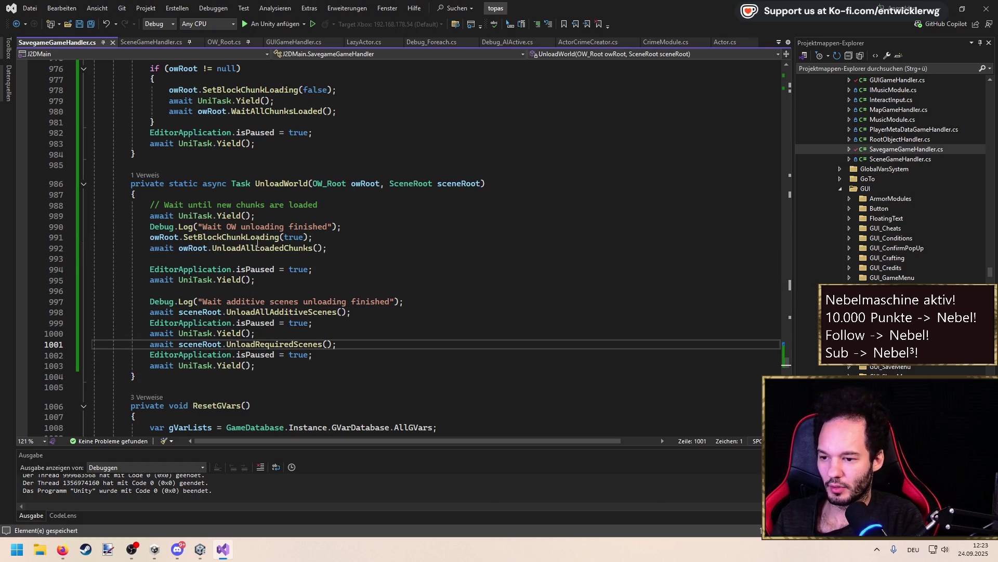
pyautogui.press('Down')
pyautogui.press('Down')
pyautogui.press('End')
pyautogui.press('Return')
pyautogui.press('Return')
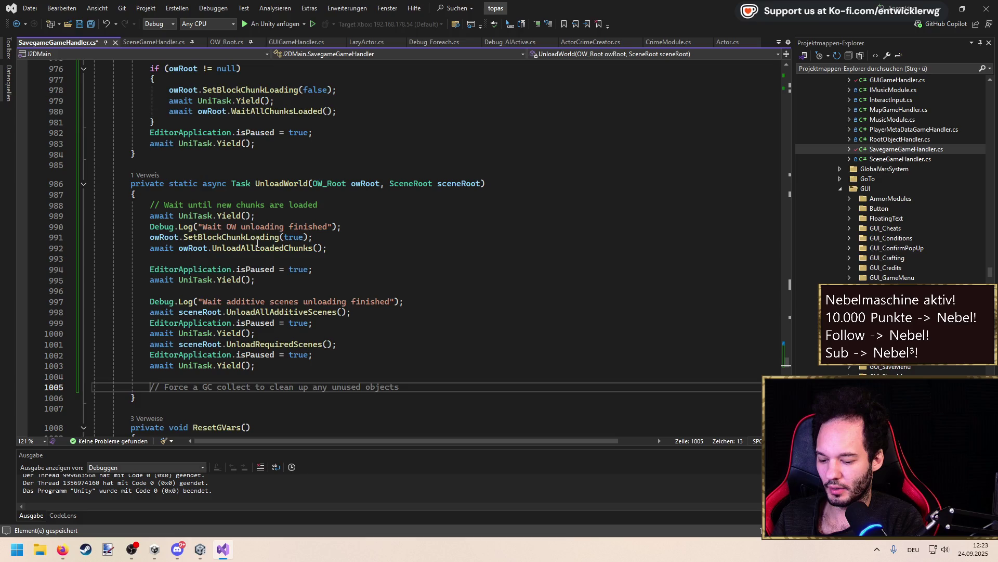
pyautogui.write('if(GuiG')
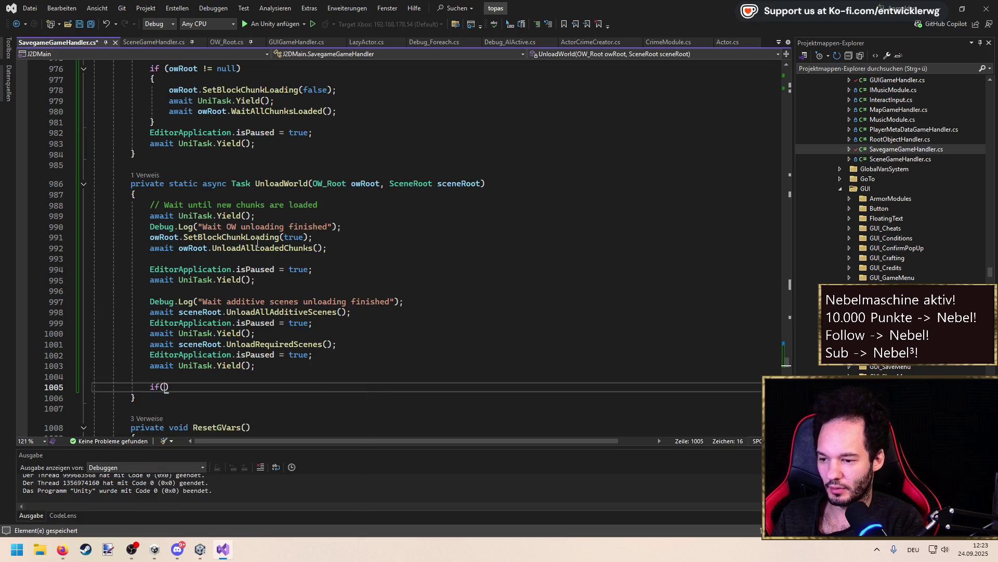
pyautogui.press('Tab')
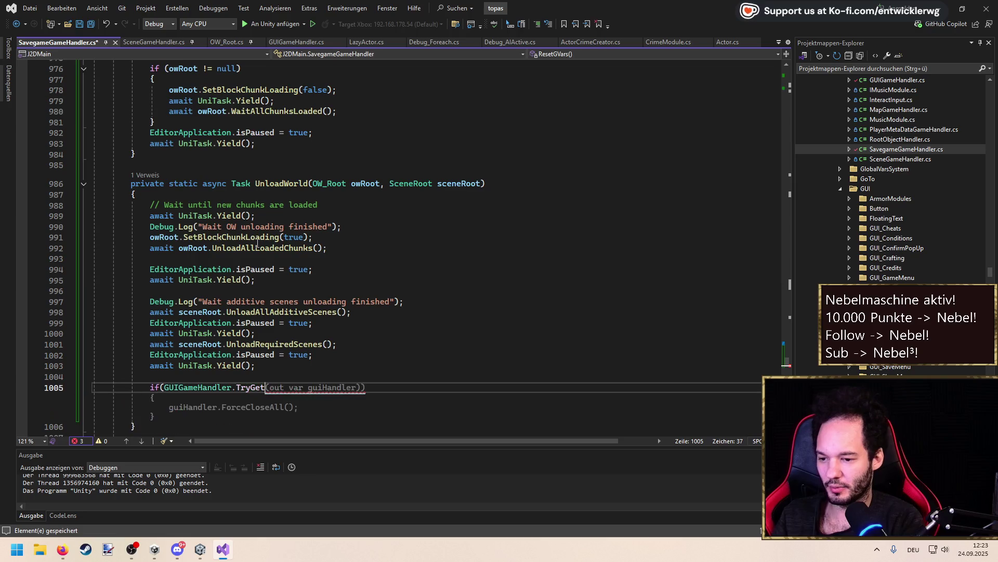
pyautogui.press('Tab')
pyautogui.hotkey('ctrl', 'shift', 'Left')
pyautogui.hotkey('ctrl', 'shift', 'Left')
pyautogui.hotkey('ctrl', 'shift', 'Left')
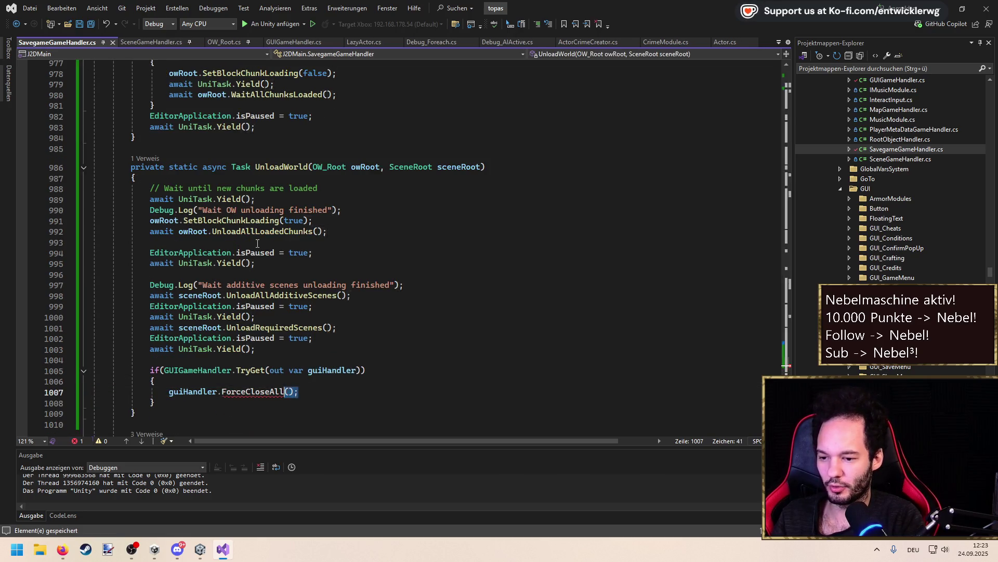
pyautogui.press('BackSpace')
pyautogui.write('.')
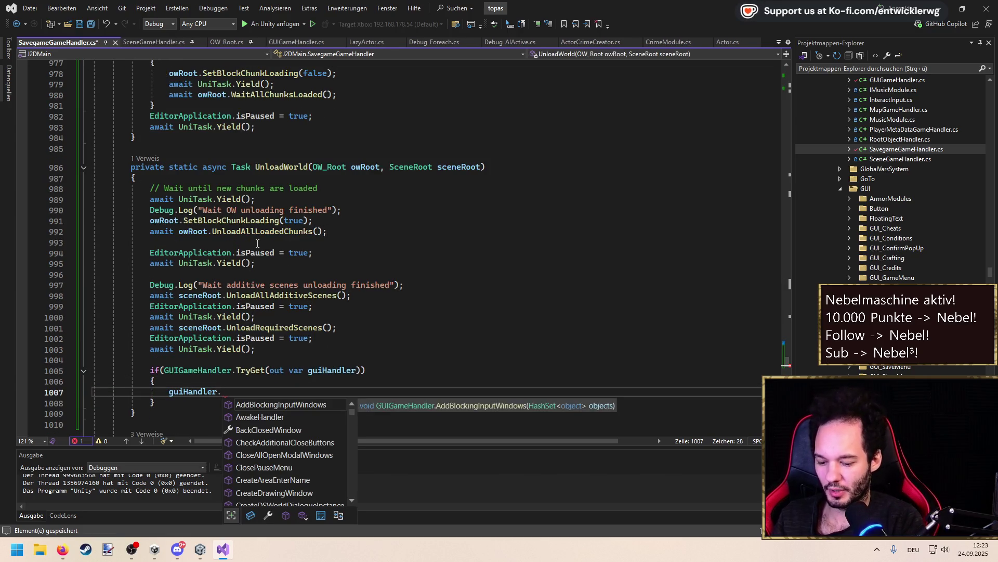
pyautogui.write('Unl();')
pyautogui.press('Home')
pyautogui.write('await')
pyautogui.hotkey('ctrl', 's')
# Copy the pause and yield lines and paste them below the UnloadGuiScene call
pyautogui.press('End')
pyautogui.press('Return')
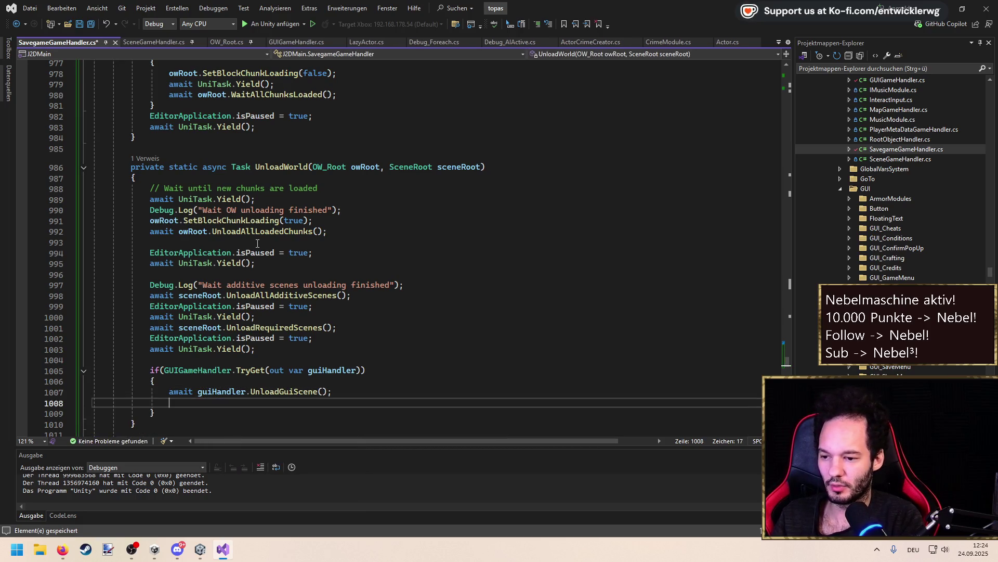
pyautogui.press('BackSpace')
pyautogui.hotkey('ctrl', 's')
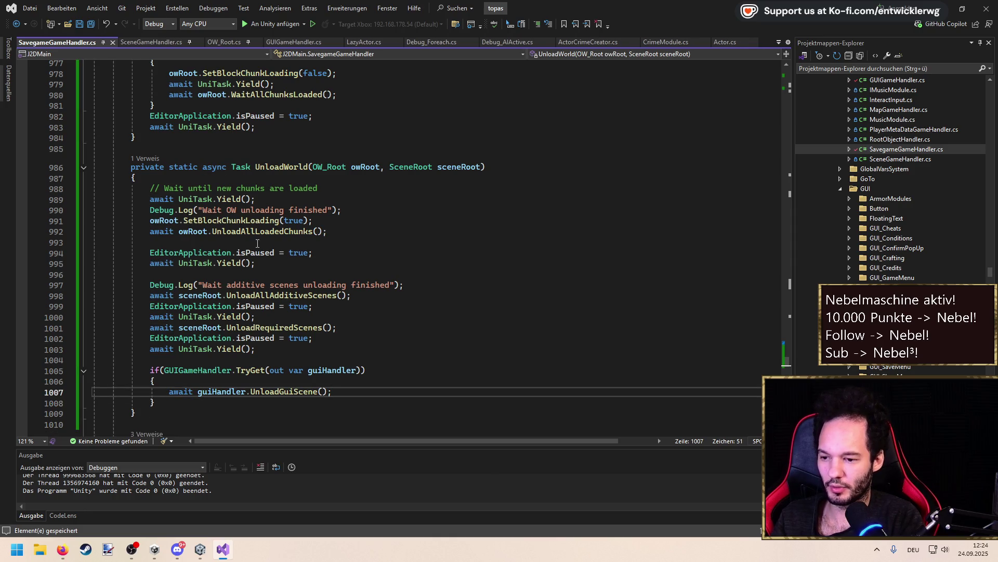
pyautogui.press('Up')
pyautogui.press('Up')
pyautogui.press('Up')
pyautogui.hotkey('shift', 'Up')
pyautogui.hotkey('shift', 'Home')
pyautogui.hotkey('shift', 'Home')
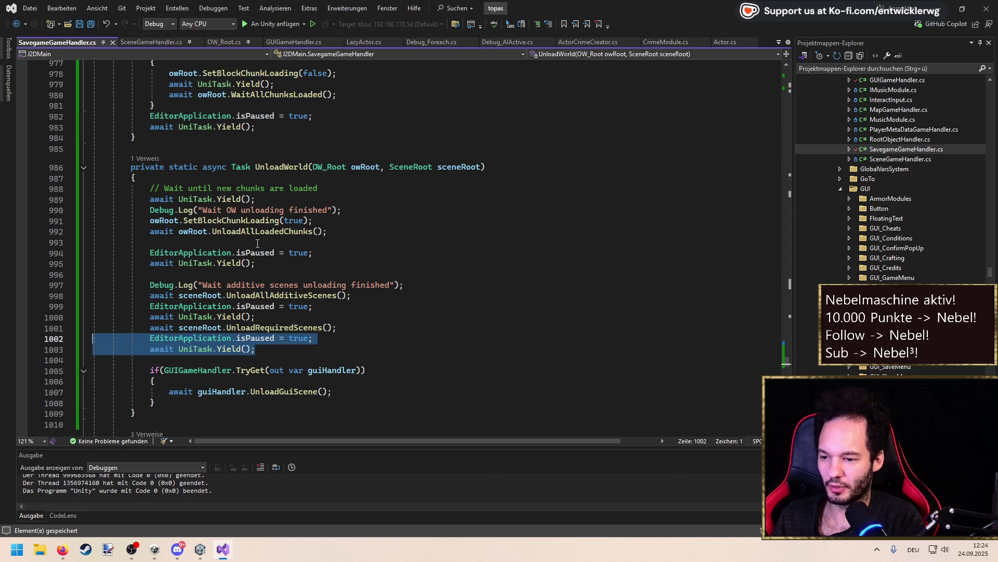
pyautogui.hotkey('ctrl', 'c')
pyautogui.press('Down')
pyautogui.press('Down')
pyautogui.press('Down')
pyautogui.press('End')
pyautogui.press('Return')
pyautogui.hotkey('ctrl', 'v')
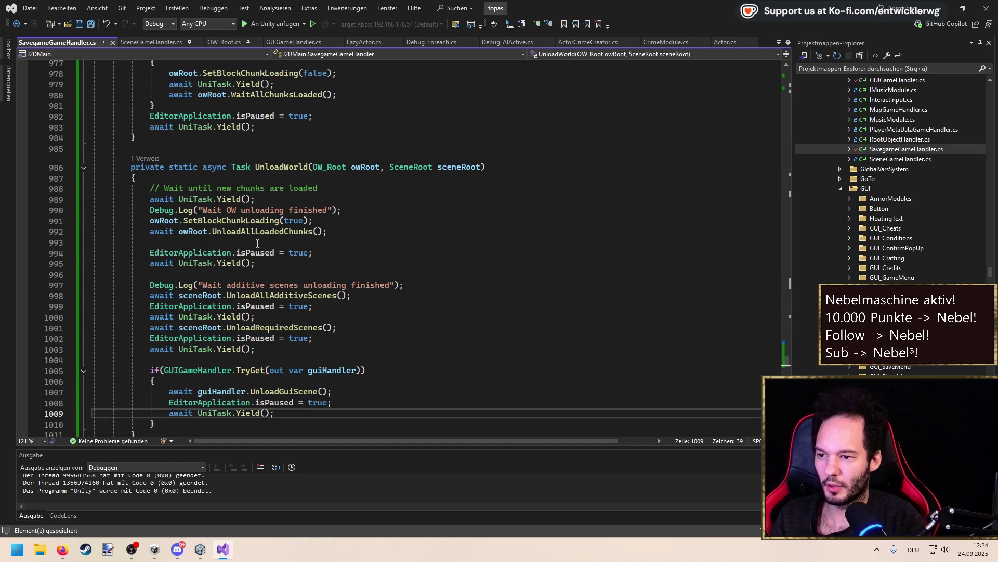
pyautogui.scroll(3, 271, 249)
pyautogui.click(134, 255)
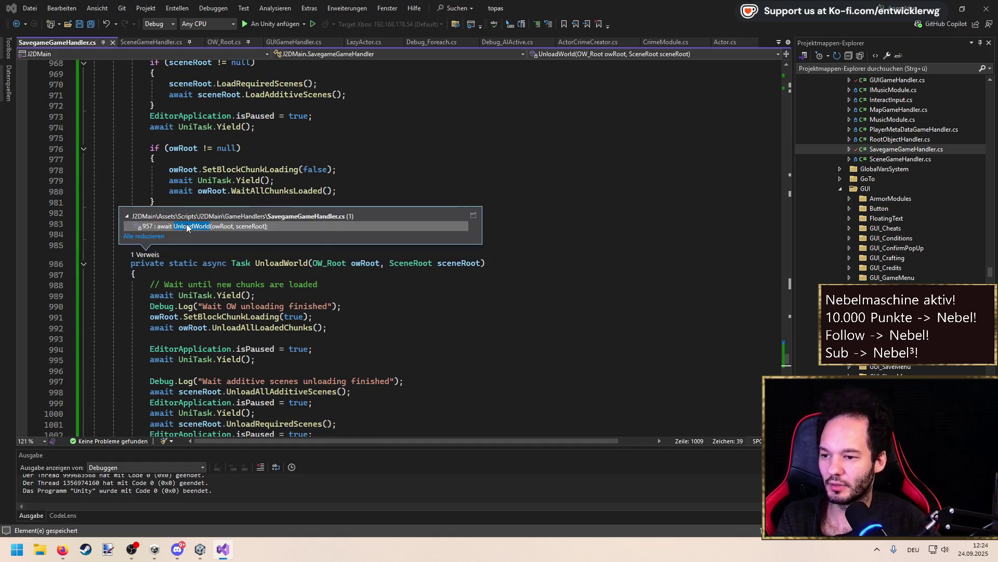
# At the top of RecreateWorld, add an if (GUIGameHandler.TryGet(out var handler)) check
pyautogui.doubleClick(262, 225)
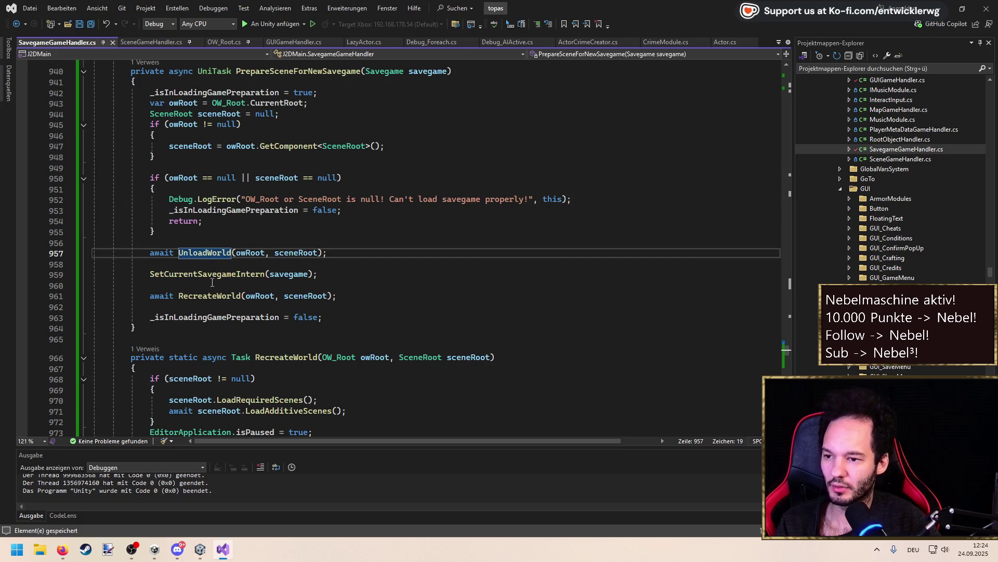
pyautogui.scroll(2, 199, 225)
pyautogui.scroll(-3, 199, 225)
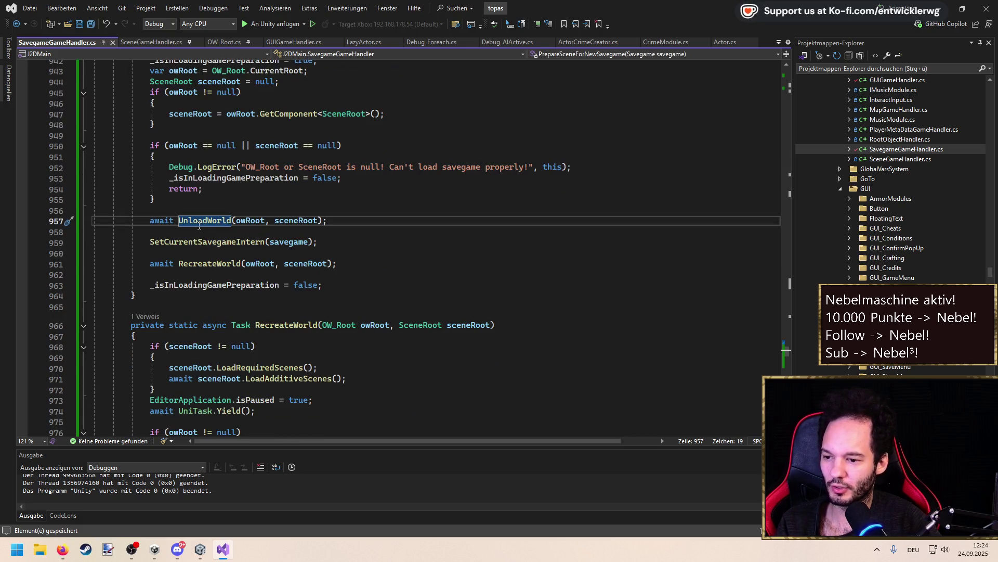
pyautogui.keyDown('ctrl'); pyautogui.click(210, 264); pyautogui.keyUp('ctrl')
pyautogui.click(279, 258)
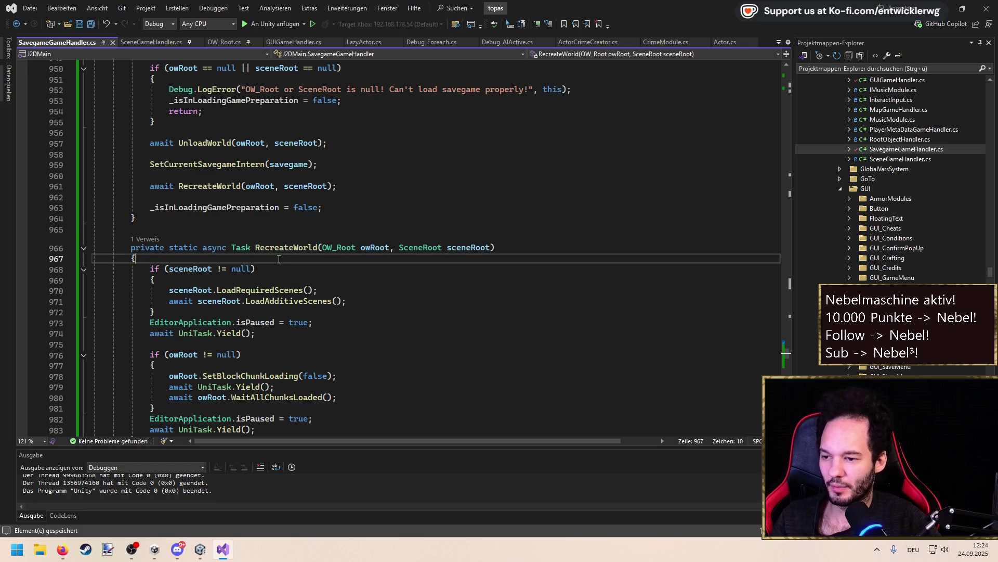
pyautogui.press('Return')
pyautogui.press('Return')
pyautogui.press('Up')
pyautogui.write('if(GUIGameHandler.ty')
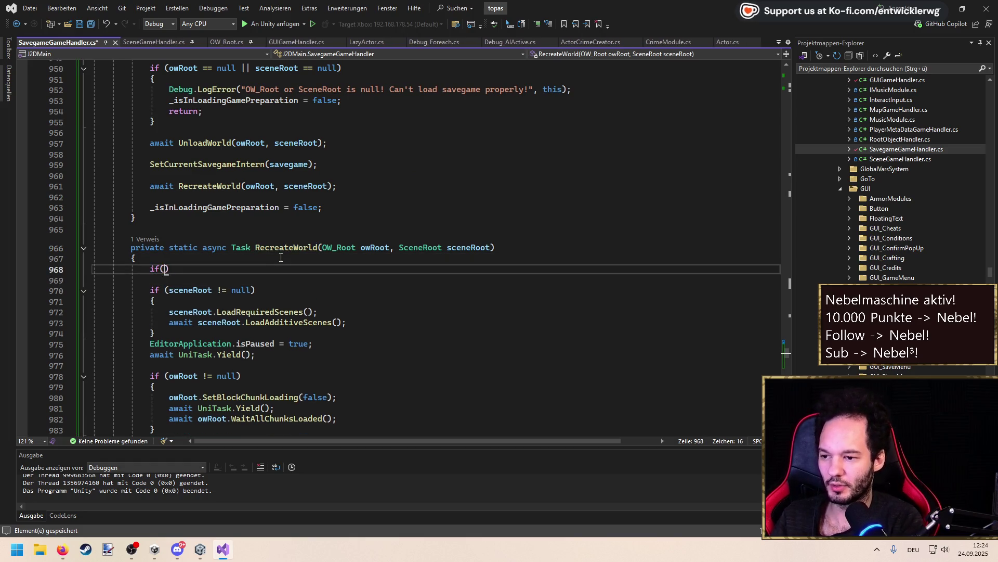
pyautogui.press('Tab')
pyautogui.hotkey('ctrl', 'z')
pyautogui.write('TryGet(out var handler')
# Inside that check, call handler.CreateGUIScene() and save the script
pyautogui.press('End')
pyautogui.press('Return')
pyautogui.write('{')
pyautogui.press('Return')
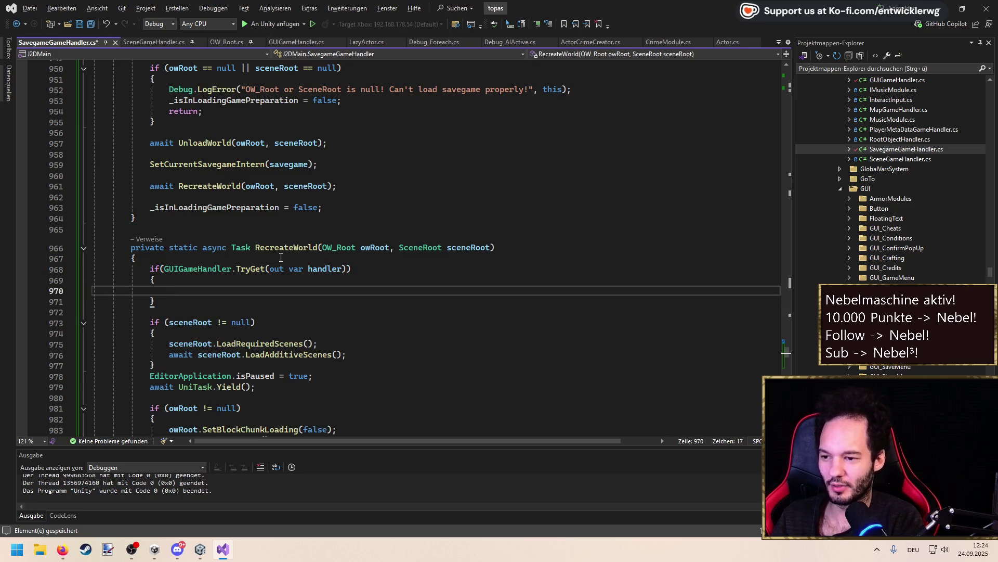
pyautogui.write('a')
pyautogui.press('BackSpace')
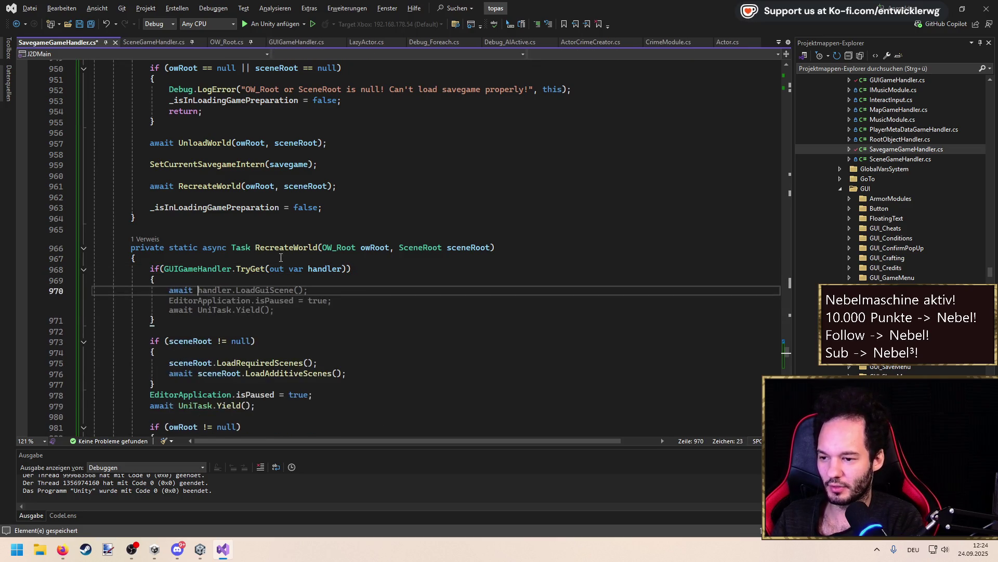
pyautogui.write('handler.Crea')
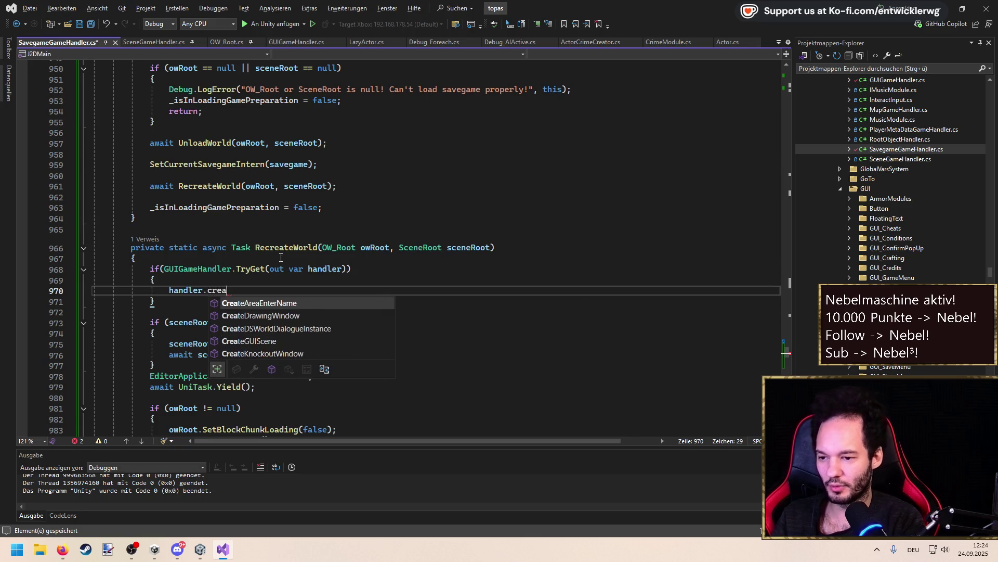
pyautogui.press('Down')
pyautogui.press('Tab')
pyautogui.write('();')
pyautogui.hotkey('ctrl', 's')
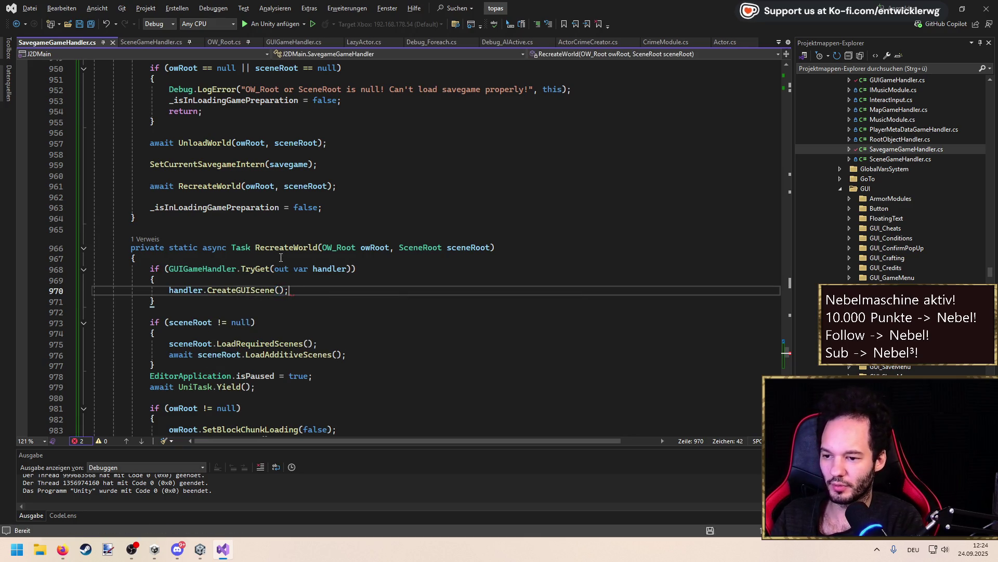
# Copy the isPaused and yield lines into the GUI scene block
pyautogui.press('Down')
pyautogui.press('Down')
pyautogui.press('Down')
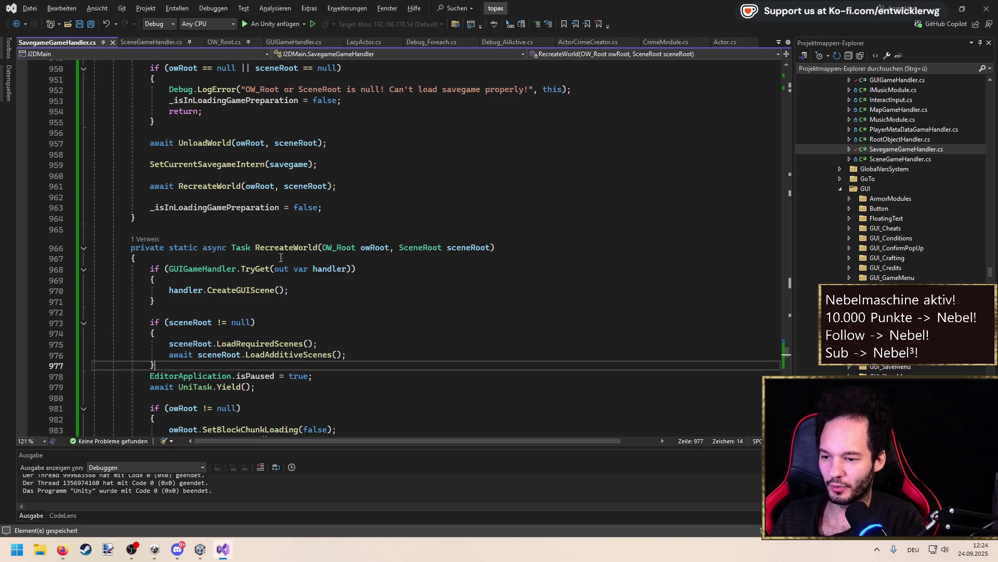
pyautogui.hotkey('shift', 'Up')
pyautogui.hotkey('shift', 'Home')
pyautogui.hotkey('shift', 'Home')
pyautogui.hotkey('ctrl', 'c')
pyautogui.press('Up')
pyautogui.press('Up')
pyautogui.press('Up')
pyautogui.press('End')
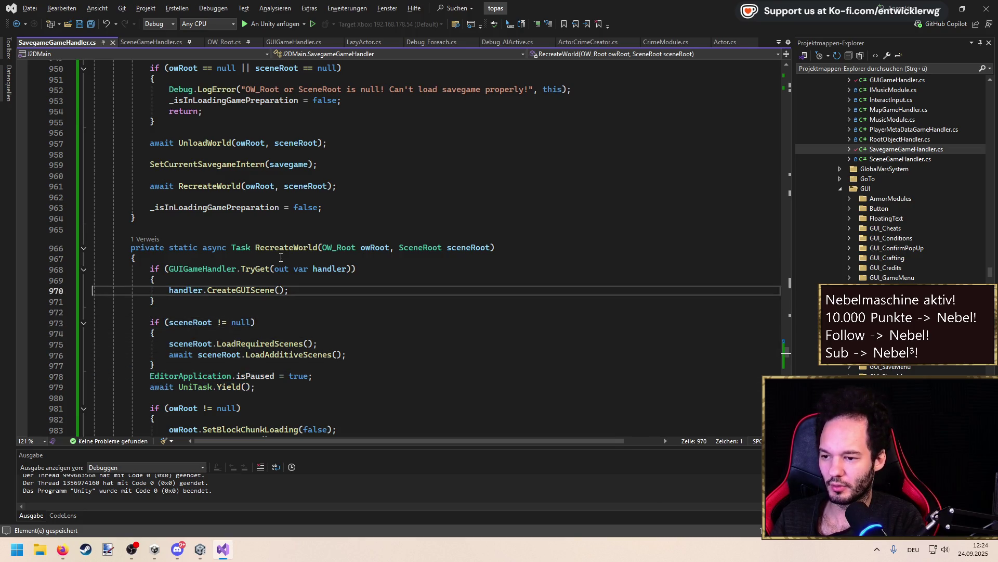
pyautogui.press('Return')
pyautogui.hotkey('ctrl', 'v')
# Add a Debug.Log "Wait GUI scene loading finished" line before the GUI check and save
pyautogui.press('Up')
pyautogui.press('Up')
pyautogui.press('Up')
pyautogui.press('Return')
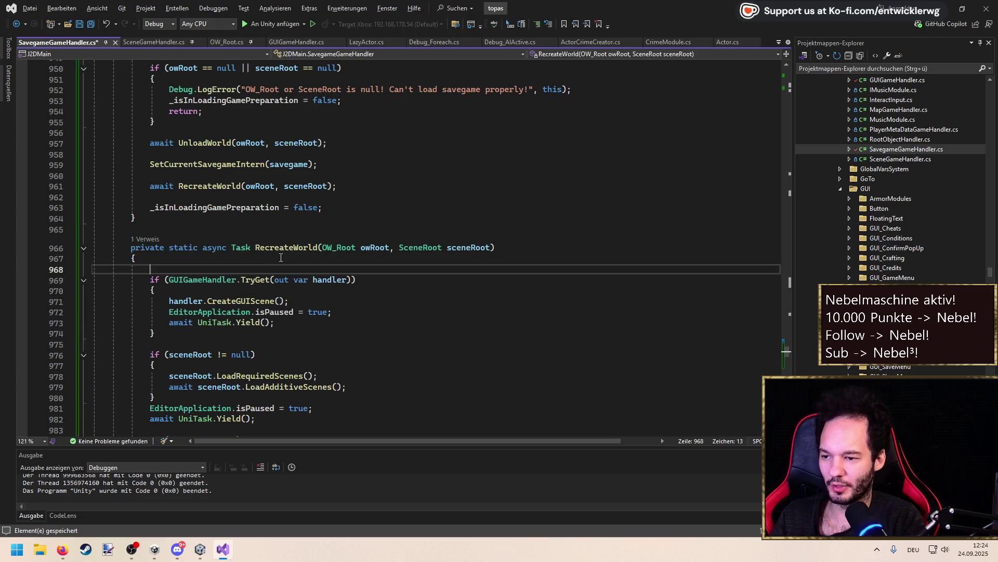
pyautogui.write('Debug.Log(')
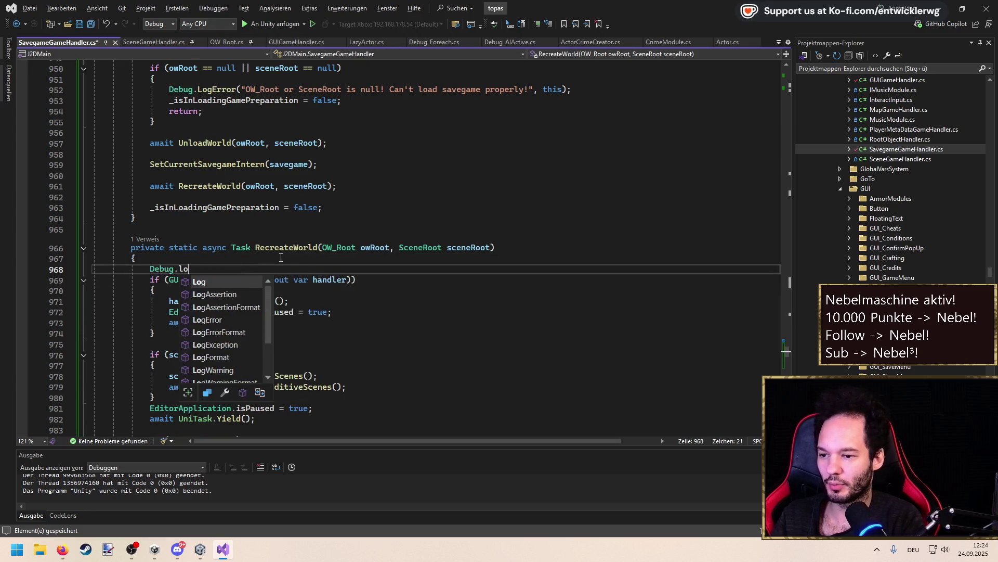
pyautogui.write('"')
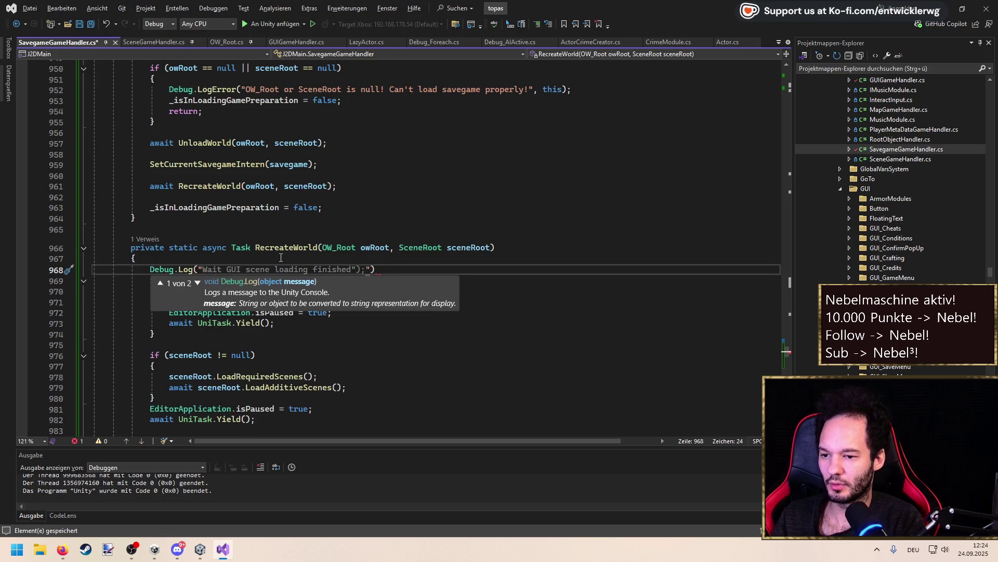
pyautogui.press('Tab')
pyautogui.hotkey('ctrl', 's')
# Add a "Wait additive scenes loading finished" Debug.Log before the sceneRoot block
pyautogui.press('Down')
pyautogui.press('Down')
pyautogui.press('Down')
pyautogui.scroll(-2, 281, 258)
pyautogui.press('Down')
pyautogui.press('Down')
pyautogui.press('Down')
pyautogui.press('Return')
pyautogui.write('Debug')
pyautogui.press('Tab')
pyautogui.hotkey('ctrl', 's')
pyautogui.doubleClick(245, 293)
pyautogui.write('additive')
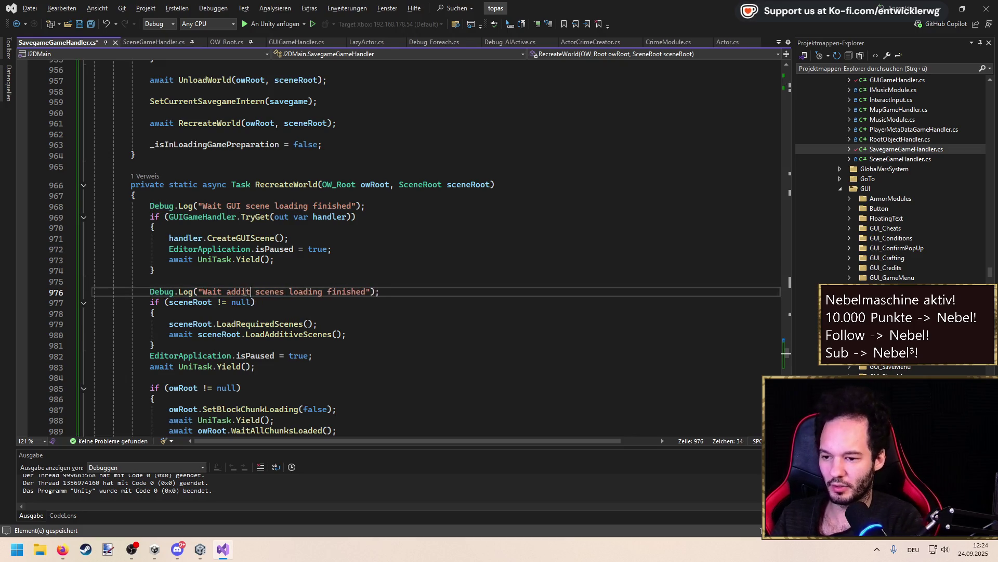
pyautogui.scroll(-5, 244, 292)
# Add a Debug.Log for OW chunk loading before the owRoot block and save
pyautogui.click(307, 217)
pyautogui.press('Return')
pyautogui.write('D')
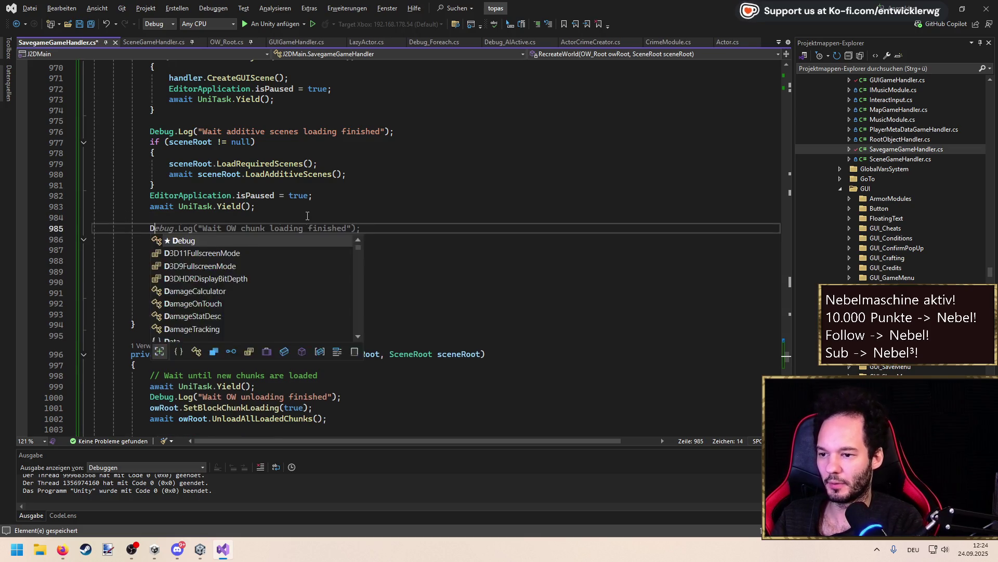
pyautogui.press('Tab')
pyautogui.press('Tab')
pyautogui.hotkey('ctrl', 's')
# Prefix the OW unloading log message with [LOADING] and save
pyautogui.scroll(15, 307, 216)
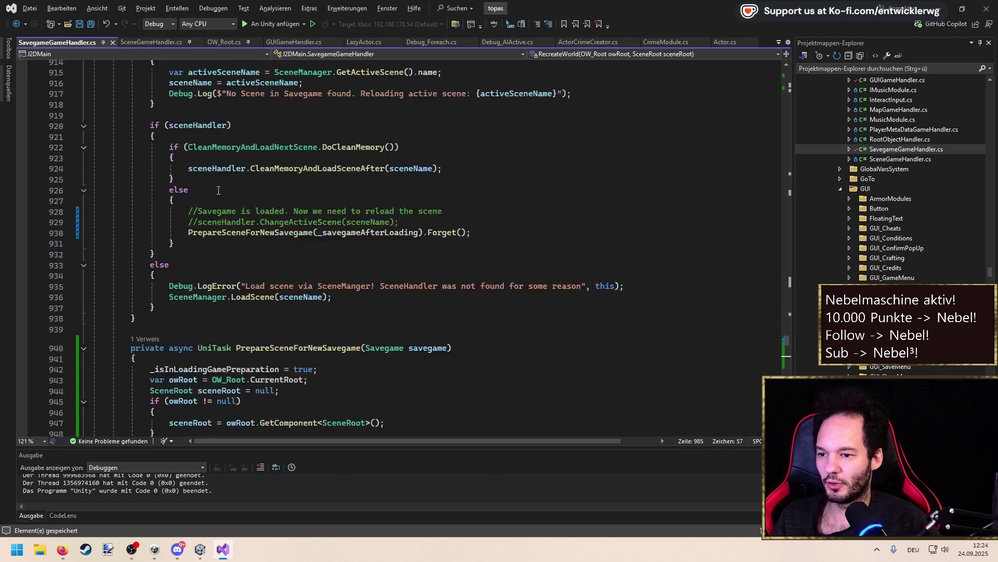
pyautogui.scroll(-14, 214, 197)
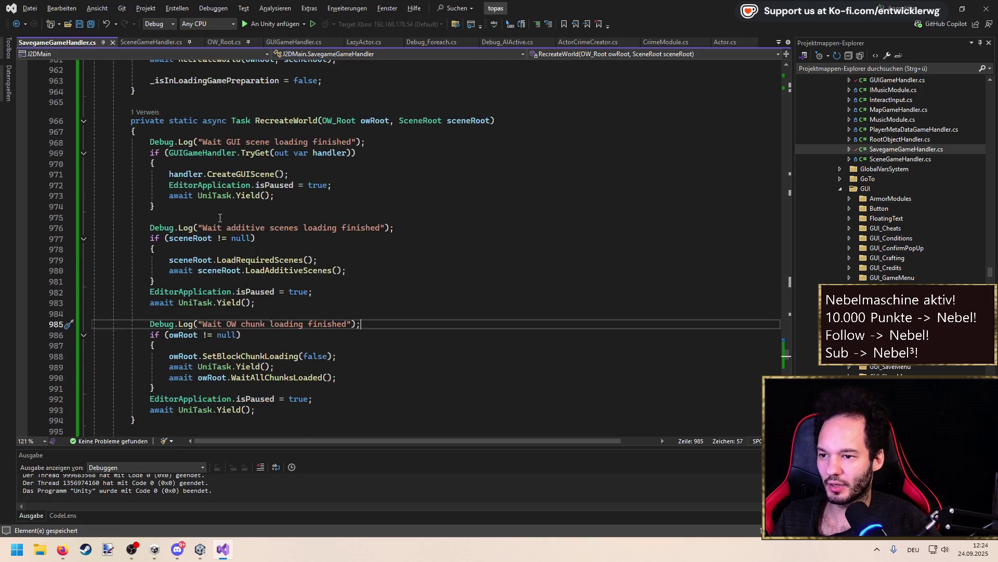
pyautogui.scroll(5, 220, 218)
pyautogui.scroll(4, 220, 218)
pyautogui.scroll(-18, 221, 221)
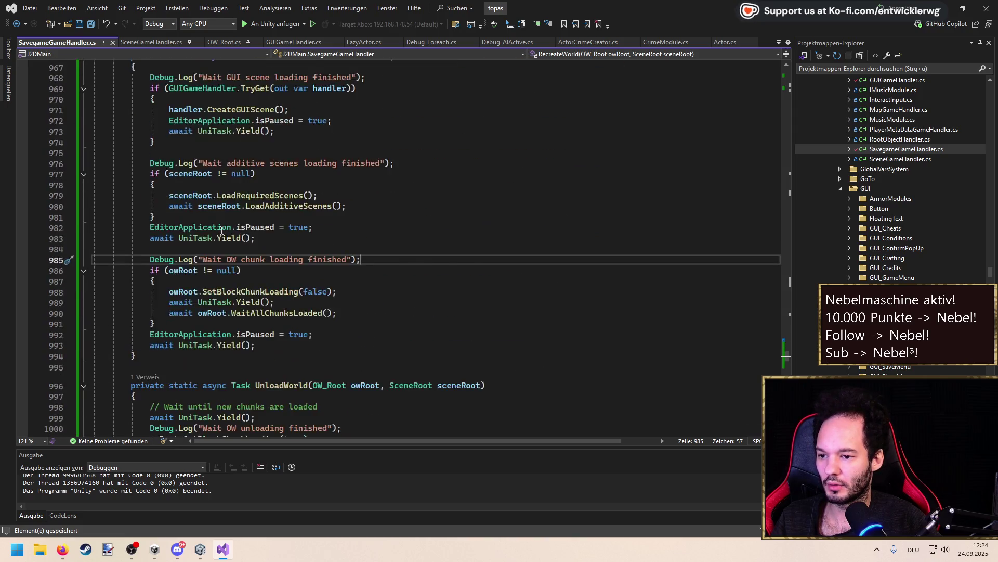
pyautogui.click(202, 171)
pyautogui.write('[')
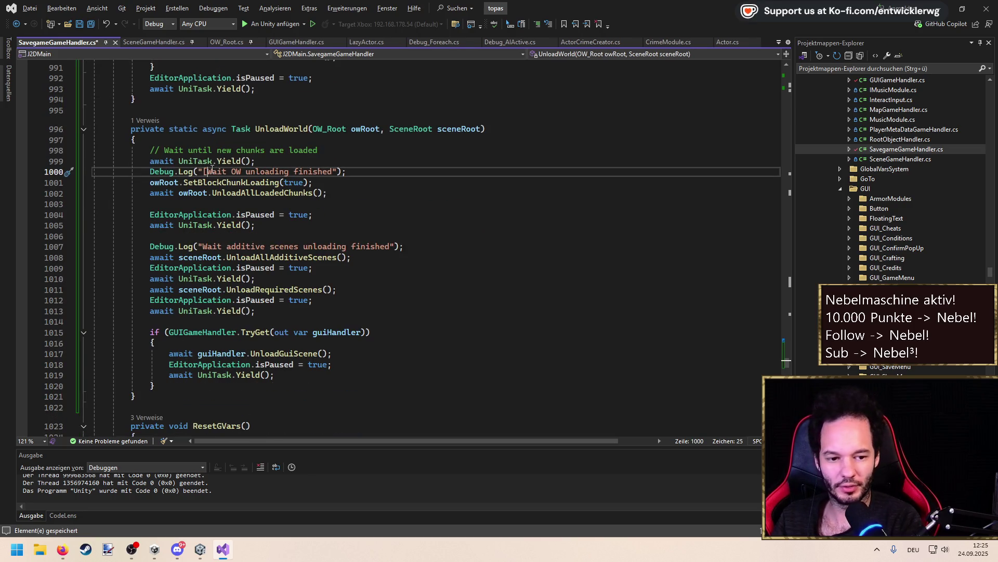
pyautogui.write('LOADING]')
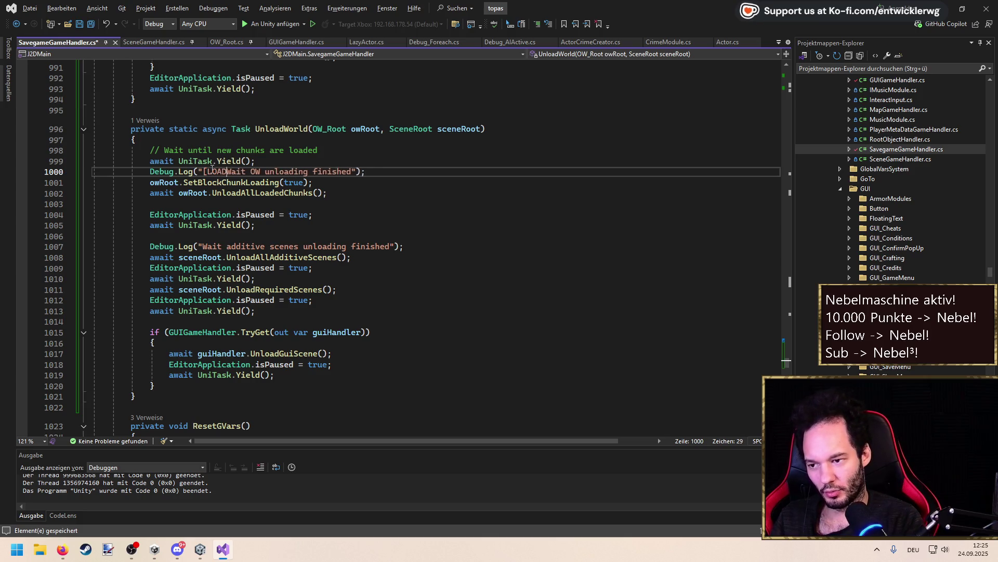
pyautogui.hotkey('ctrl', 's')
# Paste the [LOADING] prefix into the additive unloading, OW chunk, additive scenes and GUI scene messages
pyautogui.doubleClick(212, 171)
pyautogui.hotkey('shift', 'alt', '=')
pyautogui.hotkey('shift', 'alt', '=')
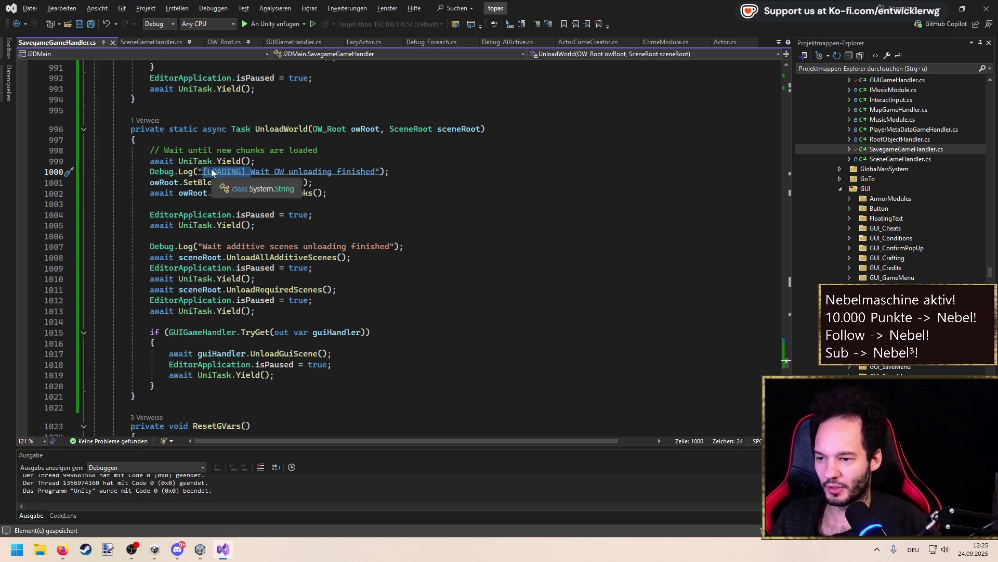
pyautogui.click(203, 246)
pyautogui.hotkey('ctrl', 'v')
pyautogui.scroll(-4, 252, 282)
pyautogui.scroll(12, 251, 283)
pyautogui.click(202, 259)
pyautogui.hotkey('ctrl', 'v')
pyautogui.click(202, 163)
pyautogui.hotkey('ctrl', 'v')
pyautogui.click(198, 78)
pyautogui.hotkey('ctrl', 'v')
pyautogui.hotkey('ctrl', 's')
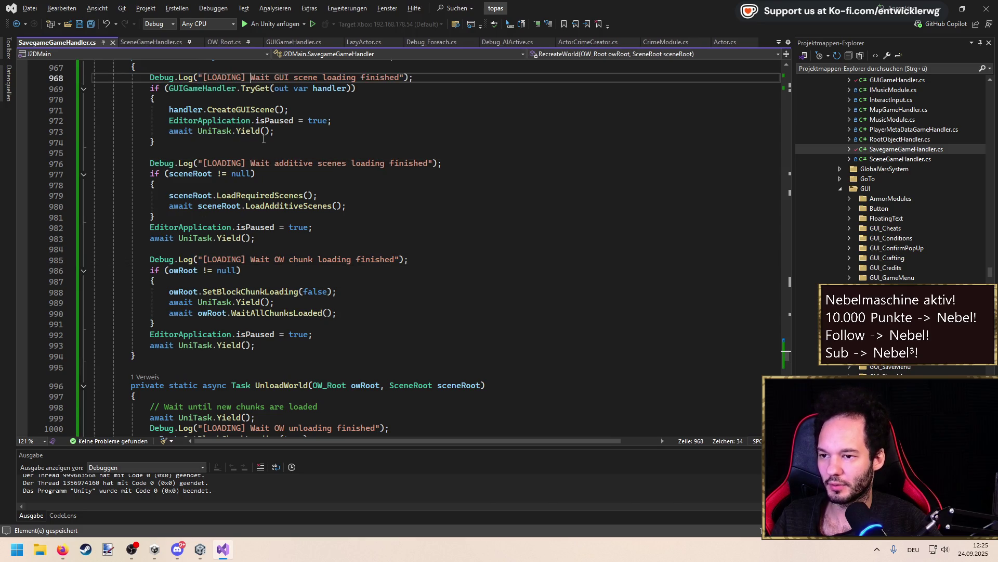
# Add the [LOADING] prefix to the null-root error message where RecreateWorld is called
pyautogui.scroll(12, 263, 139)
pyautogui.scroll(-9, 284, 234)
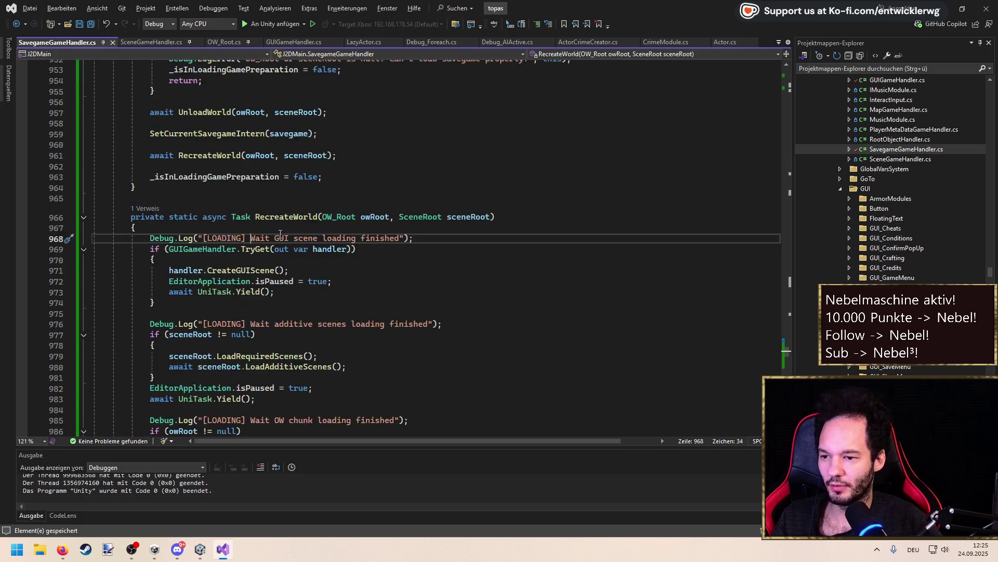
pyautogui.press('Down')
pyautogui.click(148, 144)
pyautogui.click(198, 115)
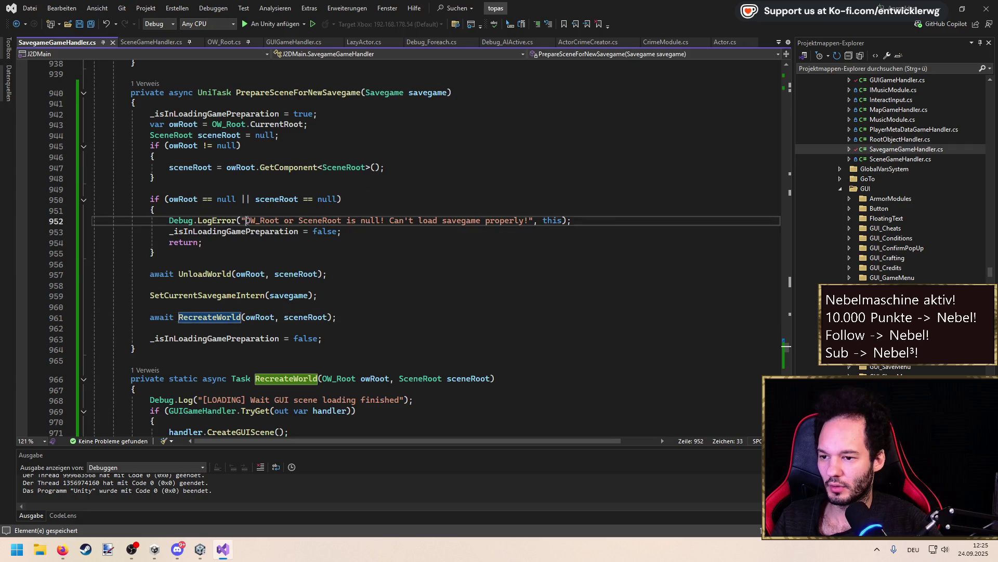
pyautogui.click(247, 220)
pyautogui.hotkey('ctrl', 'v')
pyautogui.click(333, 199)
pyautogui.hotkey('alt', 'Tab')
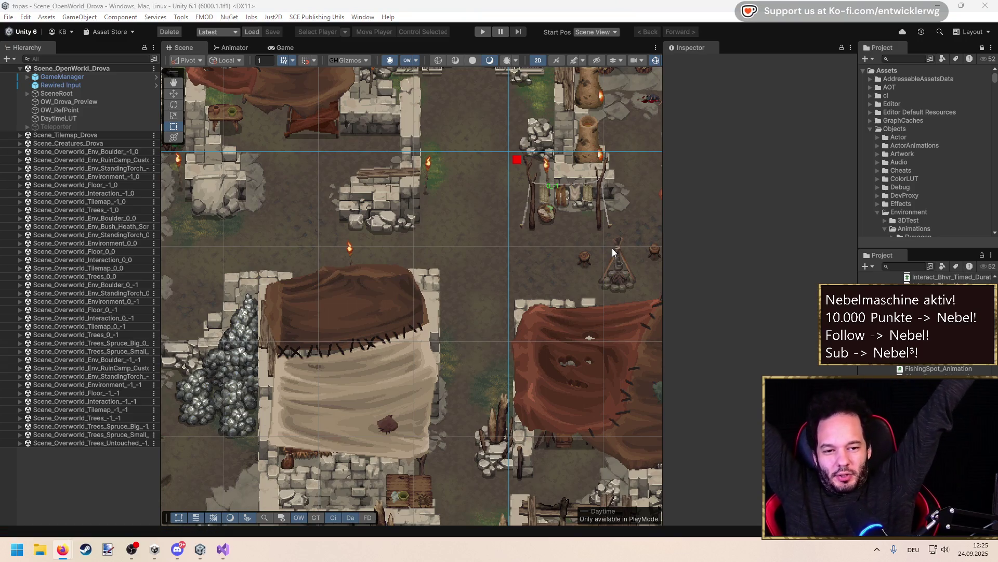
# Let Unity recompile and reload the domain, then save the creatures scene
pyautogui.click(728, 226)
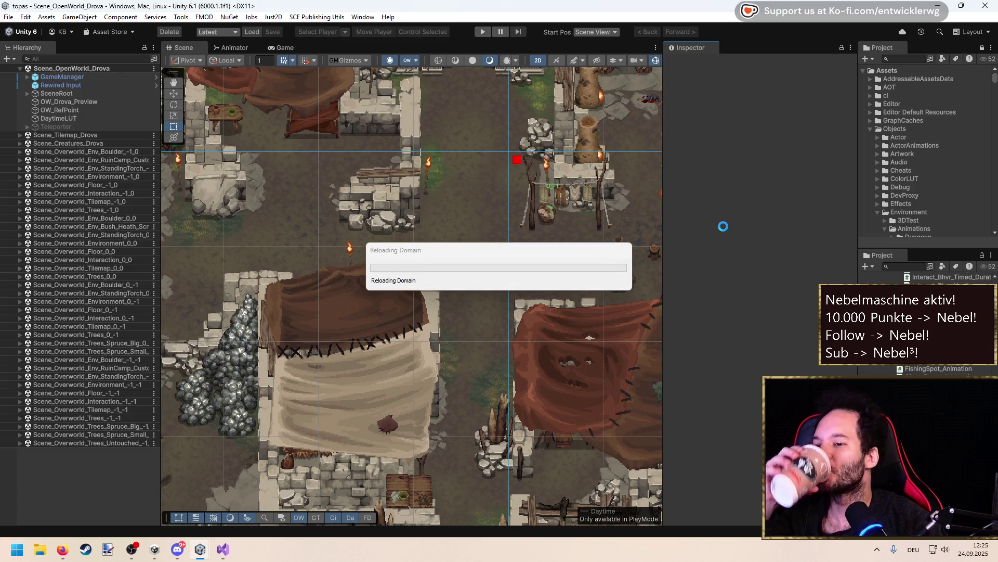
pyautogui.hotkey('alt', 'Tab')
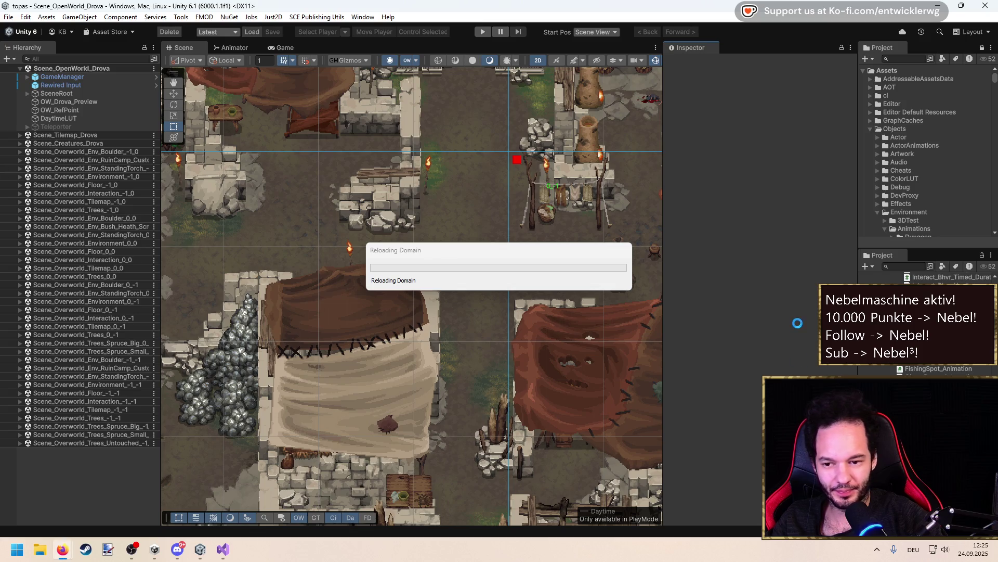
pyautogui.moveTo(539, 255)
pyautogui.mouseDown()
pyautogui.moveTo(478, 261)
pyautogui.moveTo(441, 301)
pyautogui.moveTo(442, 332)
pyautogui.mouseUp()
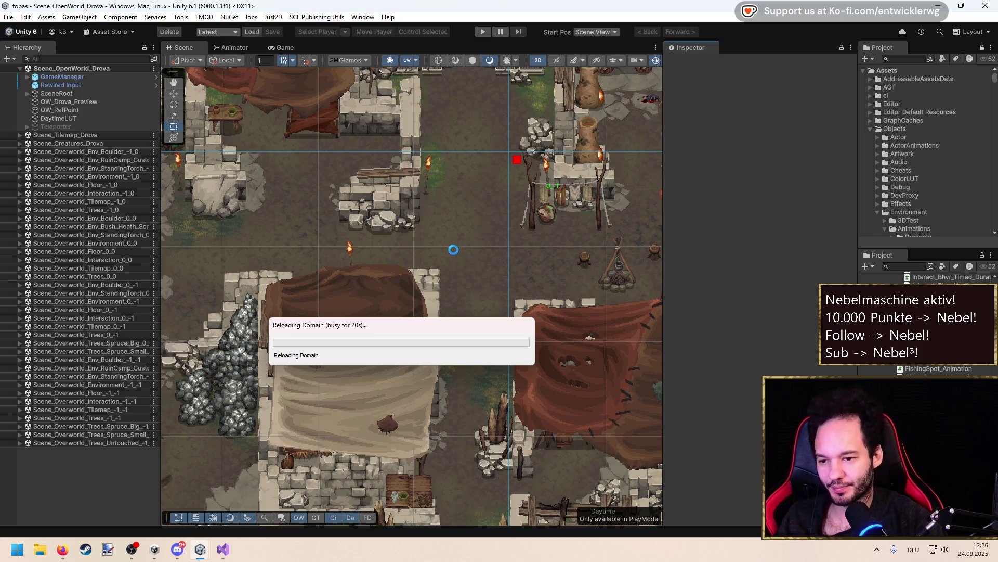
pyautogui.moveTo(386, 329)
pyautogui.mouseDown()
pyautogui.moveTo(423, 239)
pyautogui.moveTo(458, 236)
pyautogui.moveTo(442, 246)
pyautogui.mouseUp()
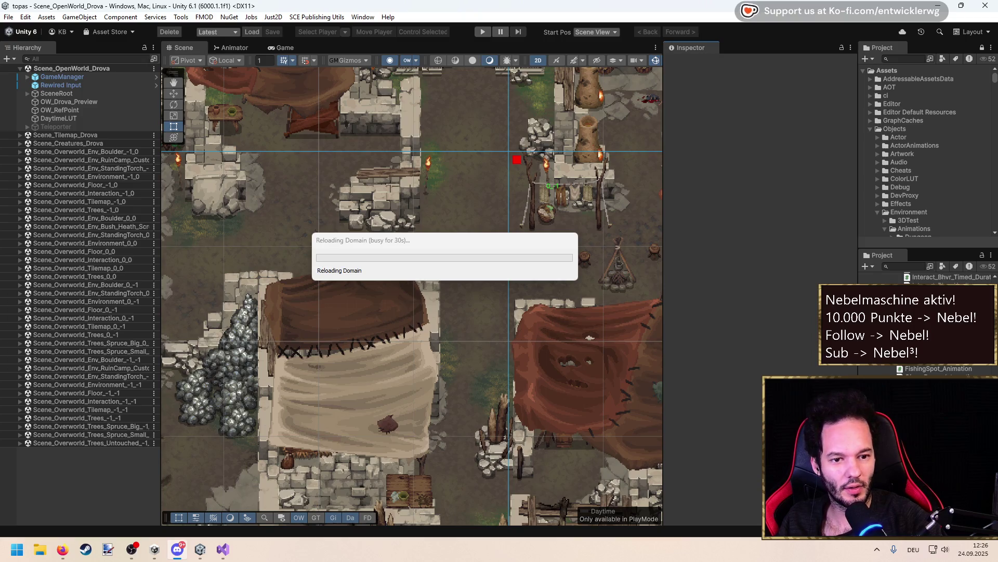
pyautogui.hotkey('alt', 'Tab')
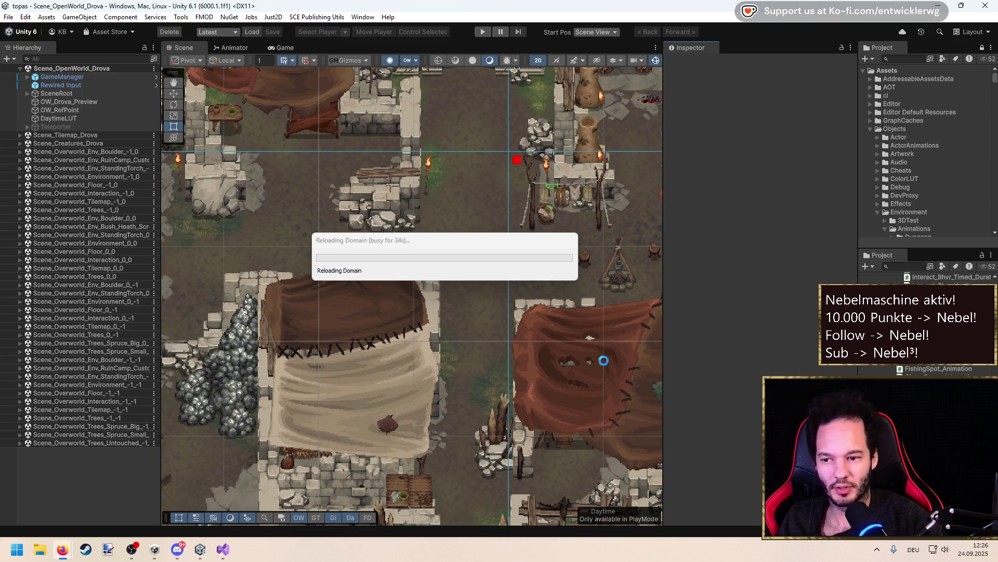
pyautogui.moveTo(483, 244)
pyautogui.mouseDown()
pyautogui.moveTo(432, 257)
pyautogui.moveTo(396, 247)
pyautogui.moveTo(410, 246)
pyautogui.mouseUp()
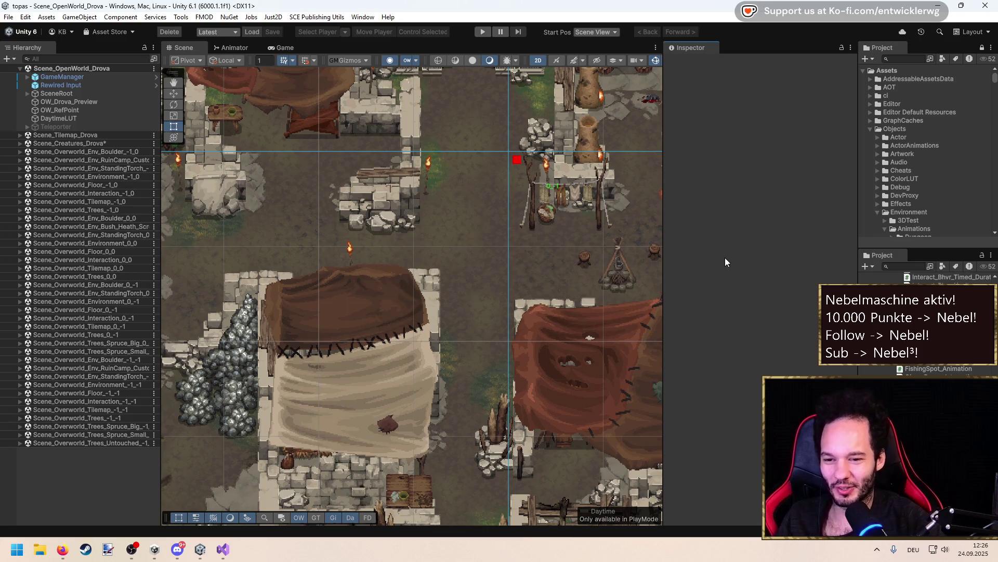
pyautogui.hotkey('ctrl', 's')
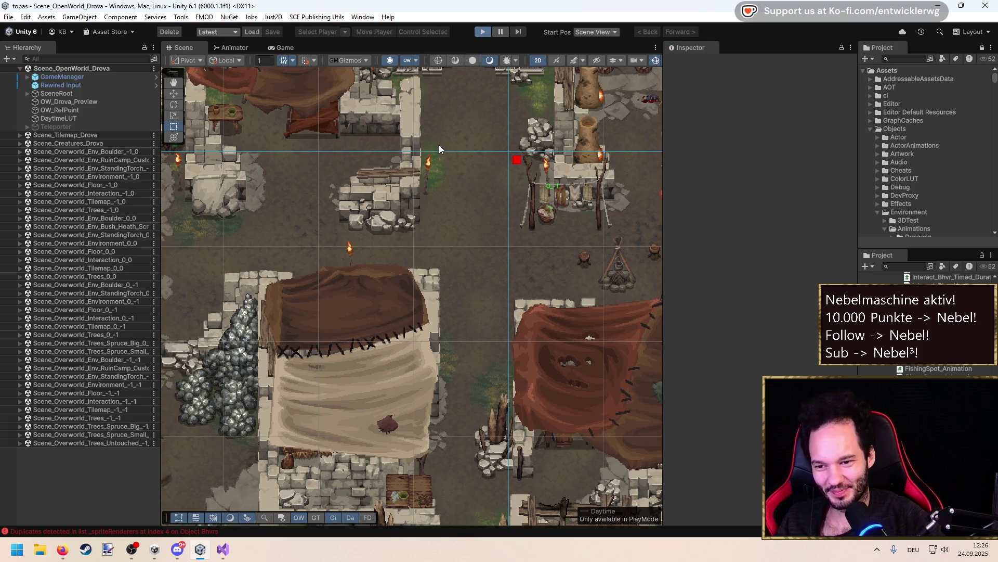
# Return focus to the Unity editor to start the play-mode test
pyautogui.hotkey('alt', 'Tab')
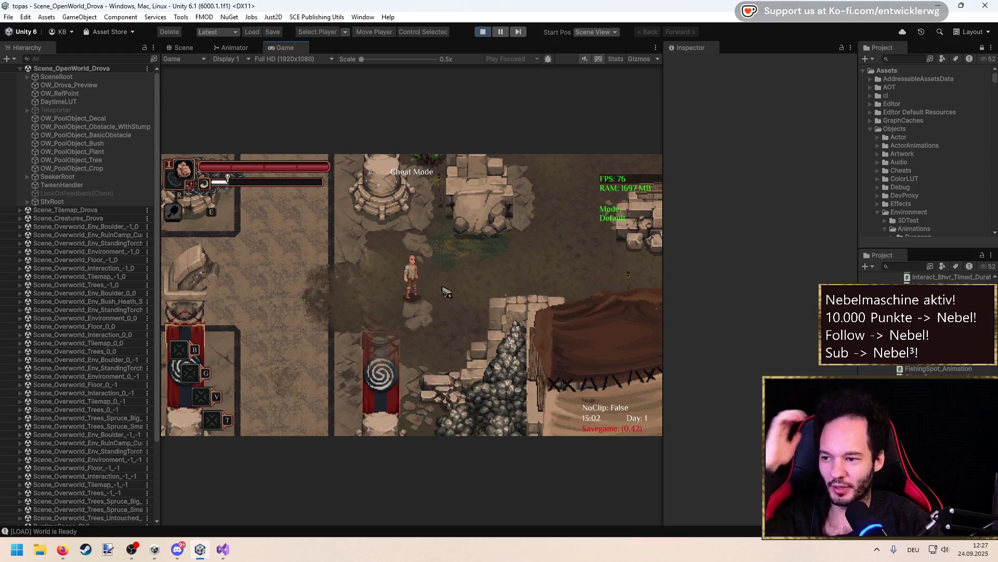
# Walk the character around the tent and tower with WASD, then switch to the Scene view
pyautogui.press('d')
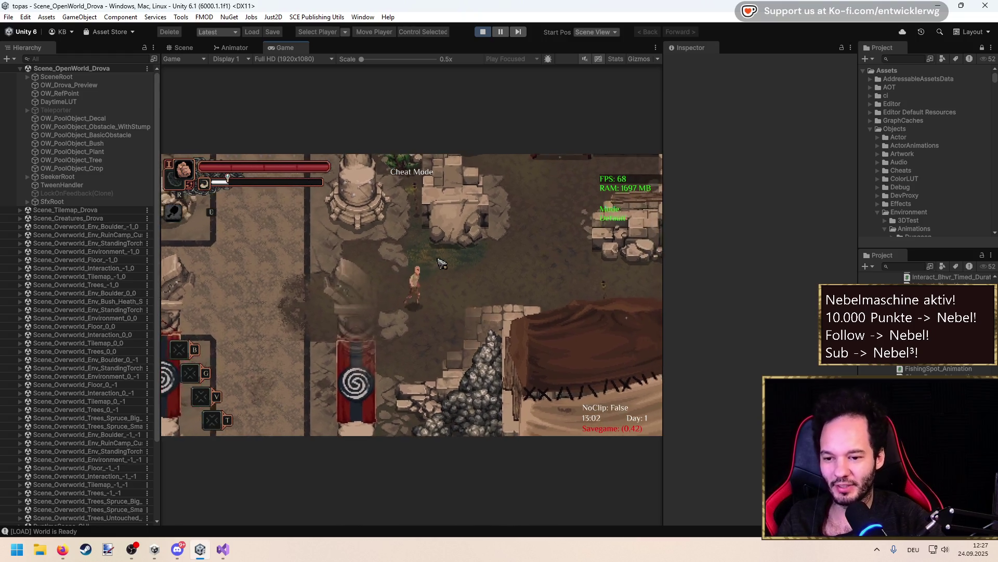
pyautogui.press('d')
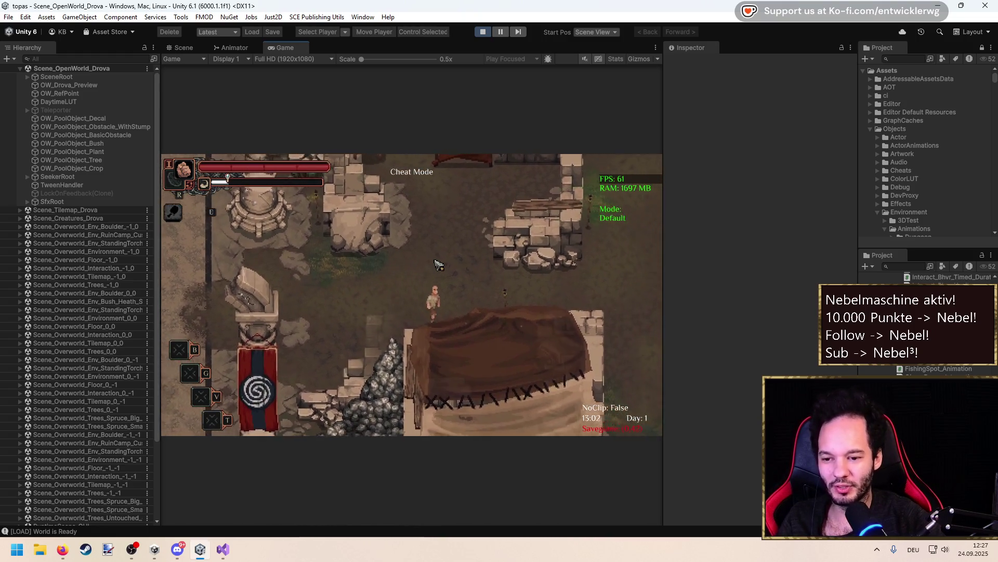
pyautogui.press('s')
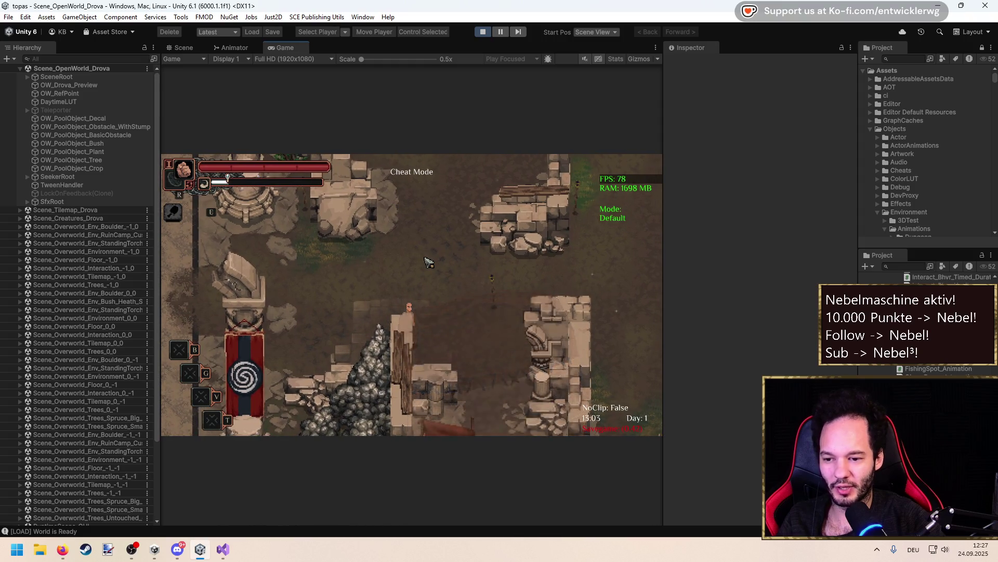
pyautogui.press('w')
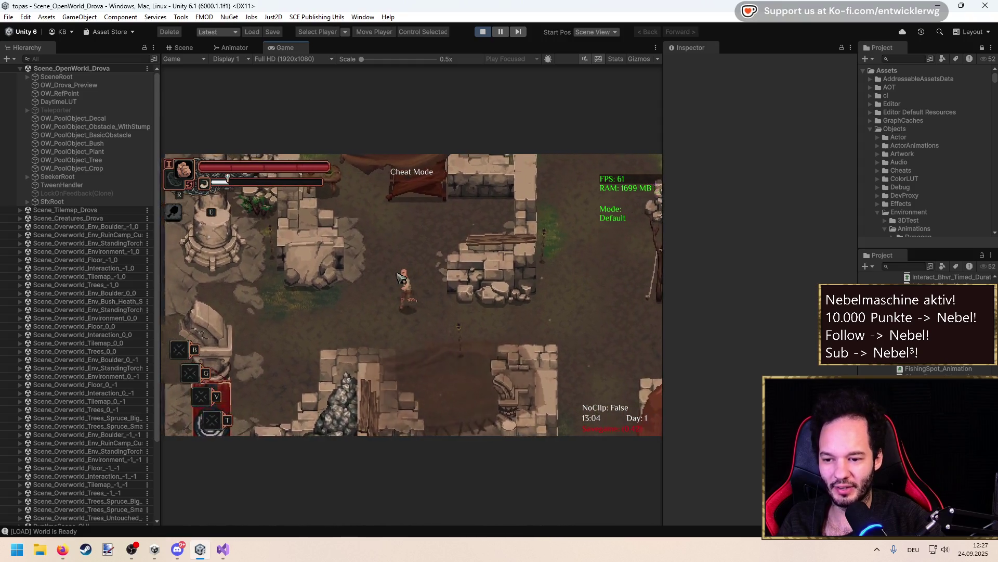
pyautogui.press('a')
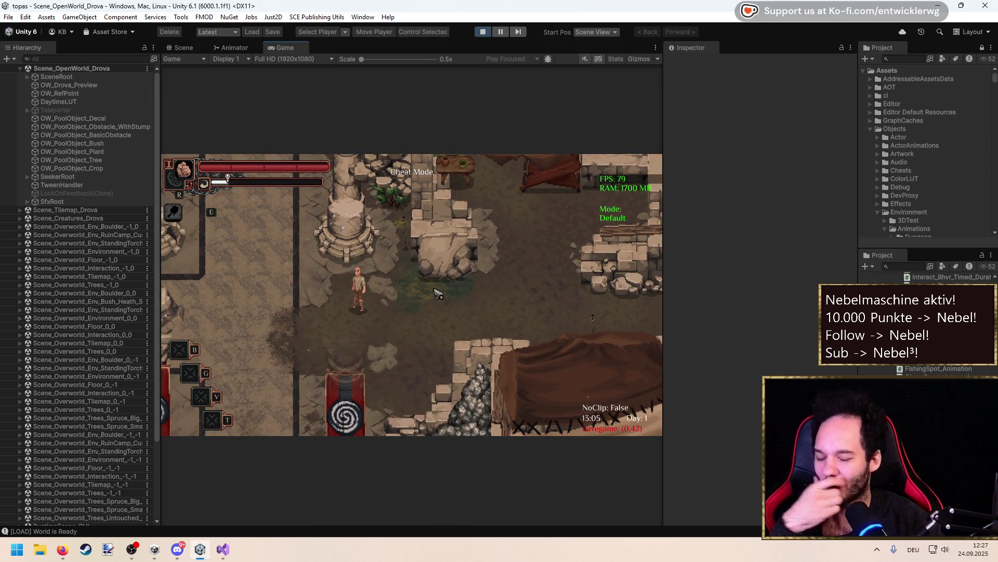
pyautogui.press('s')
pyautogui.press('a')
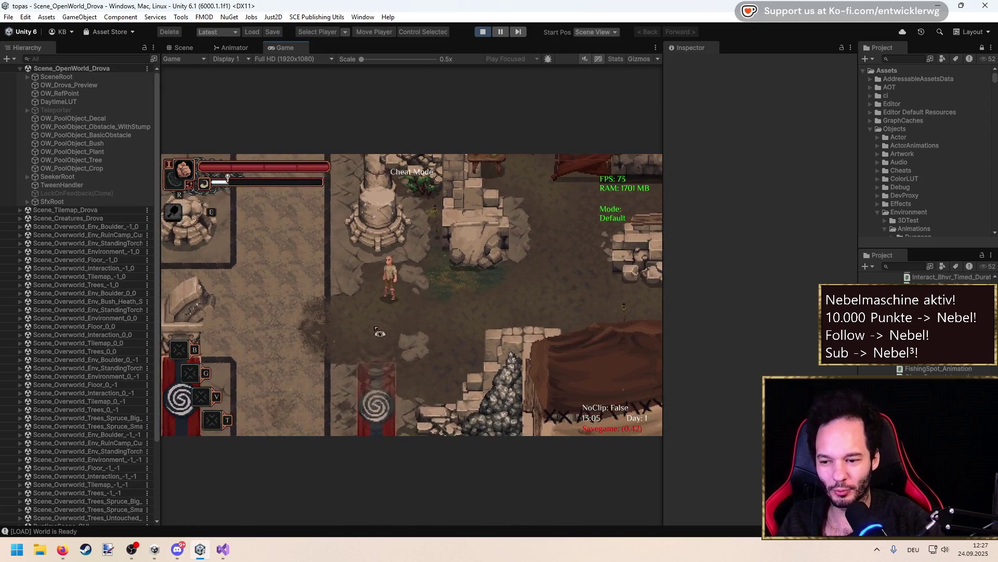
pyautogui.press('s')
pyautogui.press('a')
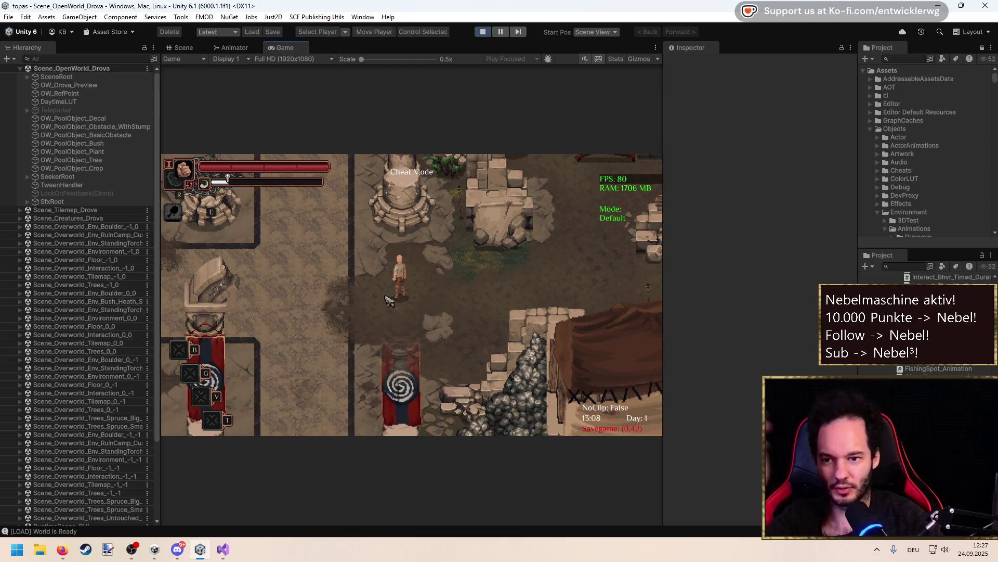
pyautogui.press('s')
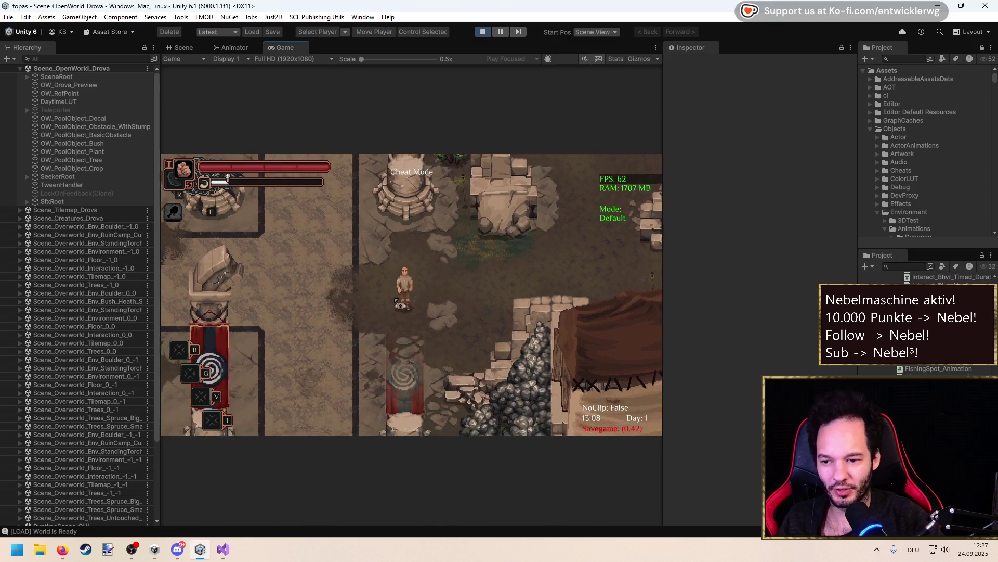
pyautogui.press('d')
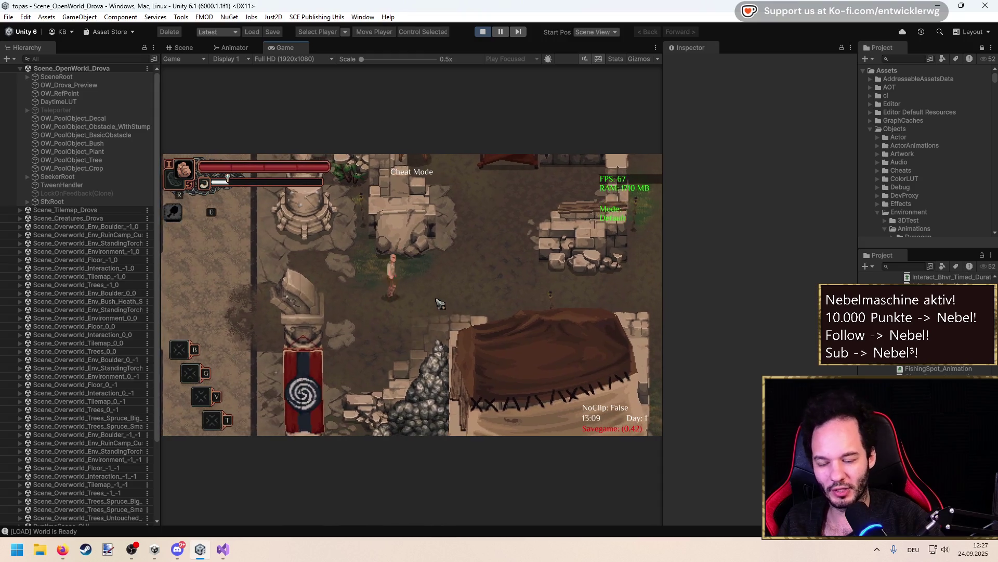
pyautogui.press('d')
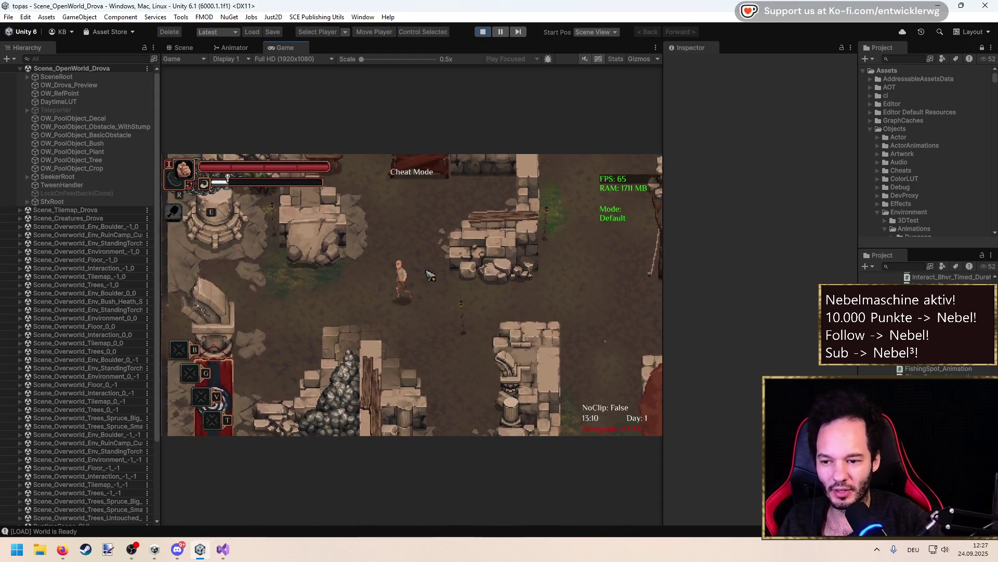
pyautogui.press('a')
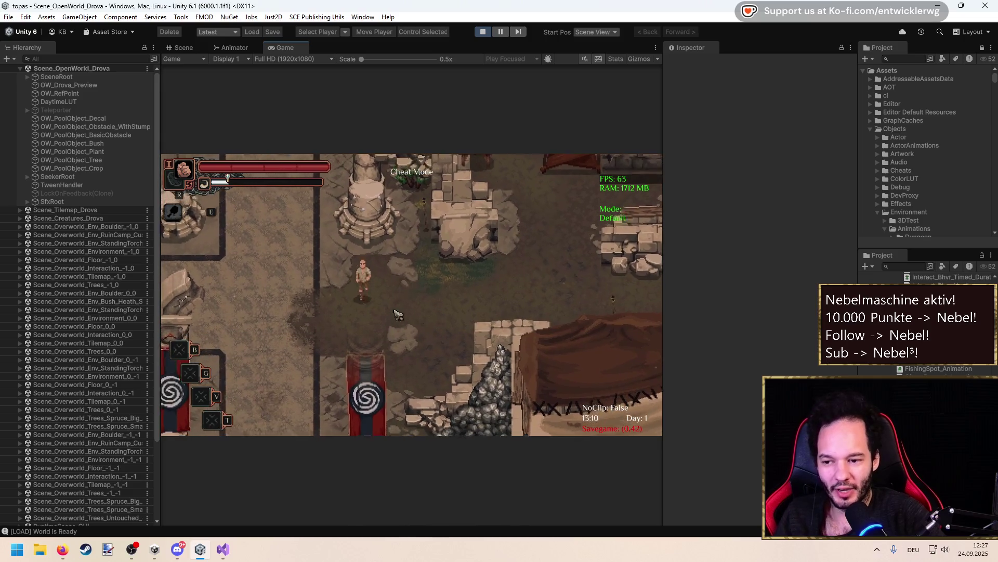
pyautogui.press('a')
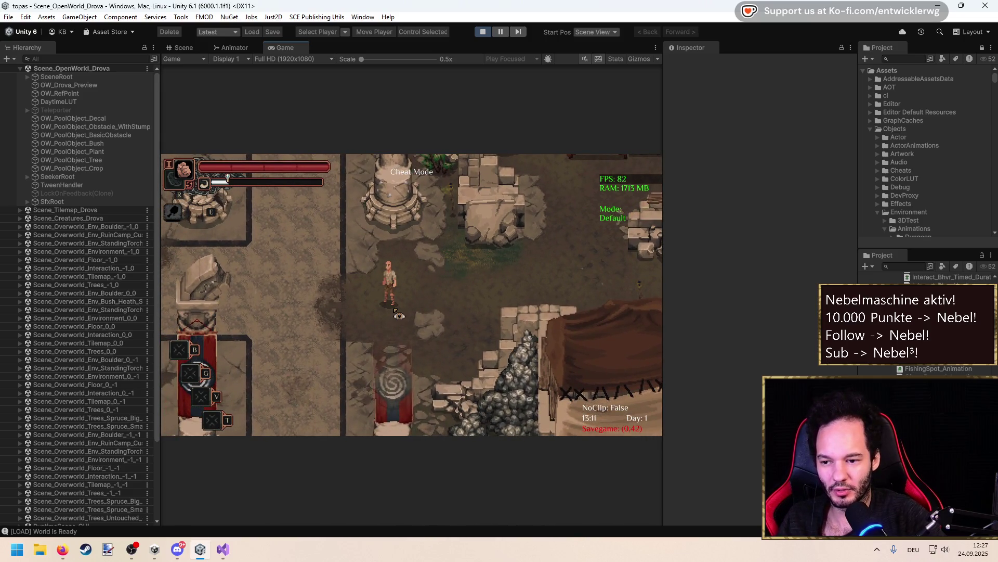
pyautogui.press('w')
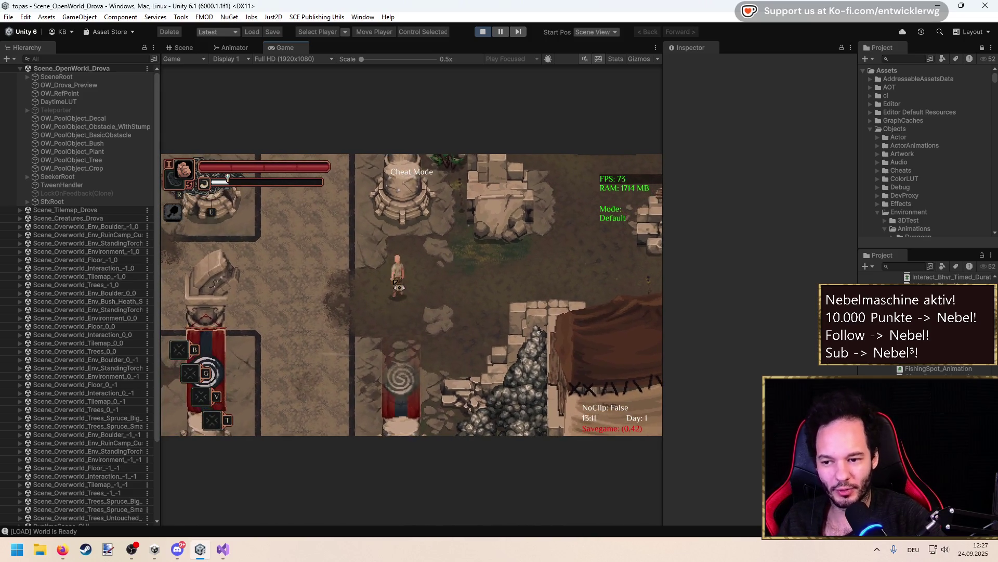
pyautogui.press('d')
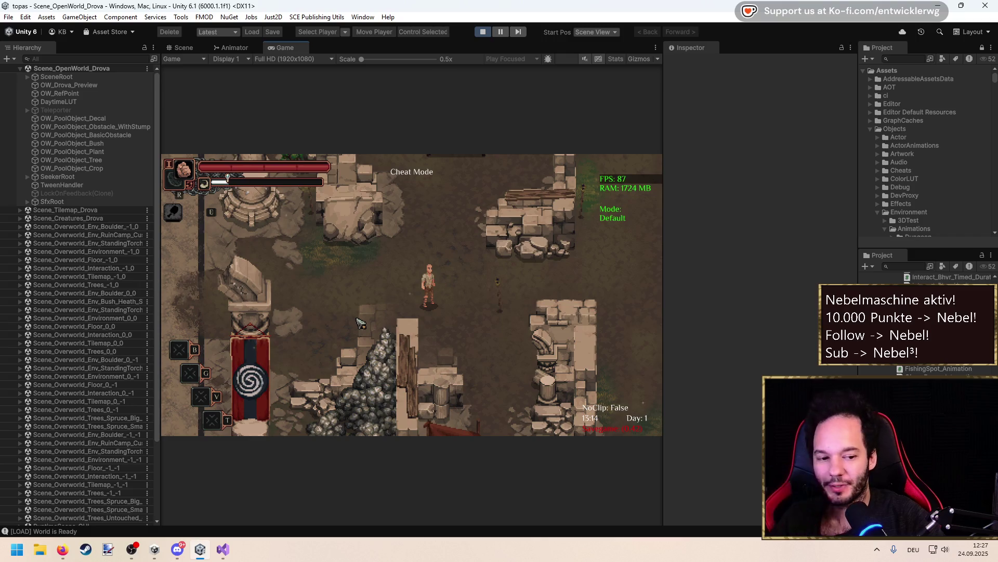
pyautogui.press('a')
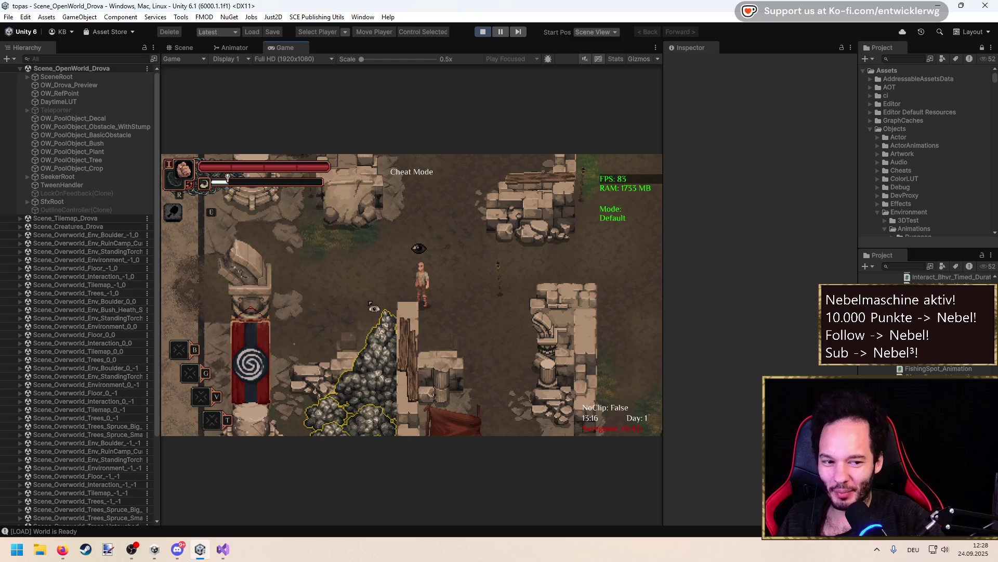
pyautogui.press('a')
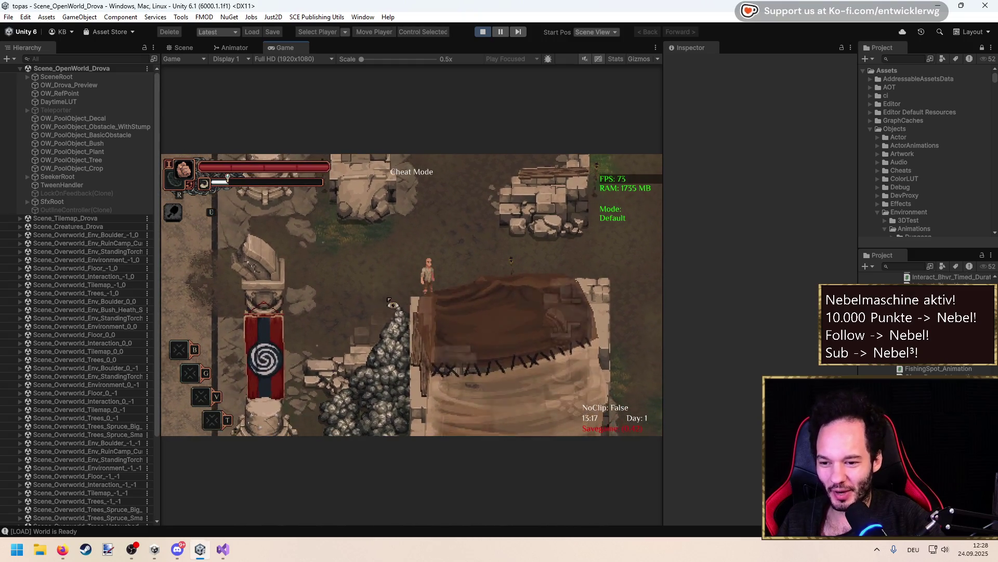
pyautogui.press('a')
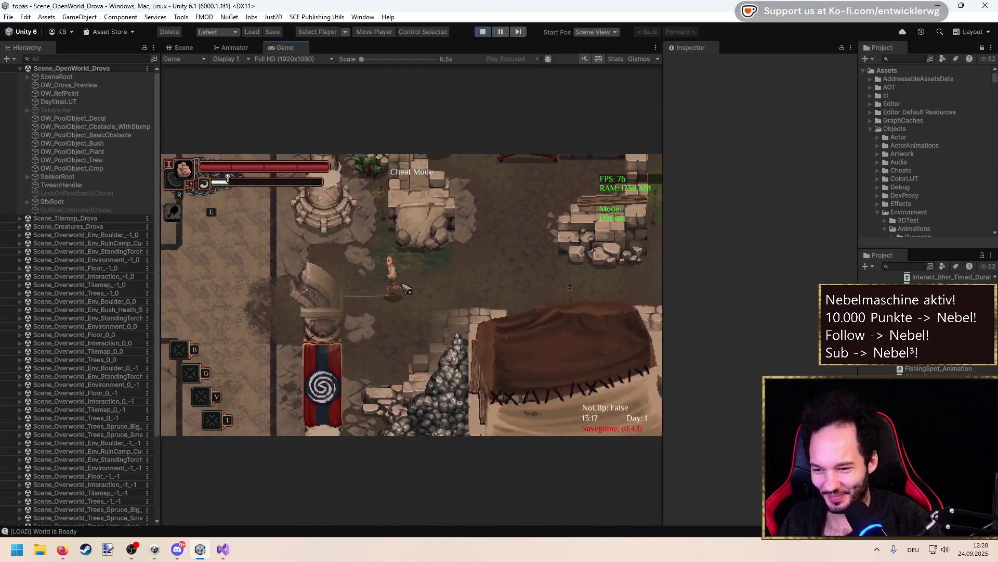
pyautogui.press('a')
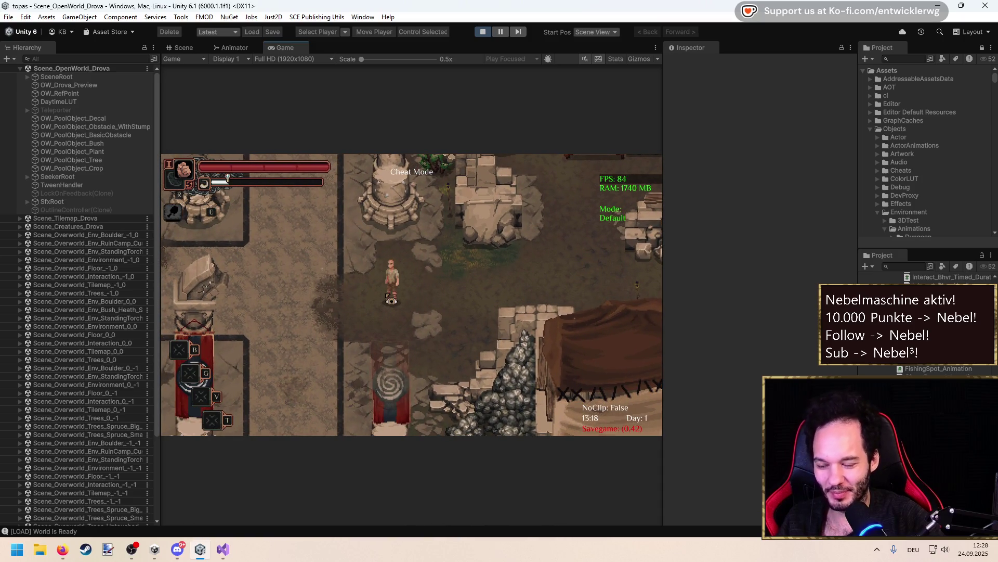
pyautogui.press('w')
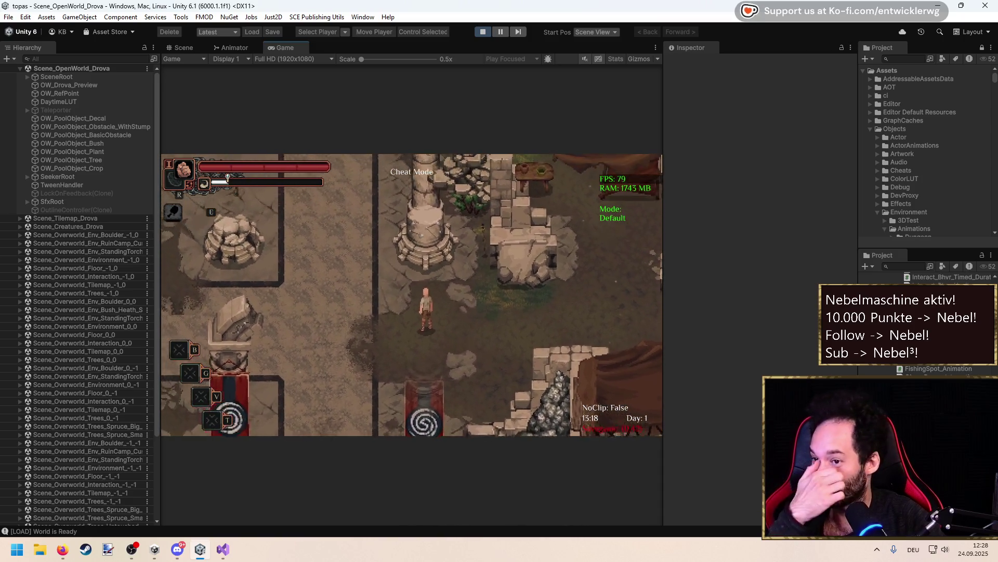
pyautogui.click(193, 45)
pyautogui.scroll(-5, 417, 225)
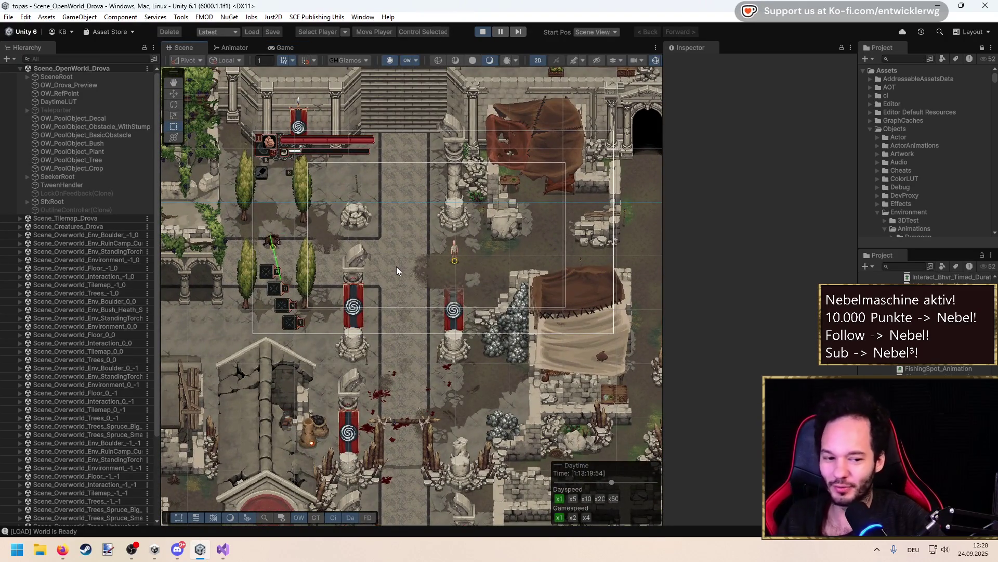
pyautogui.moveTo(392, 267)
pyautogui.mouseDown()
pyautogui.moveTo(464, 246)
pyautogui.moveTo(474, 256)
pyautogui.moveTo(411, 244)
pyautogui.mouseUp()
pyautogui.scroll(3, 435, 246)
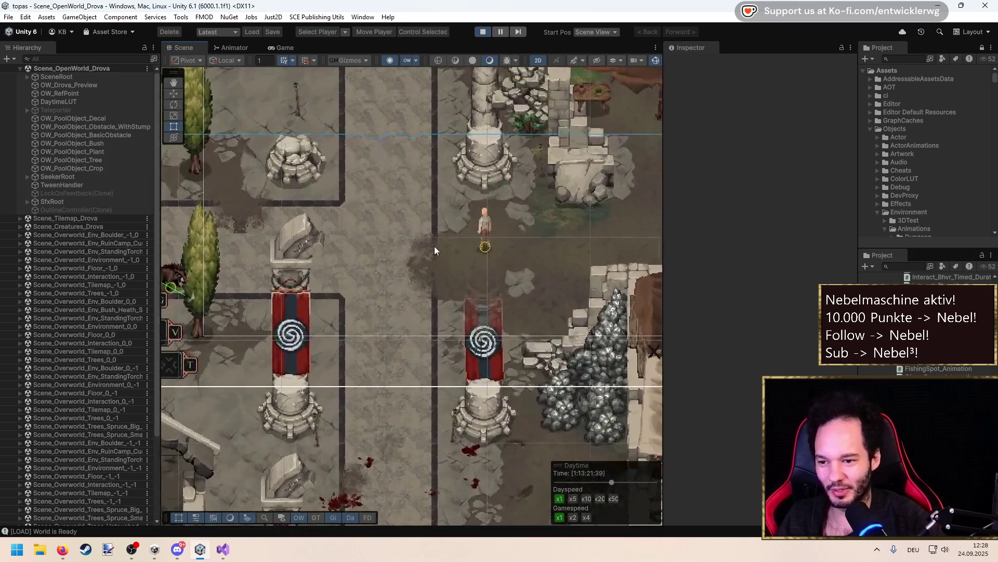
pyautogui.moveTo(477, 247)
pyautogui.mouseDown()
pyautogui.moveTo(469, 283)
pyautogui.moveTo(472, 251)
pyautogui.mouseUp()
pyautogui.scroll(1, 469, 283)
pyautogui.scroll(-10, 498, 251)
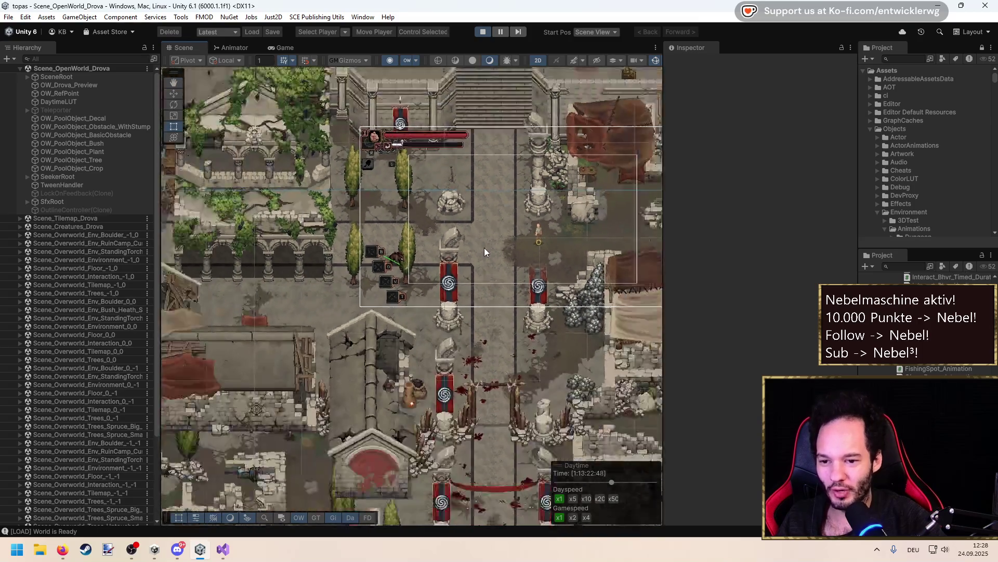
pyautogui.scroll(10, 478, 271)
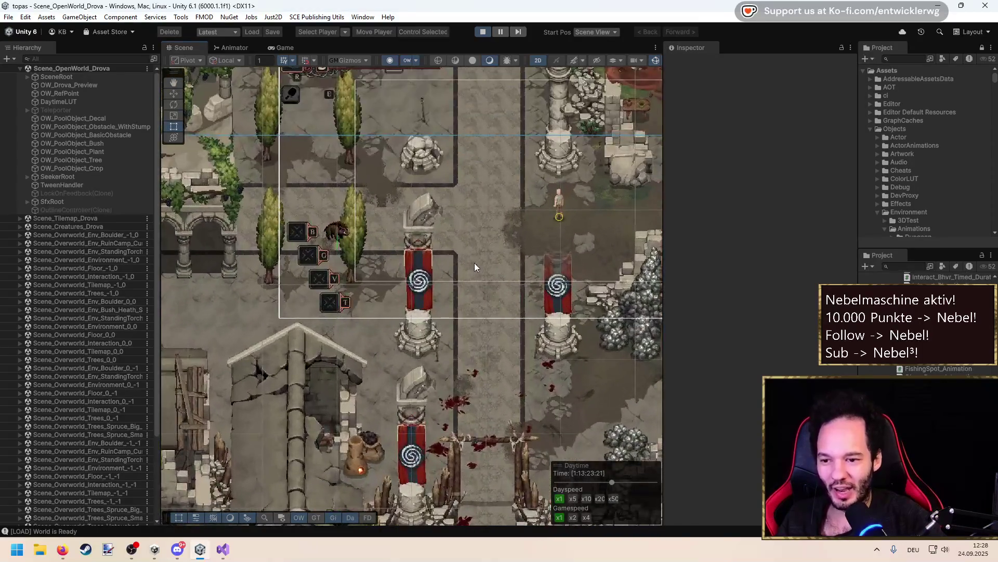
pyautogui.scroll(1, 469, 229)
pyautogui.moveTo(469, 221); pyautogui.dragTo(468, 336)
pyautogui.scroll(-4, 510, 344)
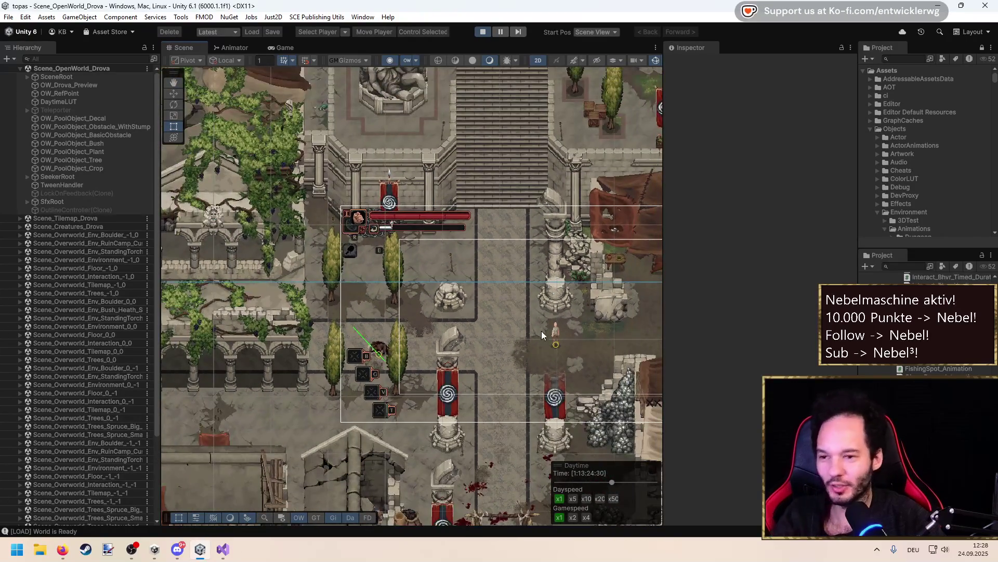
pyautogui.click(286, 47)
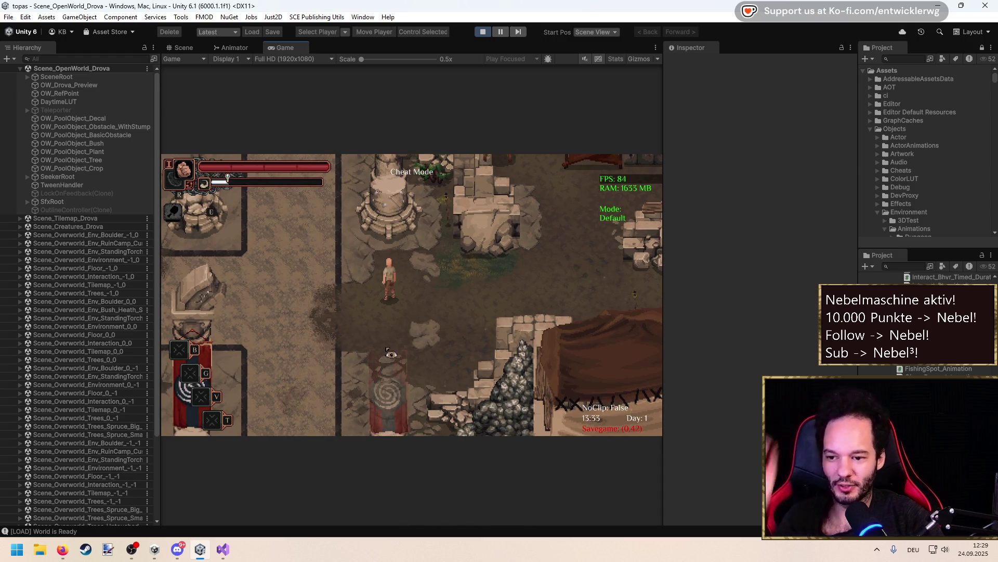
# Walk the character south, then north-east past the tower into the ruins
pyautogui.press('s')
pyautogui.press('w')
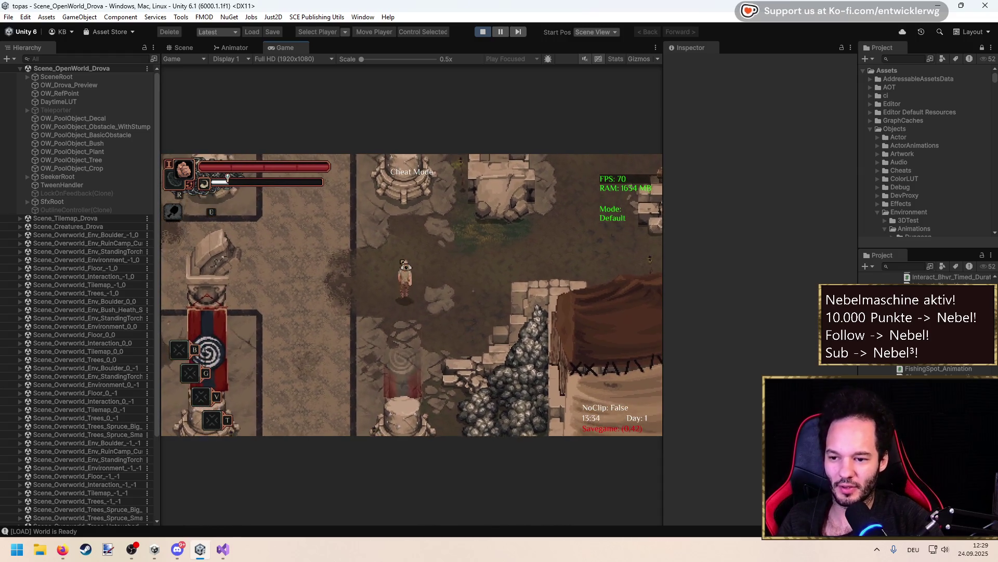
pyautogui.press('d')
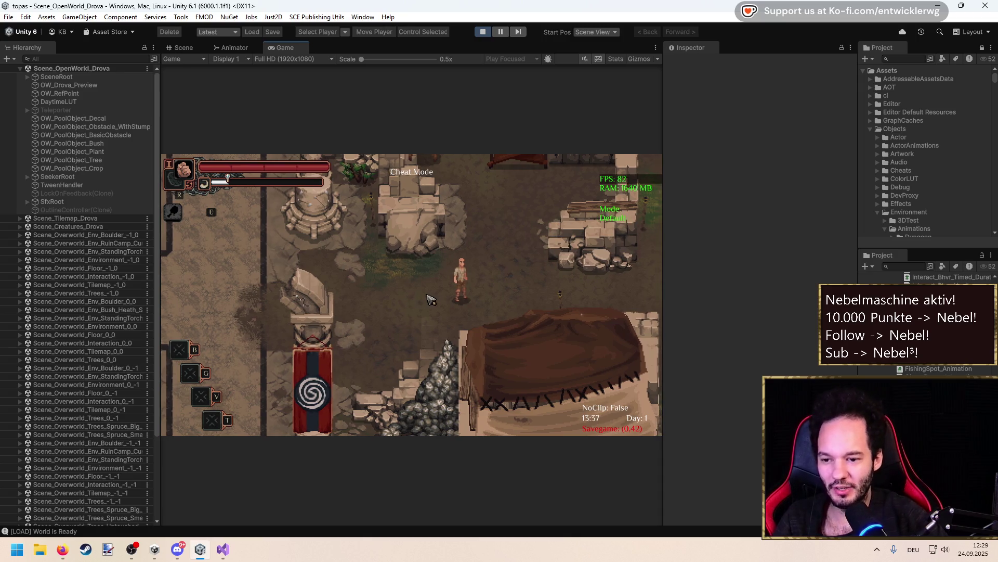
# Quicksave the game mid-play, walk the character south and north, then stop play mode
pyautogui.press('a')
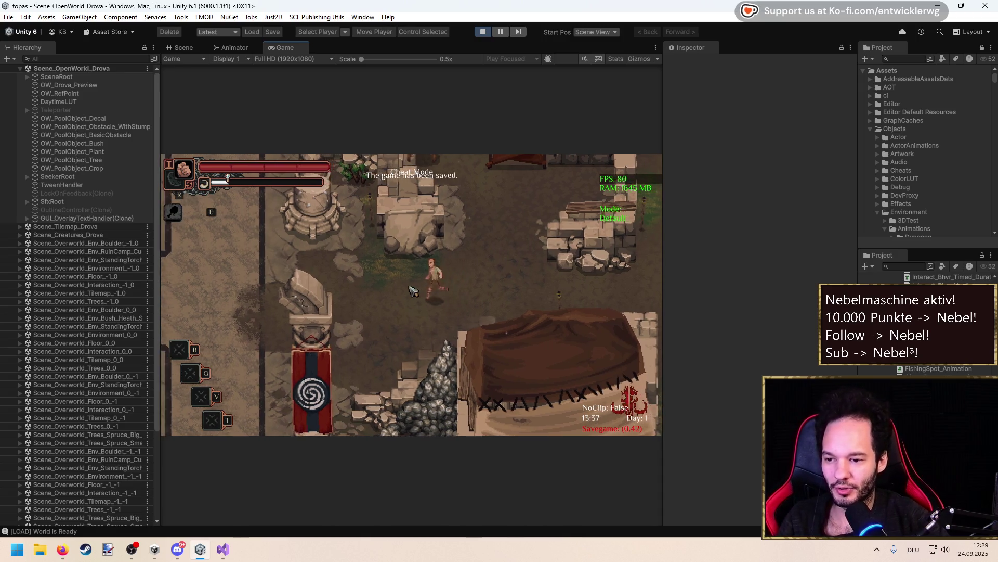
pyautogui.press('a')
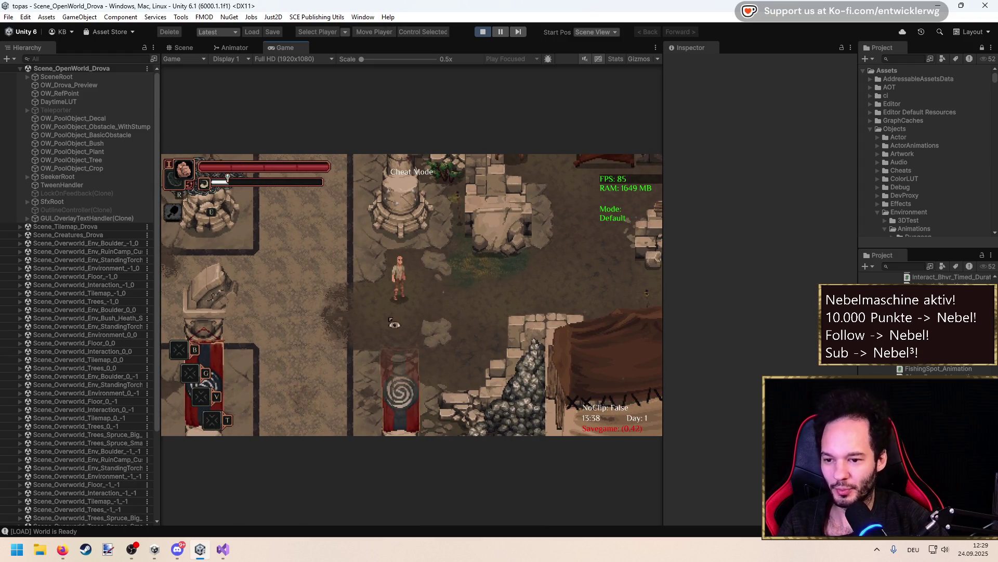
pyautogui.press('s')
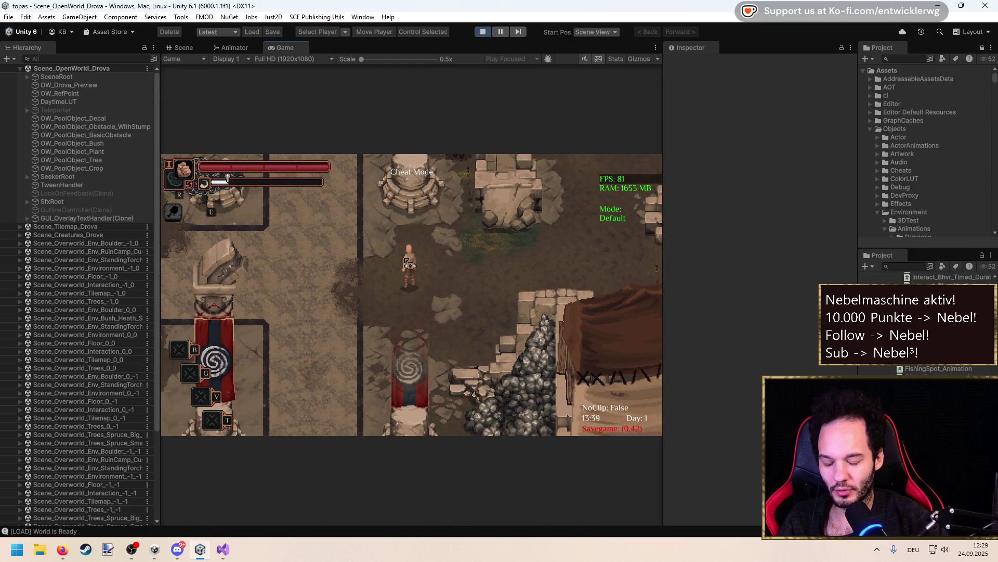
pyautogui.press('w')
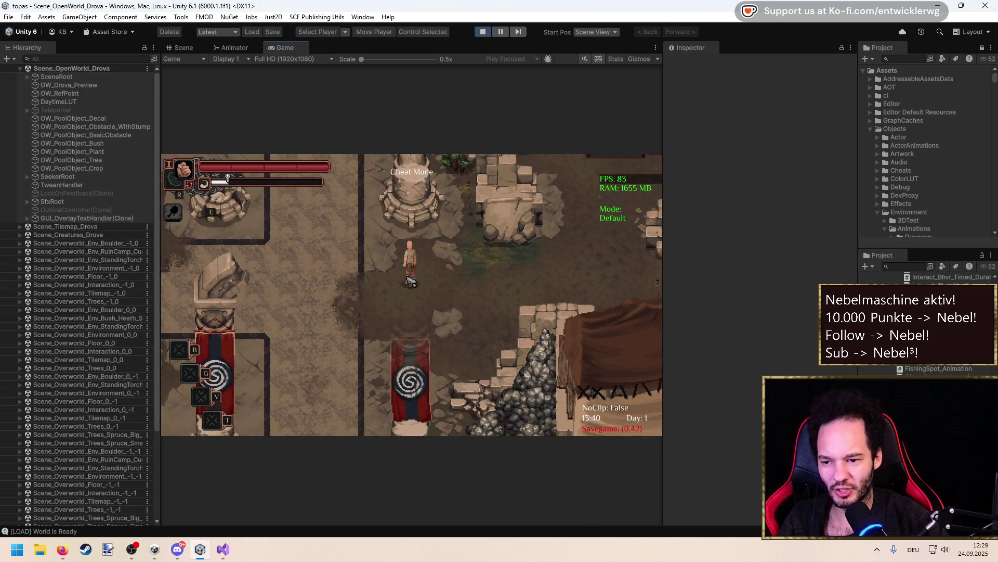
pyautogui.press('s')
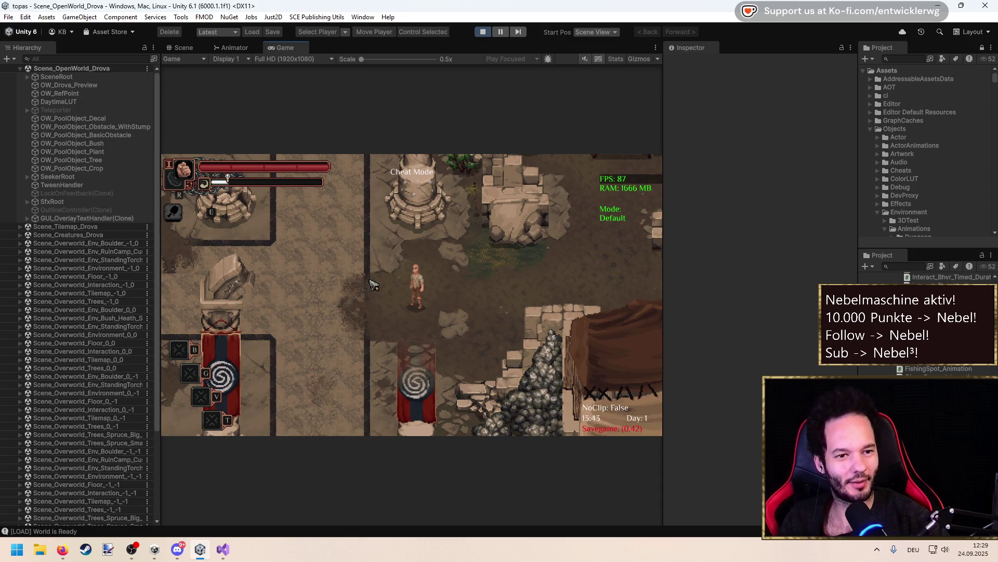
pyautogui.press('s')
pyautogui.press('w')
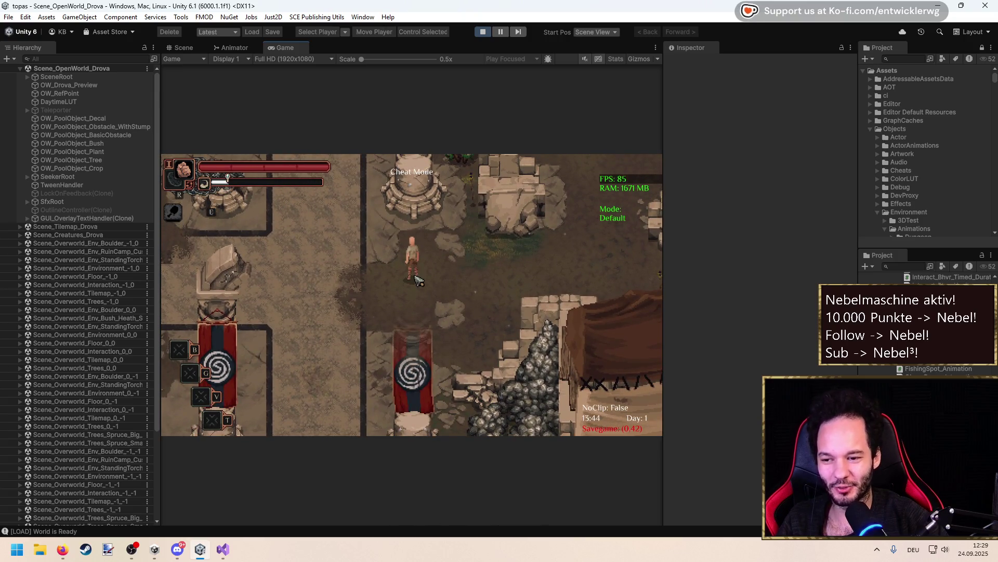
pyautogui.press('w')
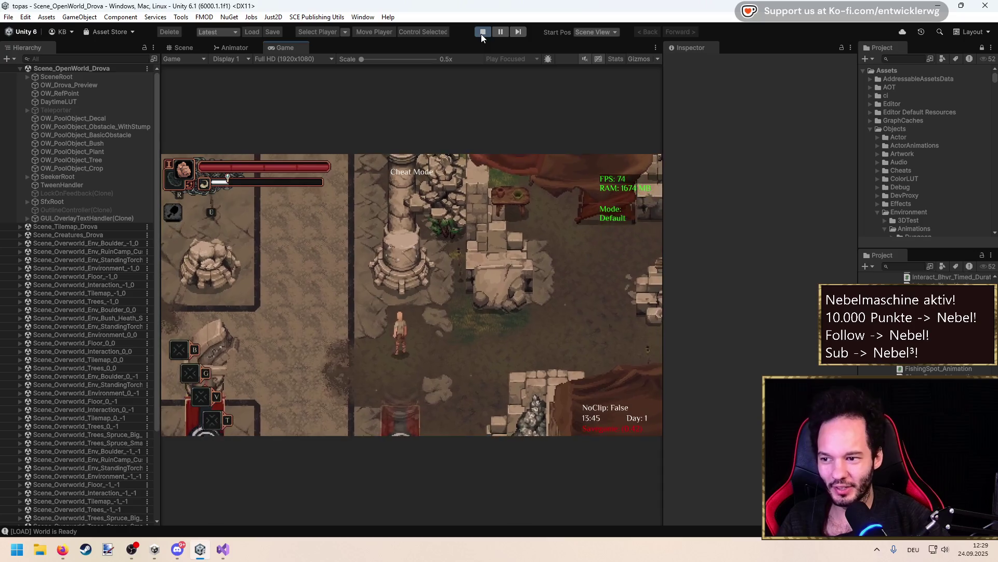
pyautogui.click(482, 33)
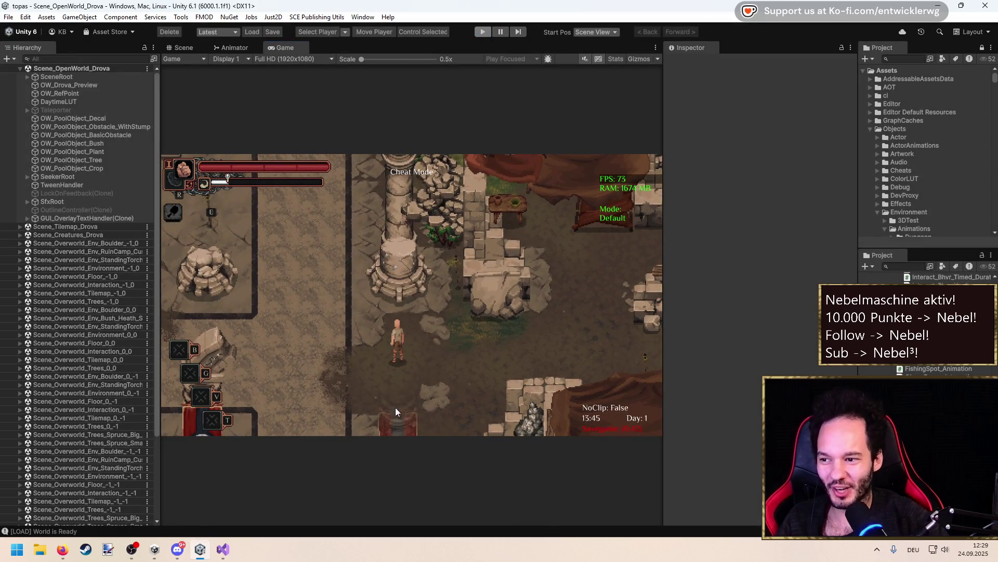
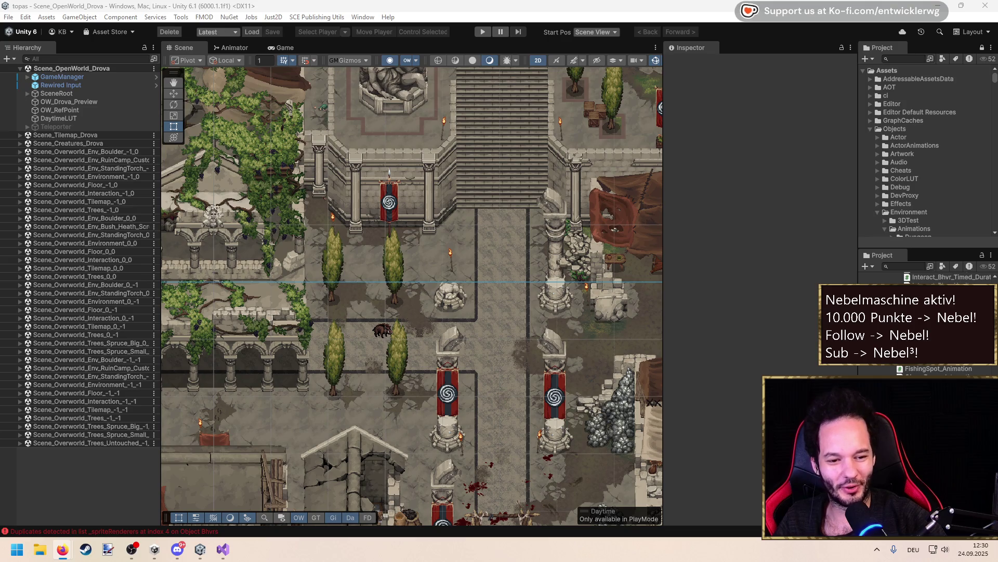
# Zoom and pan the Scene view to frame the red-banner stone pillar beside the rock pile
pyautogui.scroll(3, 605, 335)
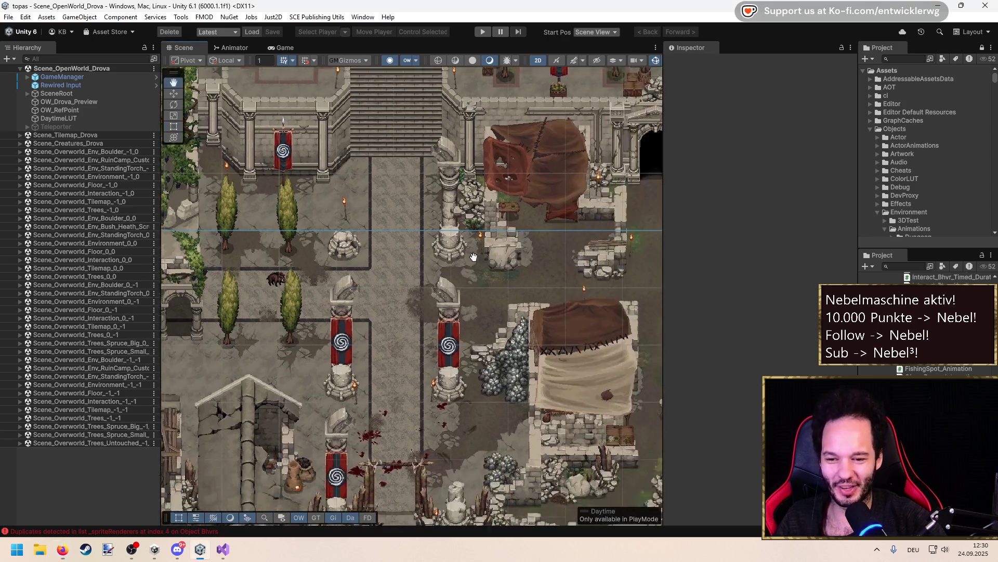
pyautogui.scroll(5, 365, 254)
pyautogui.moveTo(365, 253); pyautogui.dragTo(448, 257)
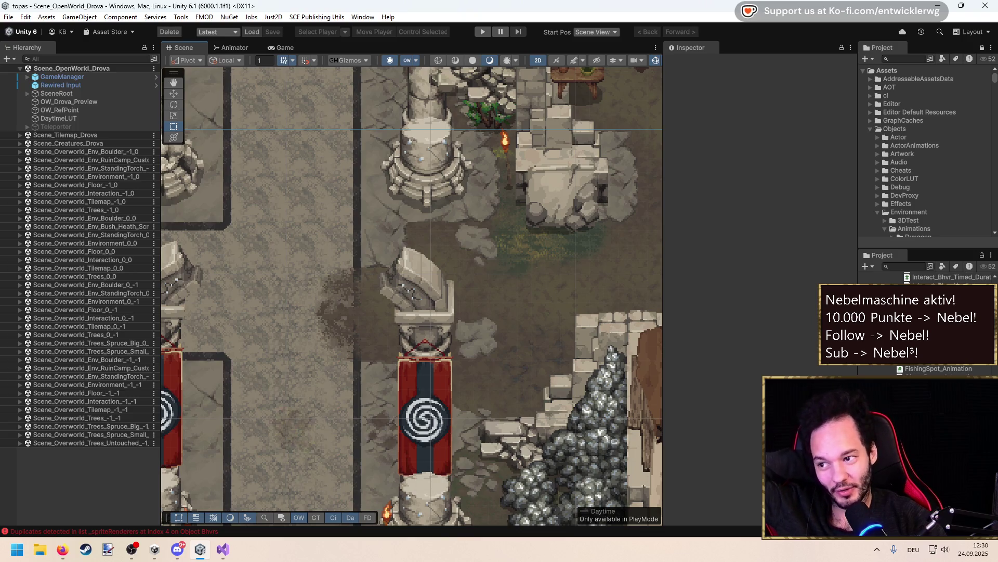
pyautogui.hotkey('alt', 'Tab')
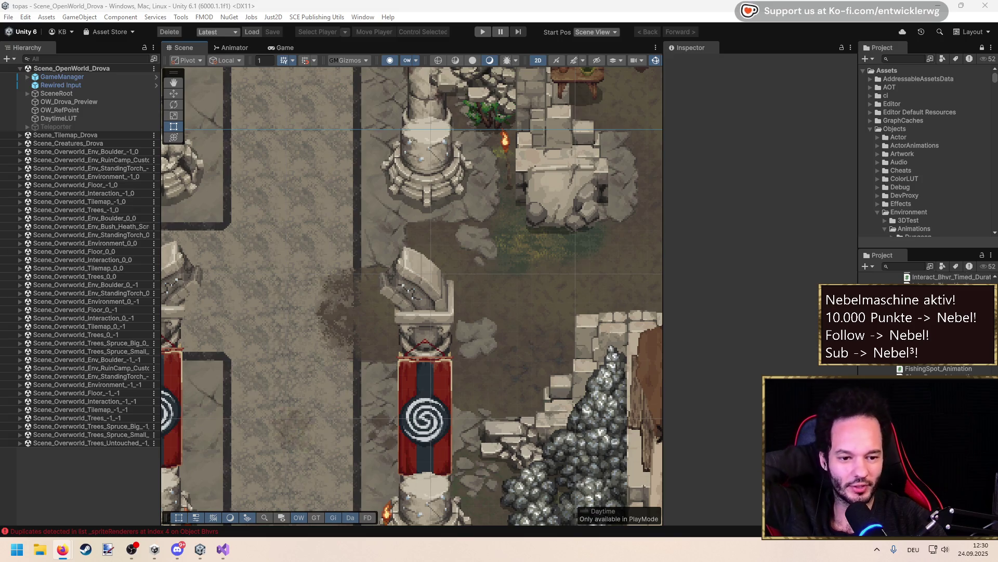
pyautogui.scroll(-3, 494, 324)
pyautogui.scroll(-6, 494, 326)
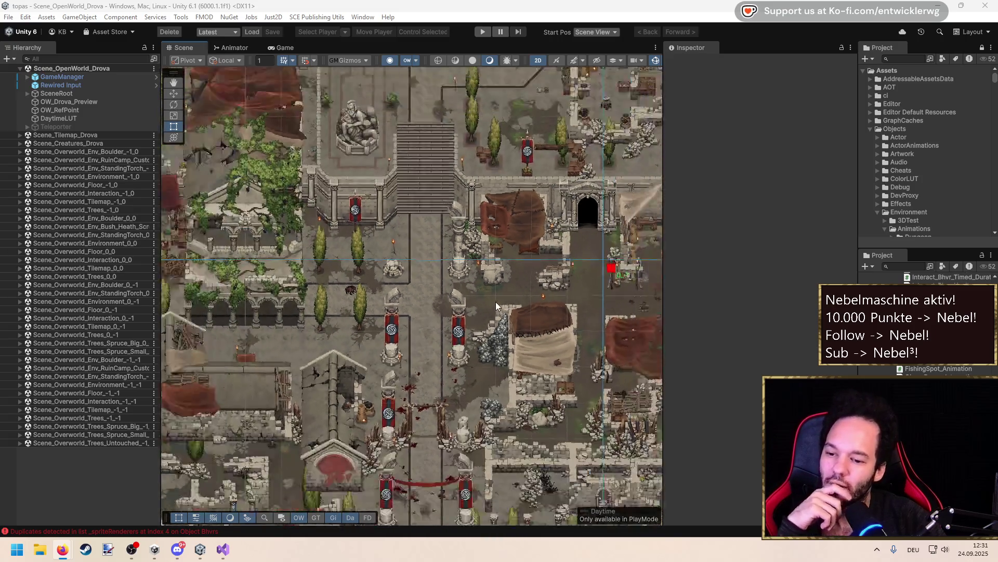
pyautogui.scroll(-5, 494, 300)
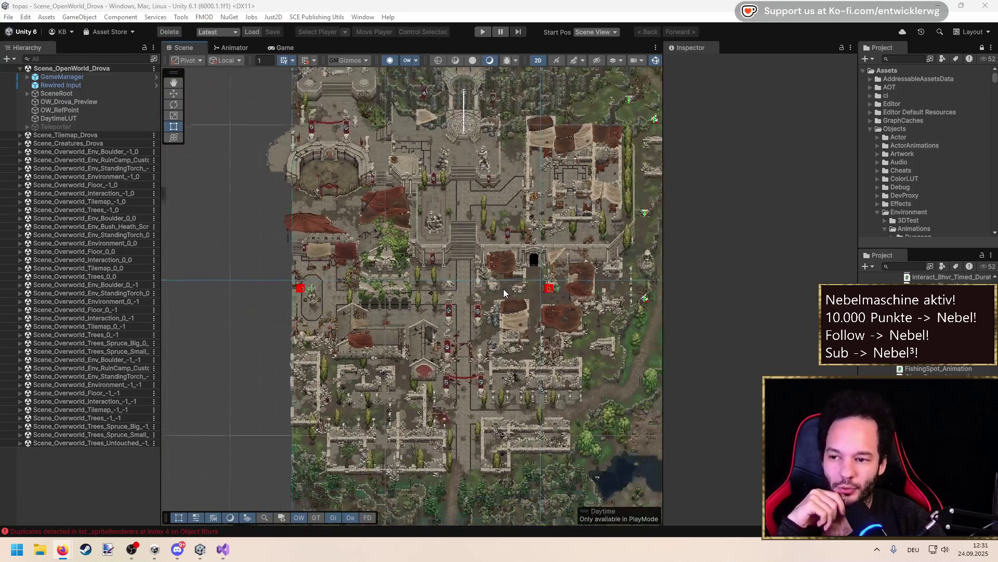
pyautogui.scroll(4, 433, 270)
pyautogui.scroll(-3, 436, 291)
pyautogui.scroll(6, 392, 255)
pyautogui.scroll(4, 392, 254)
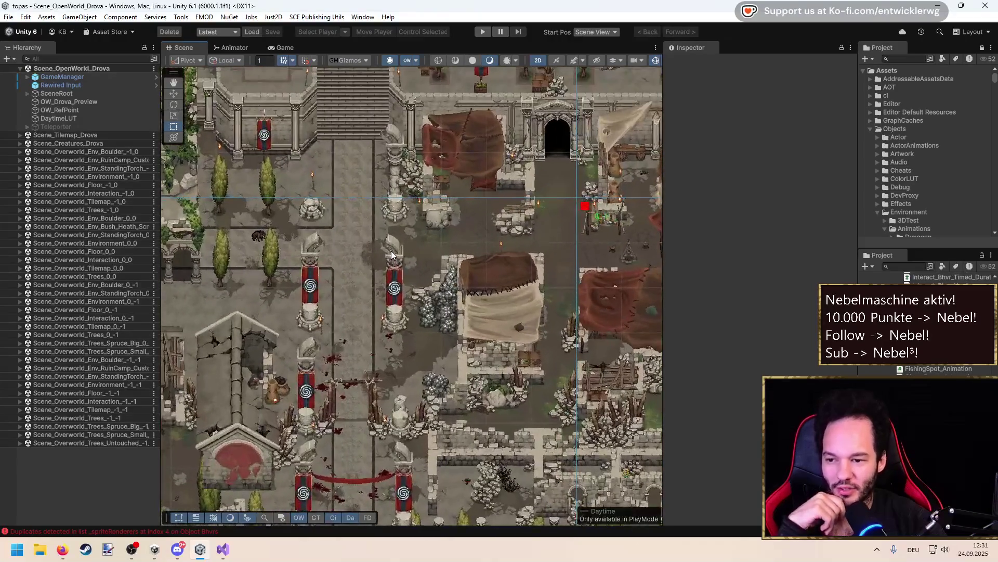
pyautogui.scroll(-5, 416, 261)
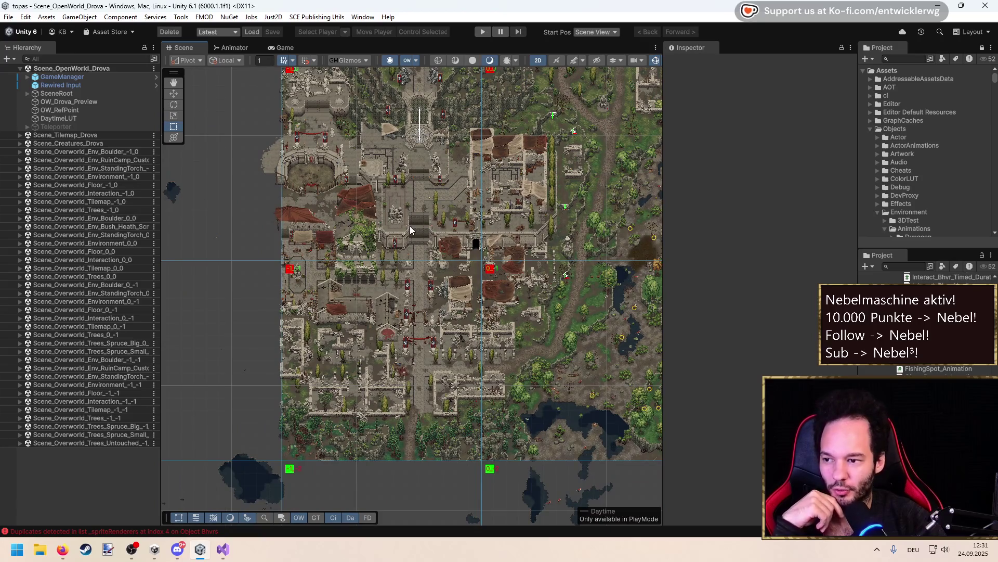
pyautogui.moveTo(408, 228); pyautogui.dragTo(372, 266)
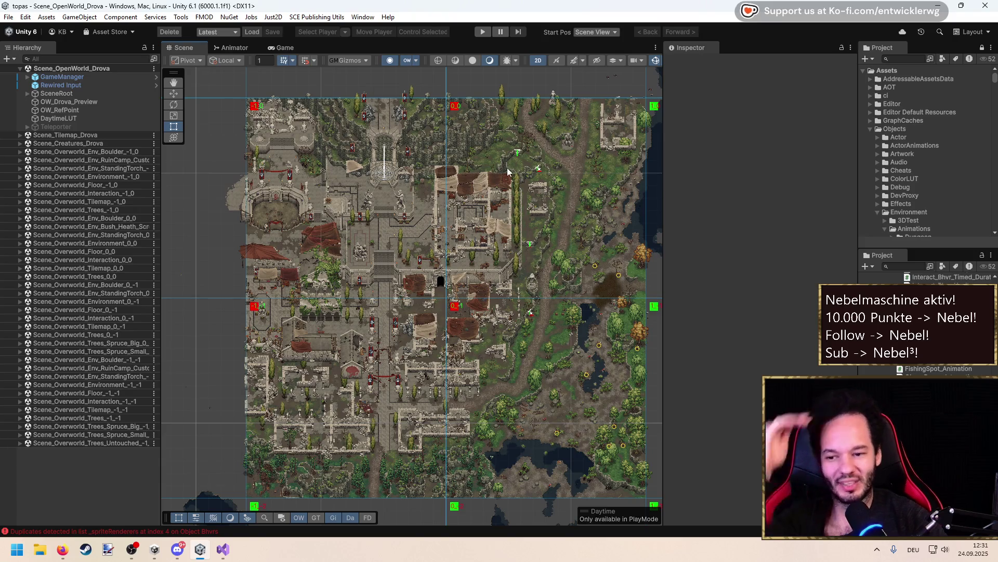
pyautogui.scroll(5, 406, 297)
pyautogui.scroll(5, 406, 297)
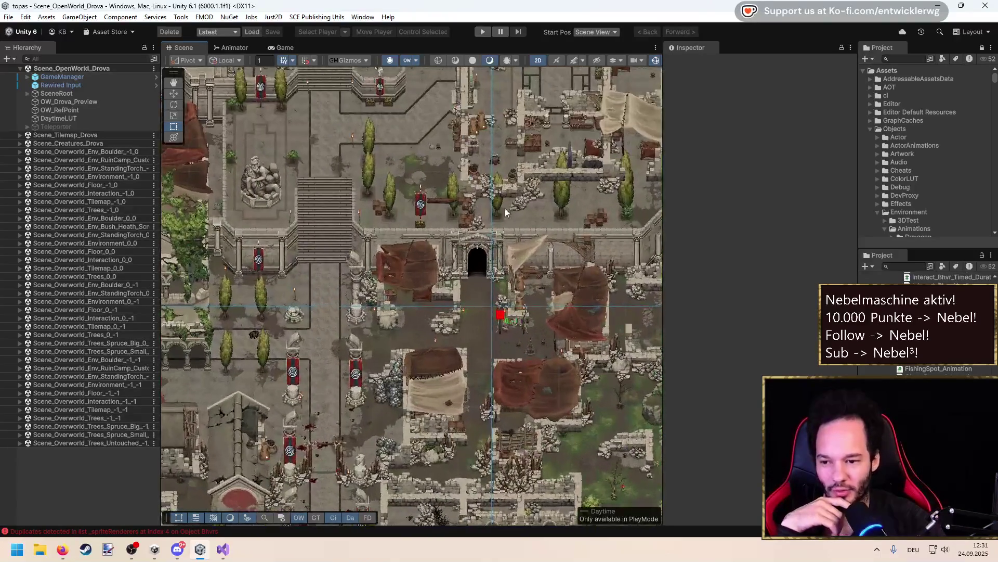
pyautogui.press('Down')
pyautogui.press('Left')
pyautogui.press('Up')
pyautogui.press('Left')
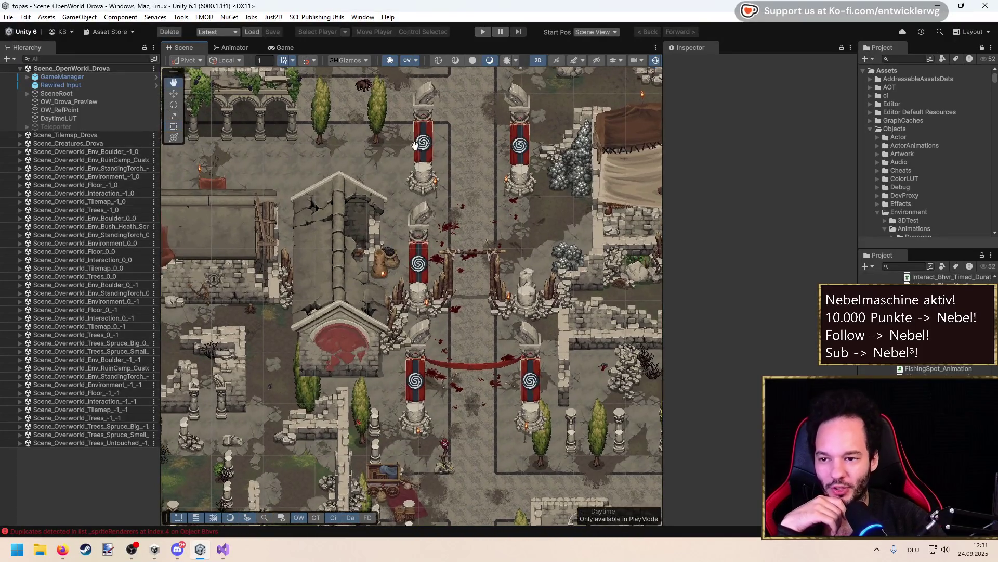
pyautogui.press('Down')
pyautogui.press('Right')
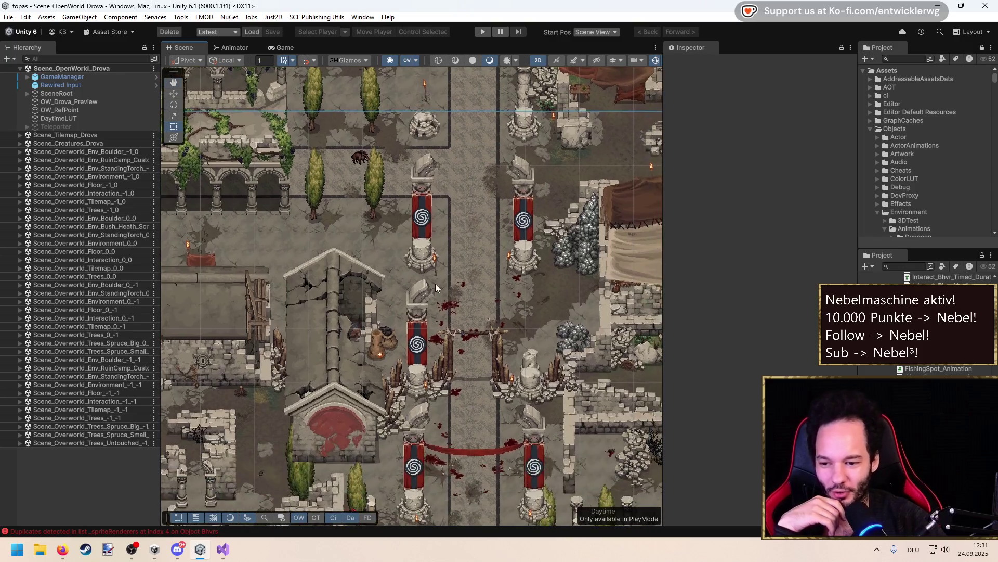
pyautogui.press('Down')
pyautogui.scroll(-1, 427, 285)
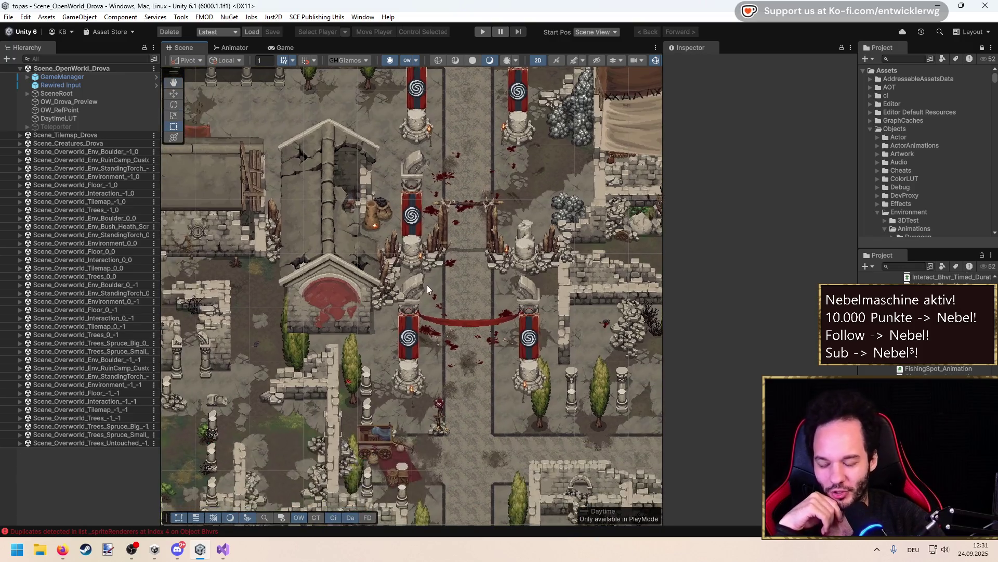
pyautogui.scroll(-5, 432, 274)
pyautogui.scroll(2, 467, 202)
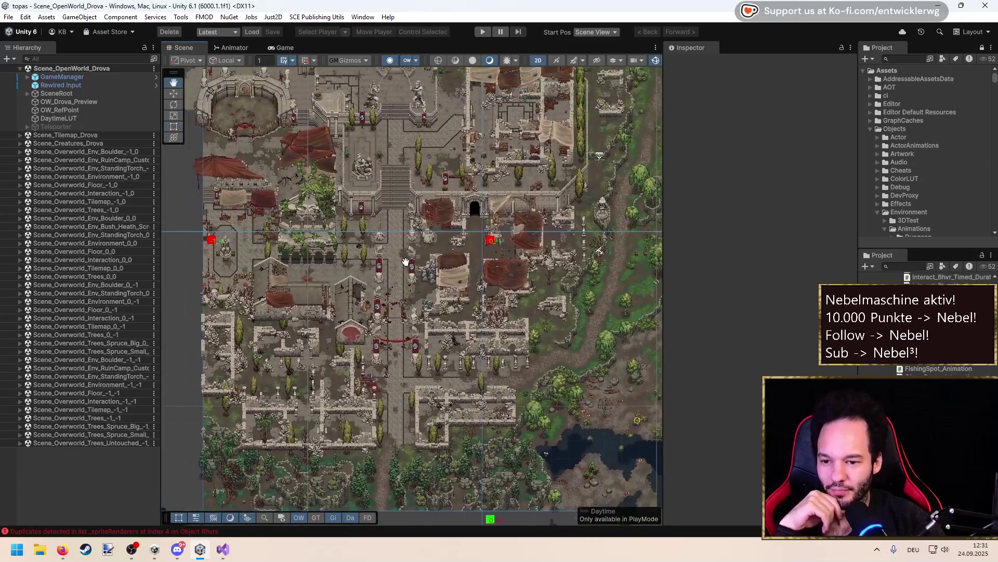
pyautogui.scroll(8, 398, 264)
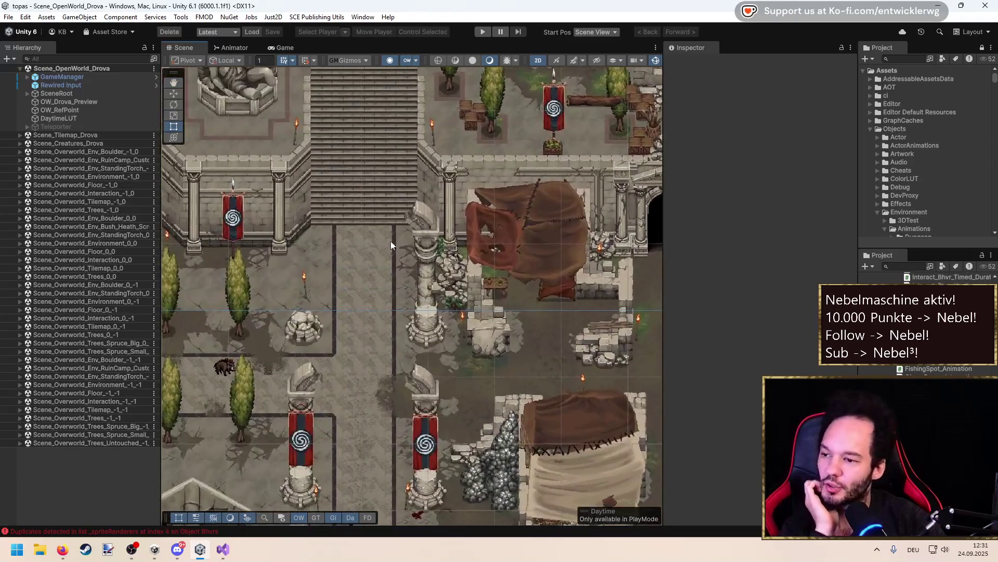
pyautogui.scroll(4, 404, 311)
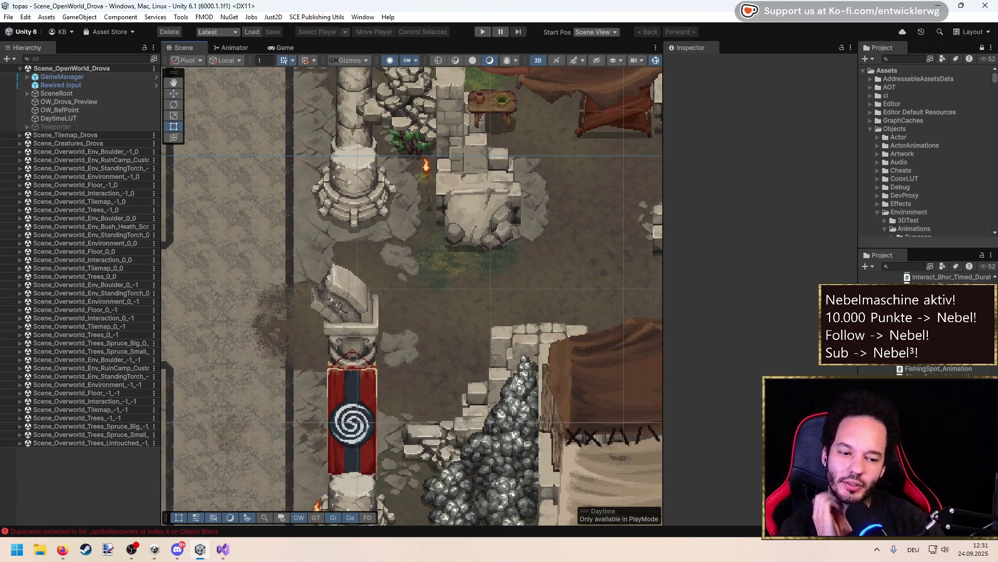
pyautogui.hotkey('alt', 'Tab')
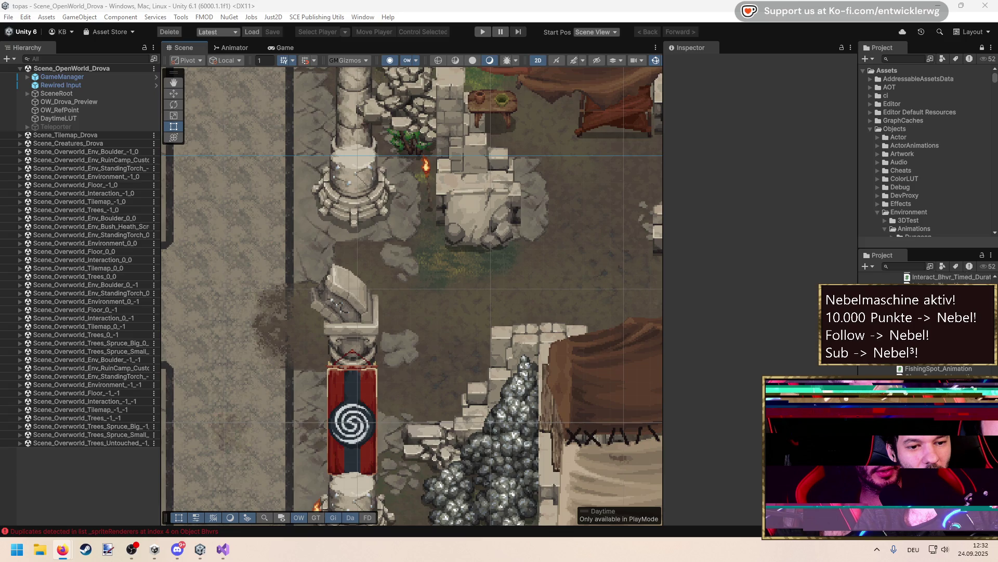
pyautogui.press('super')
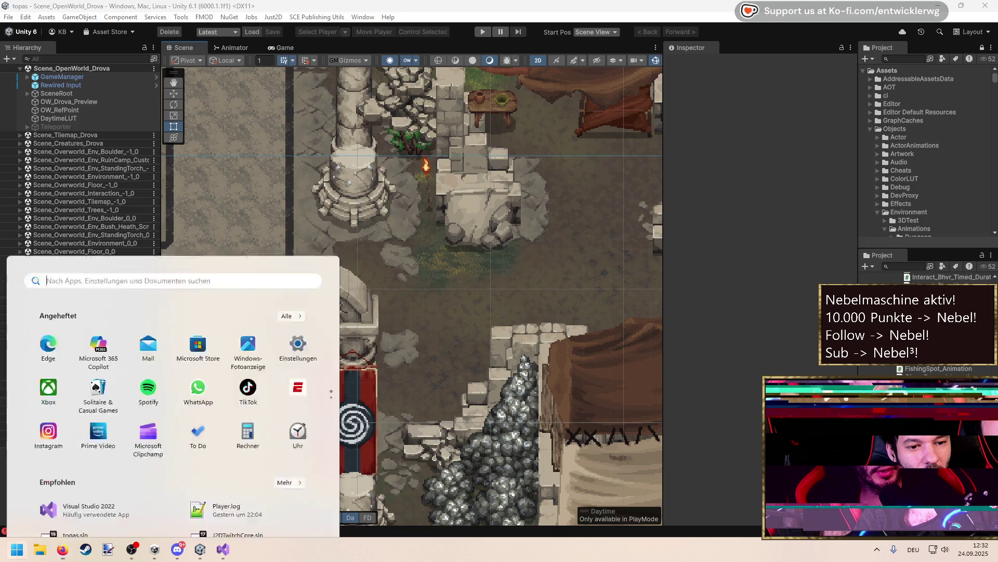
# Search Windows for 'updates' and open the Windows Update settings page
pyautogui.press('super')
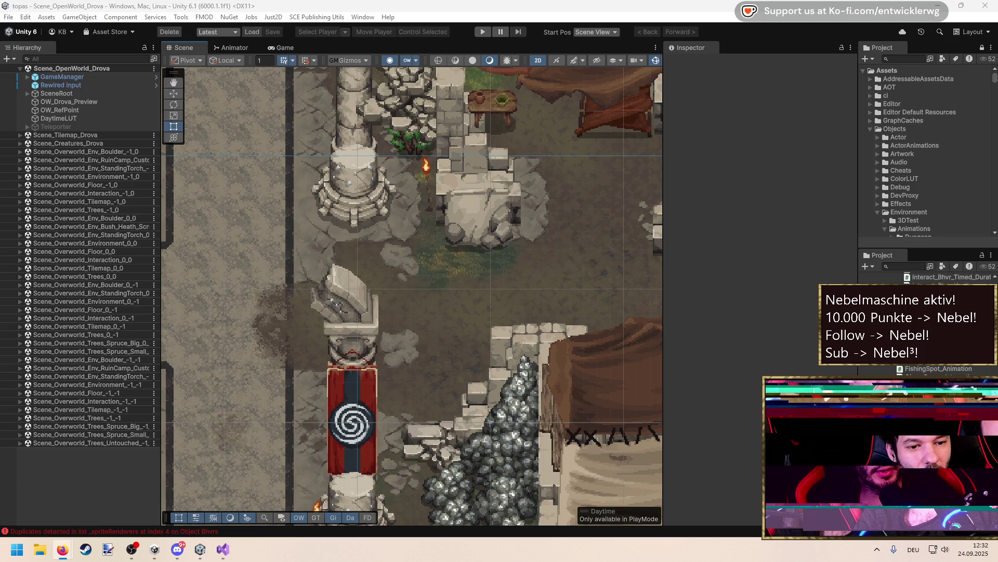
pyautogui.hotkey('alt', 'Tab')
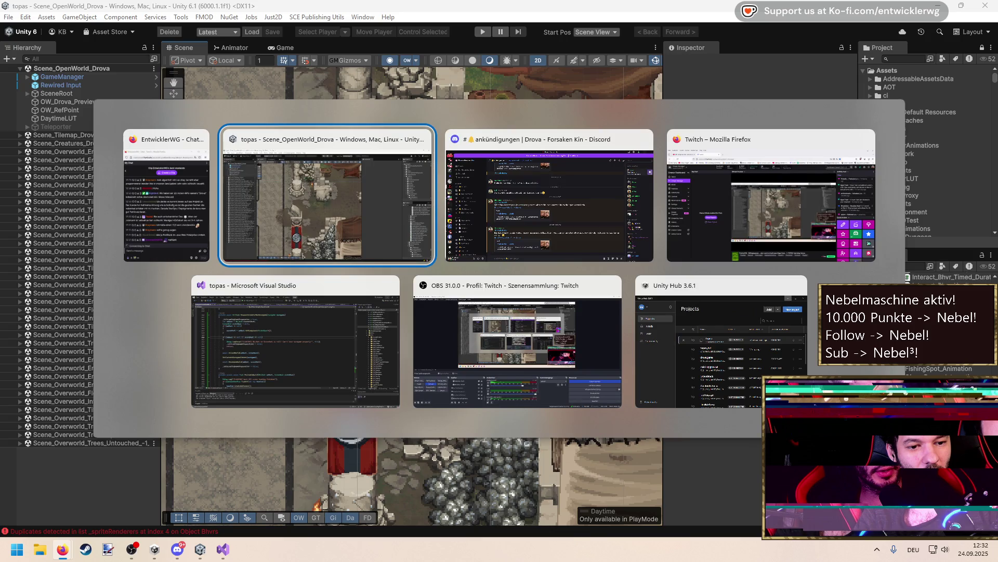
pyautogui.press('Tab')
pyautogui.press('Tab')
pyautogui.press('Tab')
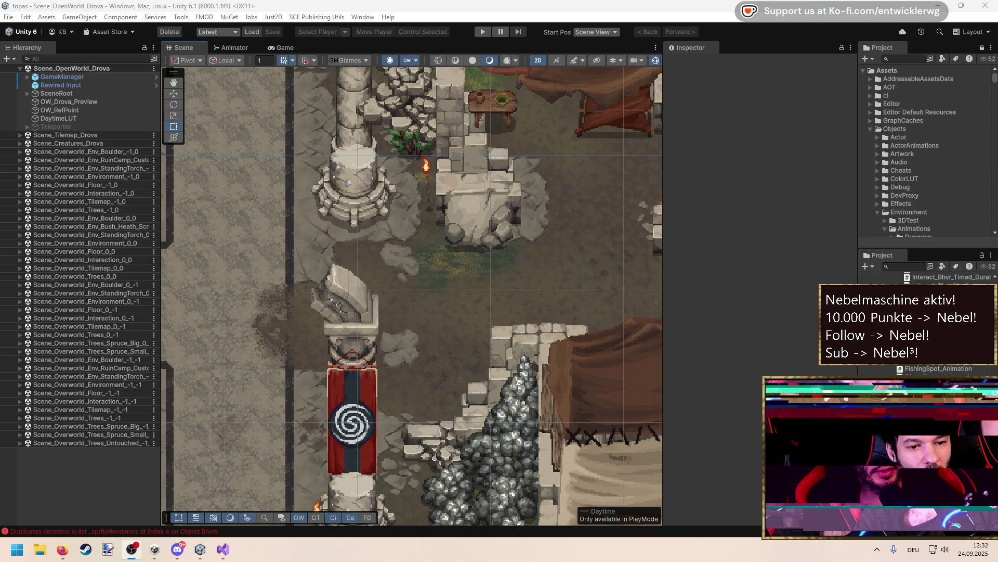
pyautogui.press('super')
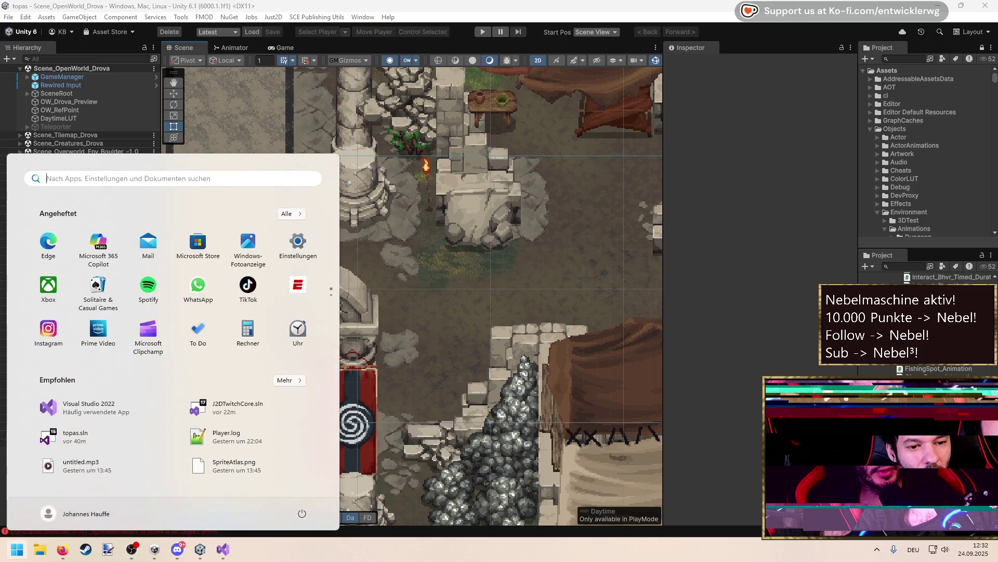
pyautogui.write('updates')
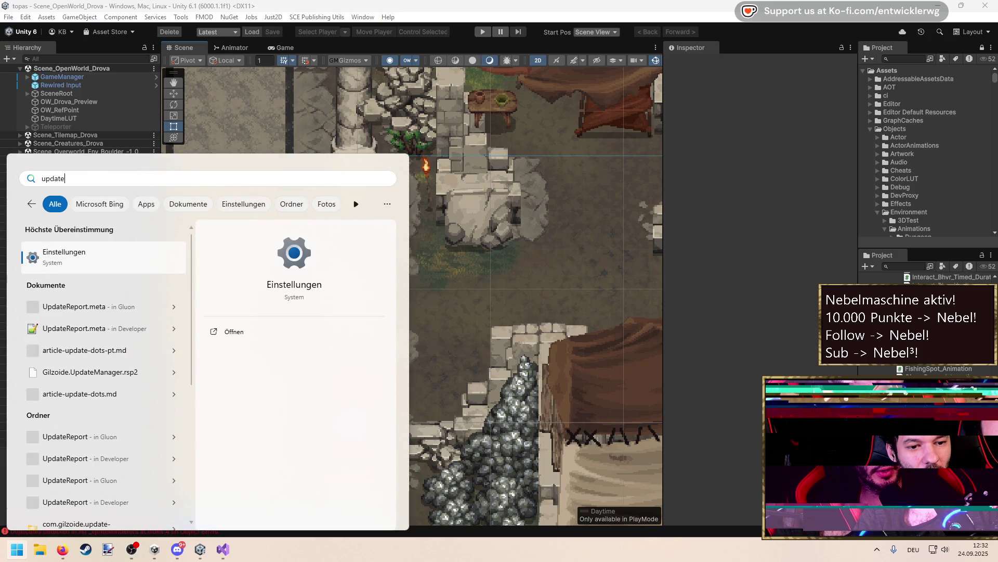
pyautogui.press('Return')
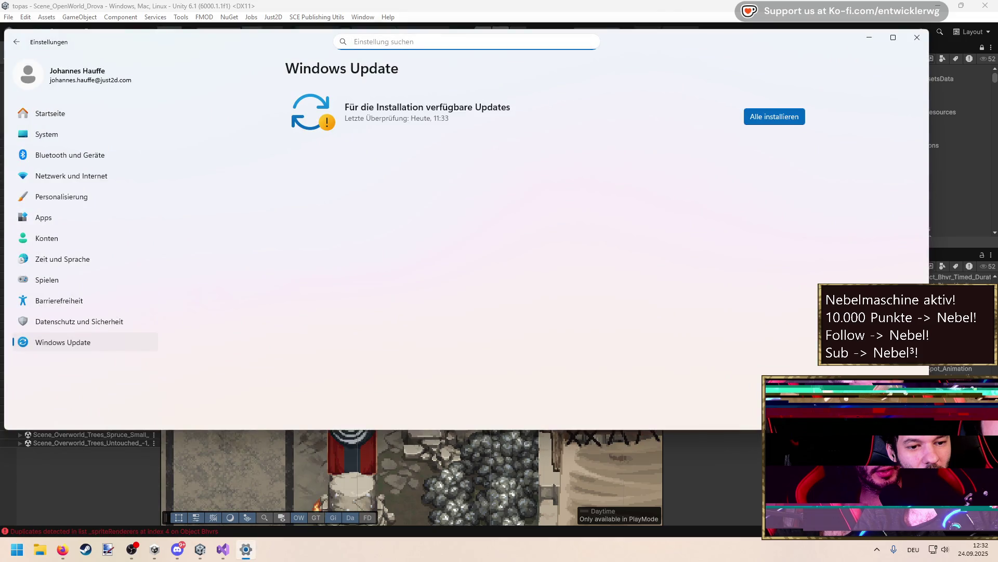
# Close the Windows Update settings window, then switch to Firefox and then OBS
pyautogui.press('super')
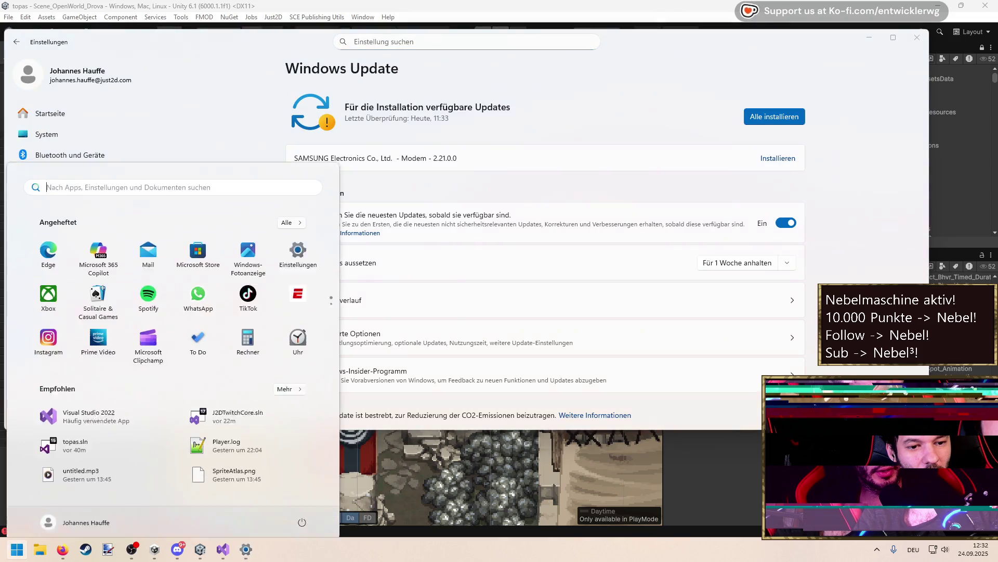
pyautogui.press('Escape')
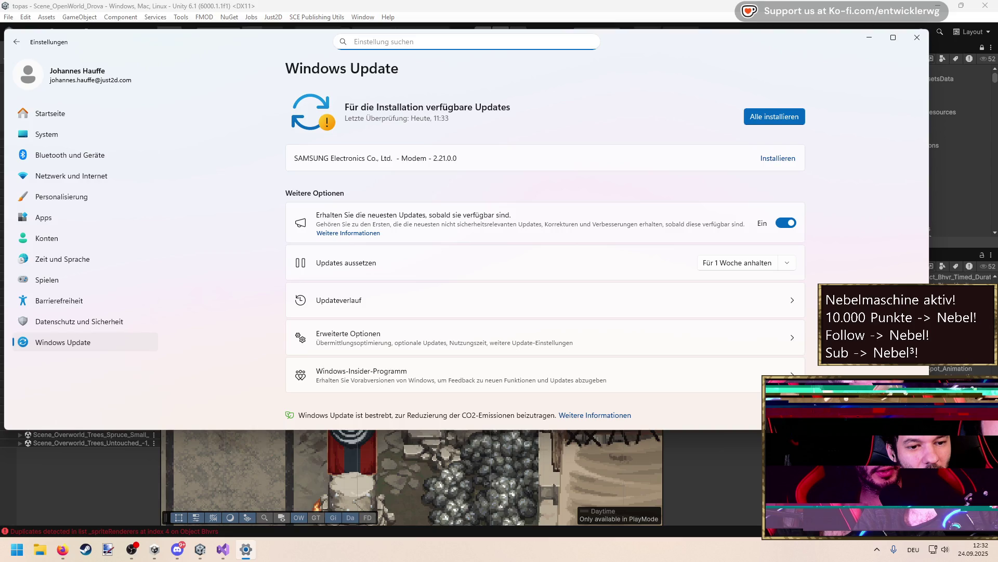
pyautogui.hotkey('alt', 'F4')
pyautogui.hotkey('alt', 'Tab')
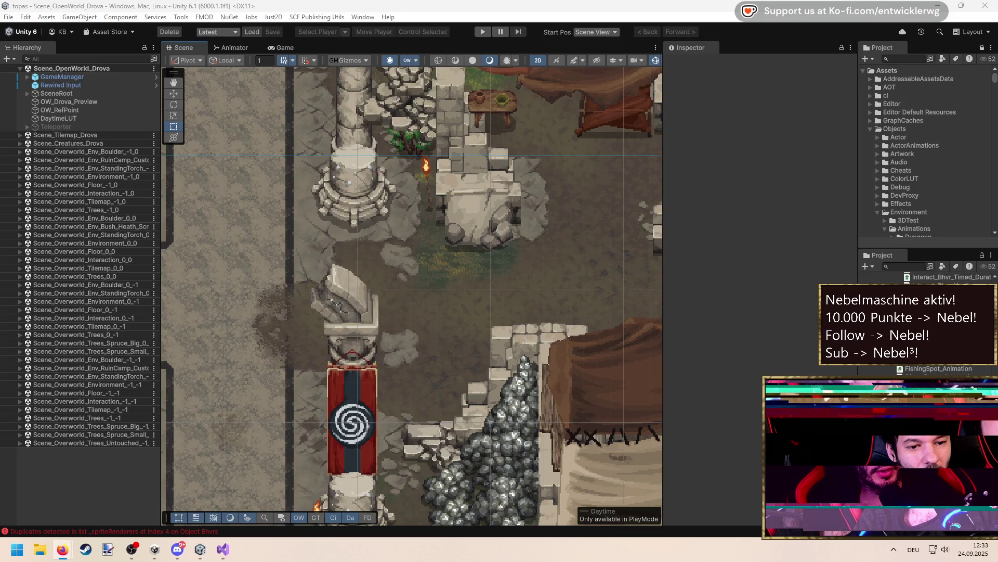
pyautogui.hotkey('alt', 'Tab')
# Exit PDF24 Creator from the hidden tray icons, confirming 'Ja' in the Hinweis prompt
pyautogui.press('super+d')
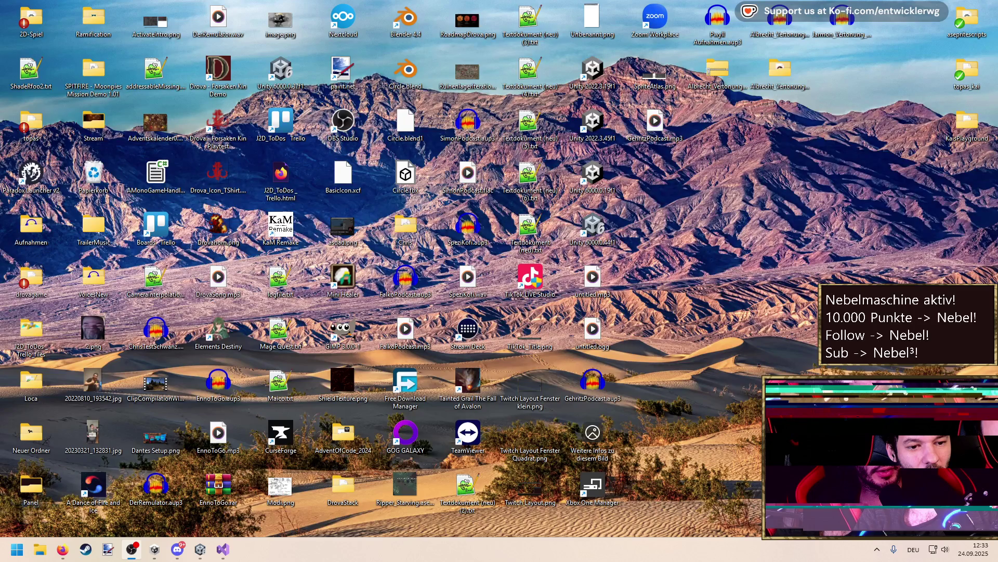
pyautogui.press('super+d')
pyautogui.press('super')
pyautogui.press('Escape')
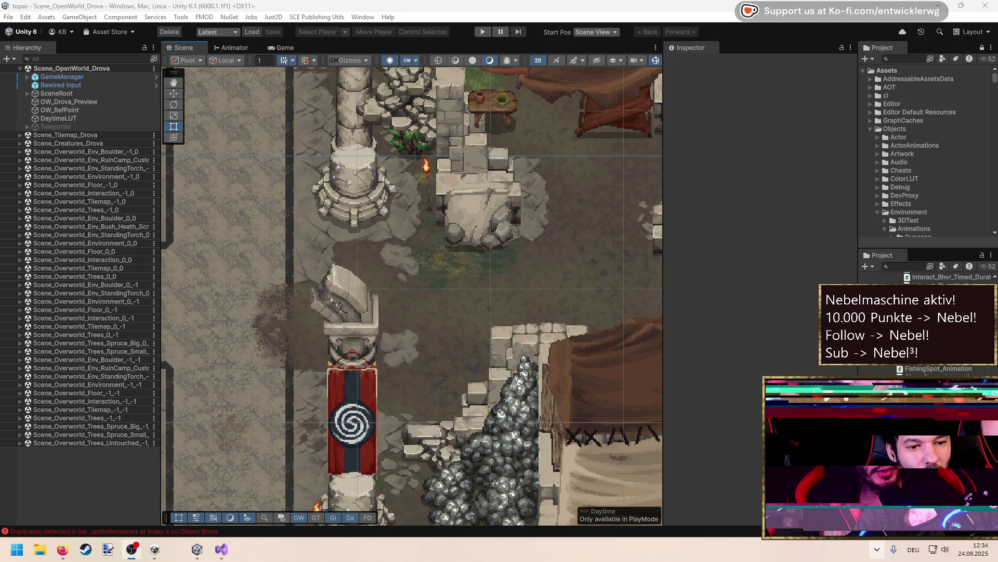
pyautogui.click(877, 549)
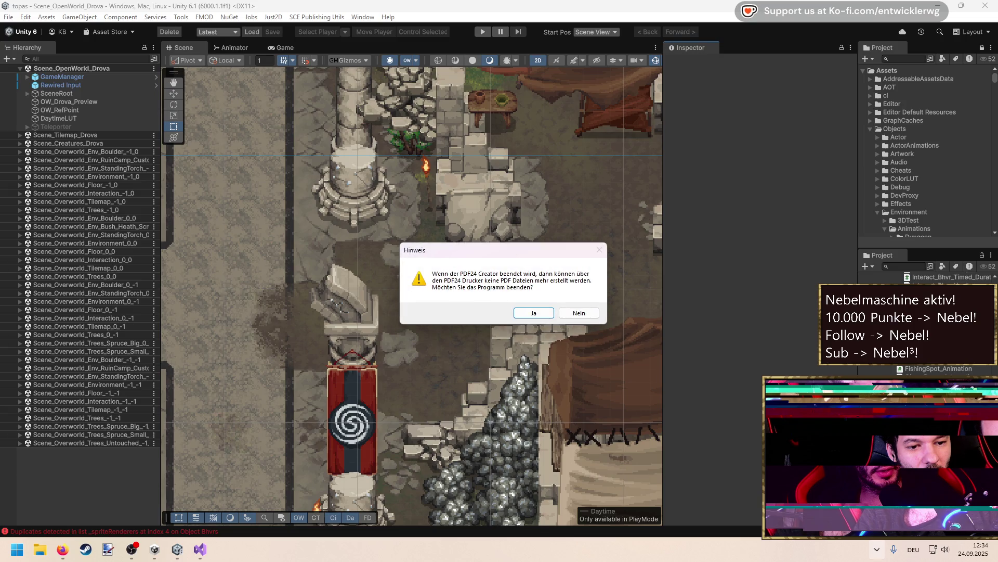
pyautogui.press('Return')
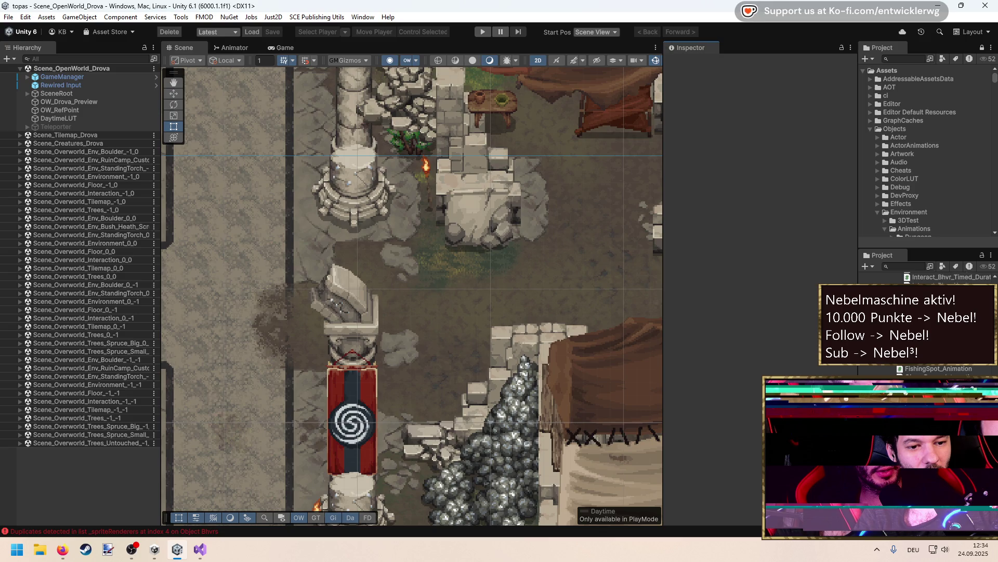
pyautogui.press('super')
# Switch windows, then bring up the Windows Start menu over Unity
pyautogui.hotkey('alt', 'Tab')
pyautogui.hotkey('alt', 'Tab')
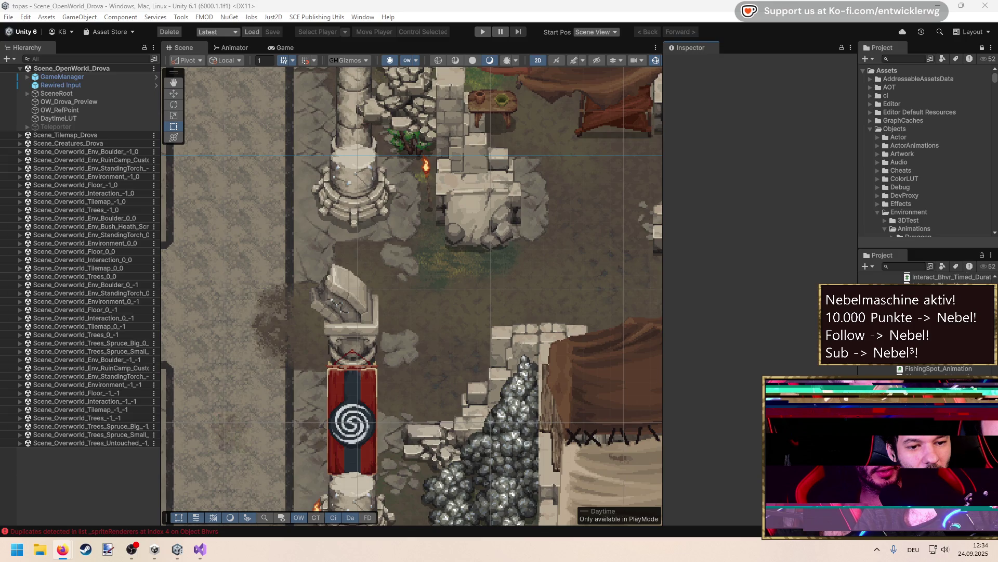
pyautogui.press('super')
pyautogui.press('super')
pyautogui.press('super')
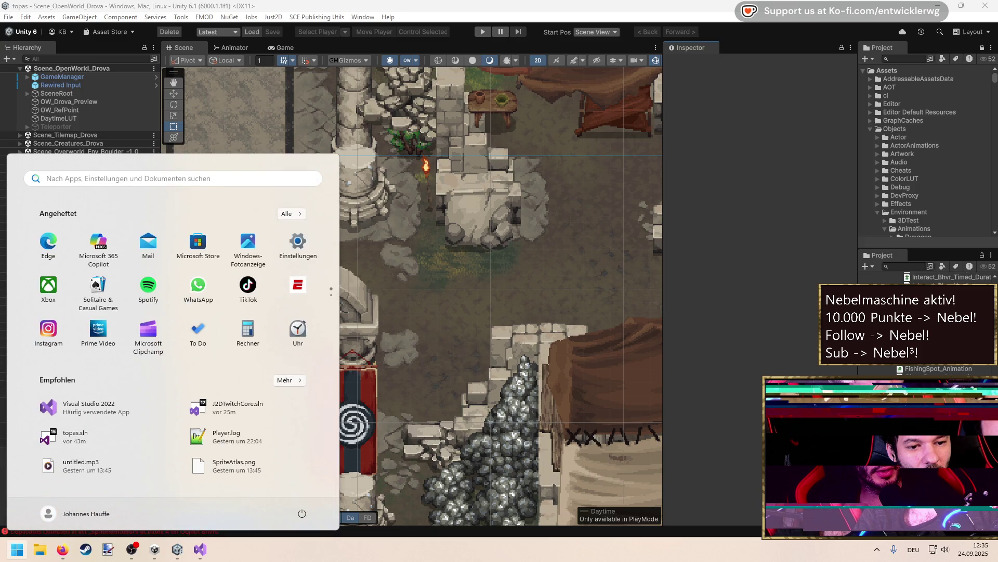
# Launch Geräte-Manager by searching 'geräte' in the Start menu
pyautogui.write('geräte-Manager')
pyautogui.press('Return')
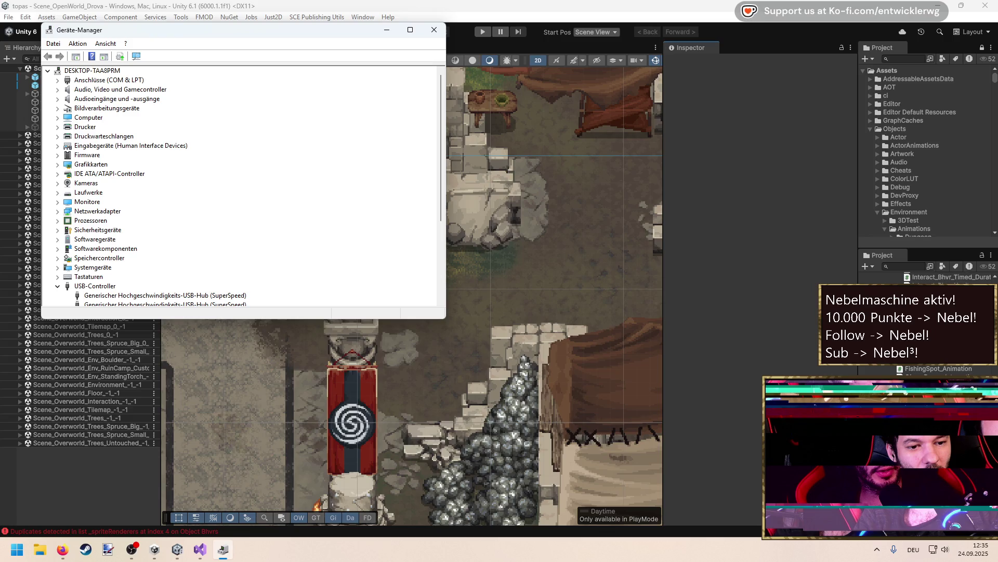
pyautogui.hotkey('alt', 'Tab')
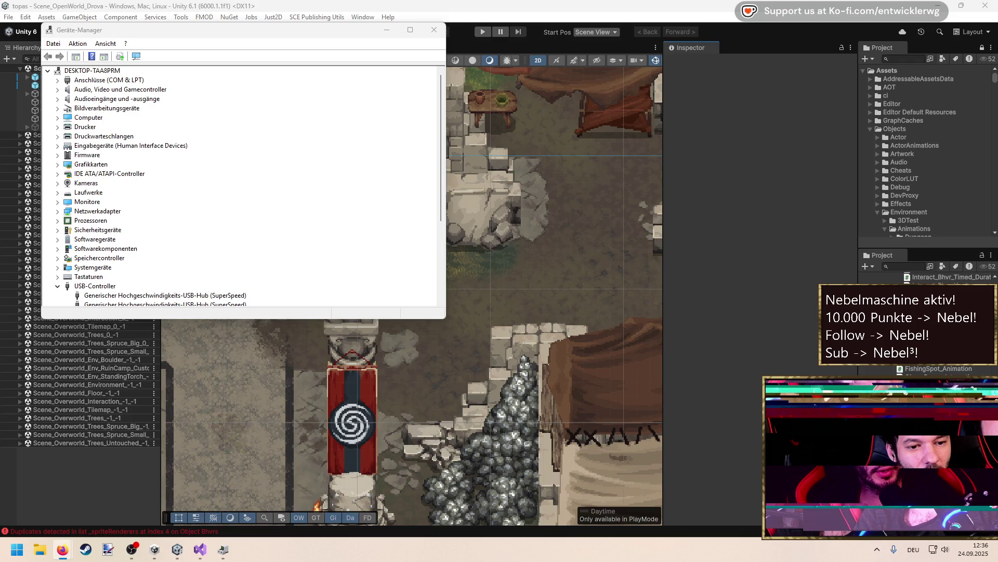
# Open Mauseinstellungen via a 'maus' search and set the primary mouse button to Rechts
pyautogui.press('super')
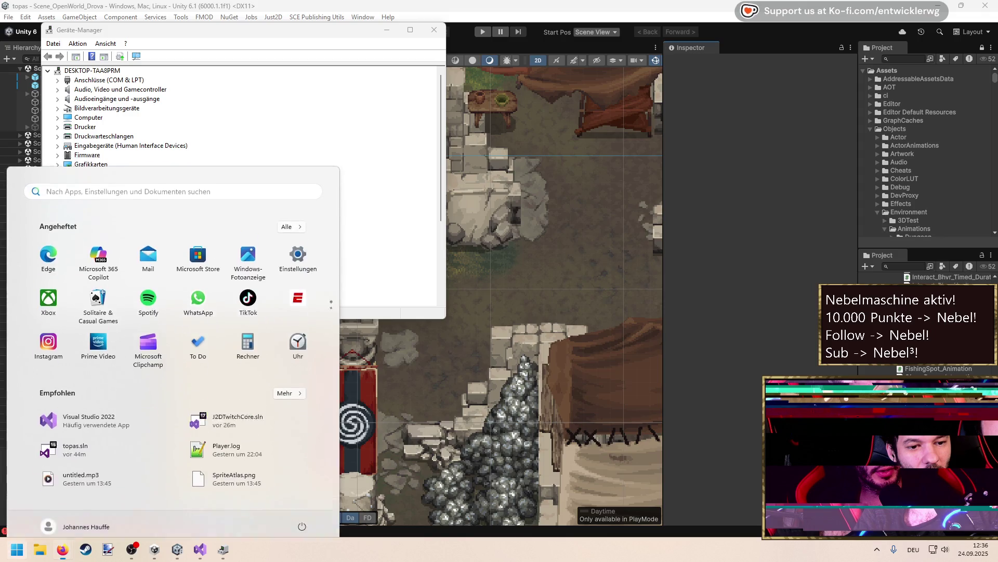
pyautogui.write('maus')
pyautogui.press('Return')
pyautogui.press('Down')
# Open Zusätzliche Mauseinstellungen and cycle the mouse properties window to its Hardware page
pyautogui.press('Tab')
pyautogui.press('Tab')
pyautogui.press('Tab')
pyautogui.press('Tab')
pyautogui.press('Tab')
pyautogui.press('Tab')
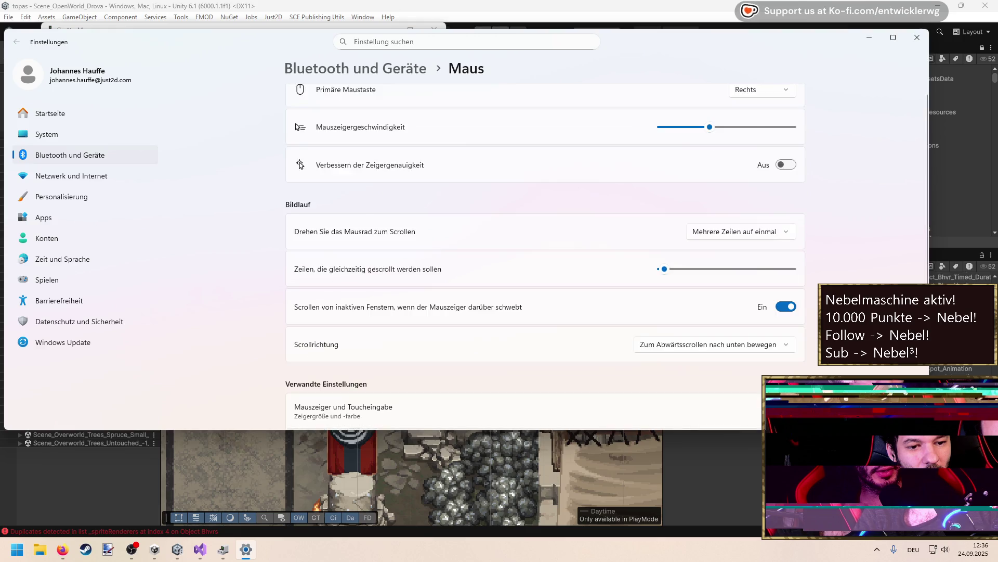
pyautogui.press('Tab')
pyautogui.hotkey('shift', 'Tab')
pyautogui.hotkey('shift', 'Tab')
pyautogui.hotkey('shift', 'Tab')
pyautogui.hotkey('shift', 'Tab')
pyautogui.press('Return')
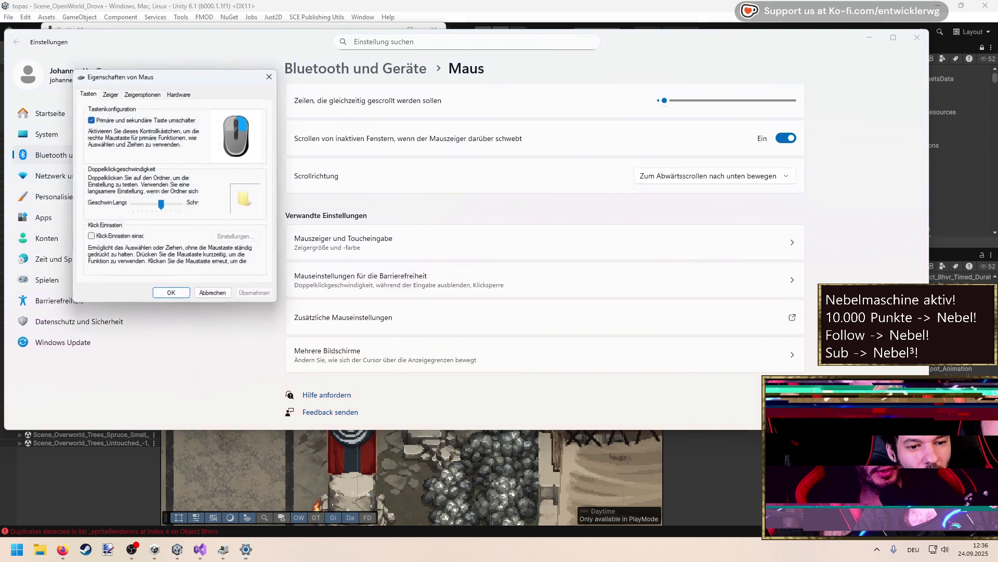
pyautogui.press('Tab')
pyautogui.press('Tab')
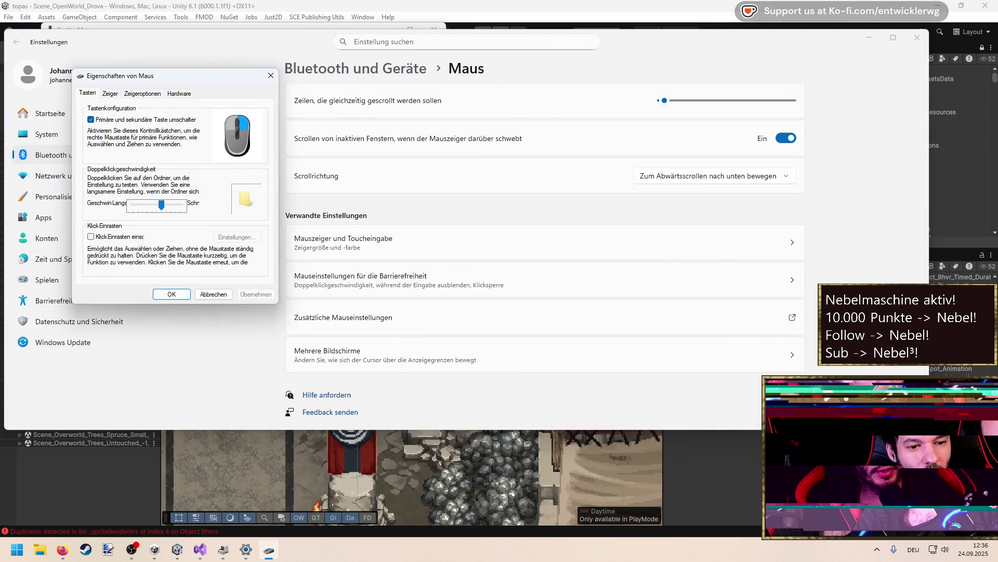
pyautogui.press('Tab')
pyautogui.press('Tab')
pyautogui.press('Tab')
pyautogui.press('Tab')
pyautogui.press('Tab')
pyautogui.hotkey('ctrl', 'Tab')
pyautogui.hotkey('ctrl', 'Tab')
pyautogui.hotkey('ctrl', 'Tab')
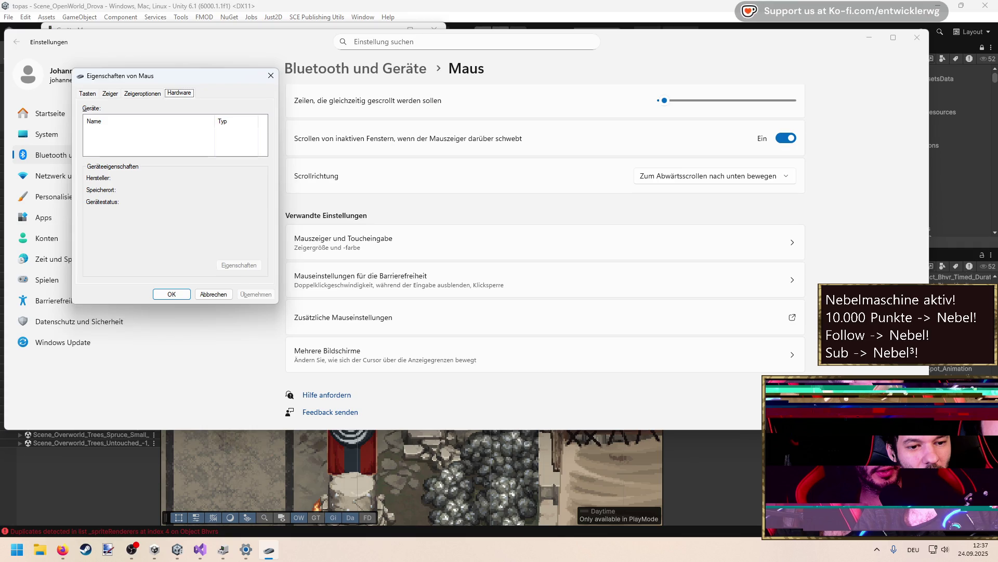
# Return to Device Manager with the USB-Controller category expanded
pyautogui.hotkey('alt', 'Tab')
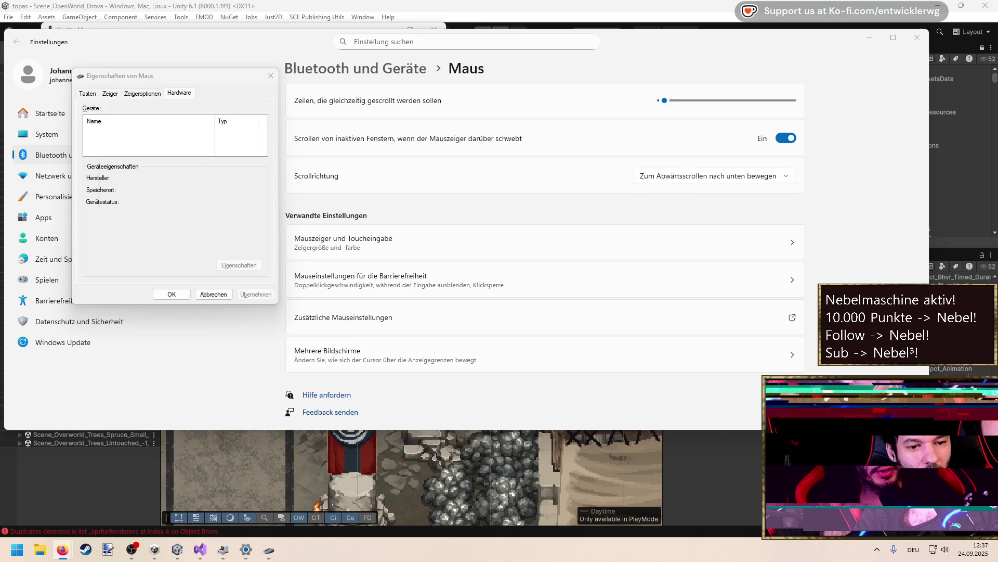
pyautogui.hotkey('alt', 'Tab')
pyautogui.press('Escape')
pyautogui.hotkey('alt', 'Tab')
pyautogui.hotkey('alt', 'Tab')
pyautogui.hotkey('alt', 'Tab')
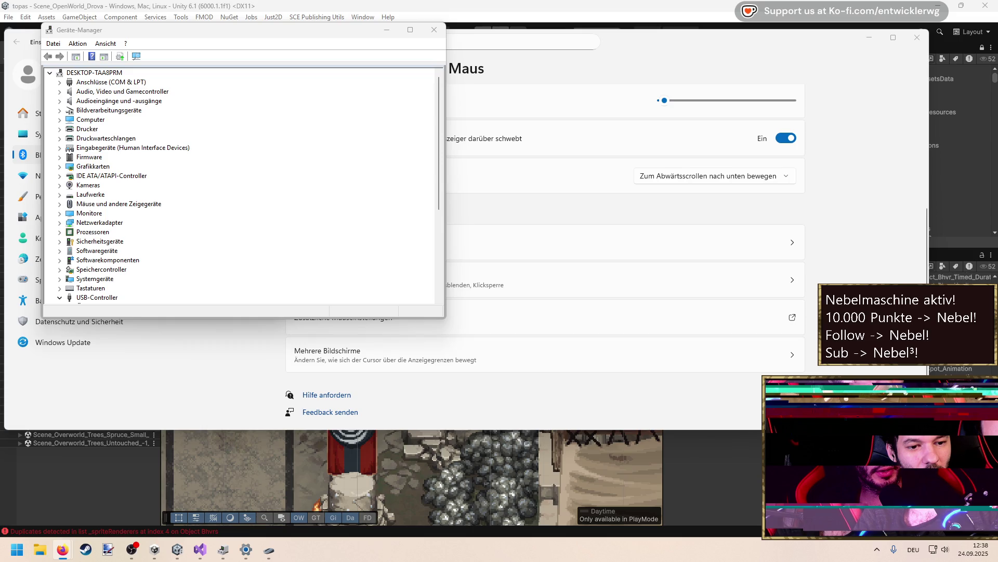
# Bring the Windows Settings Maus page back in front of Device Manager
pyautogui.rightClick(673, 55)
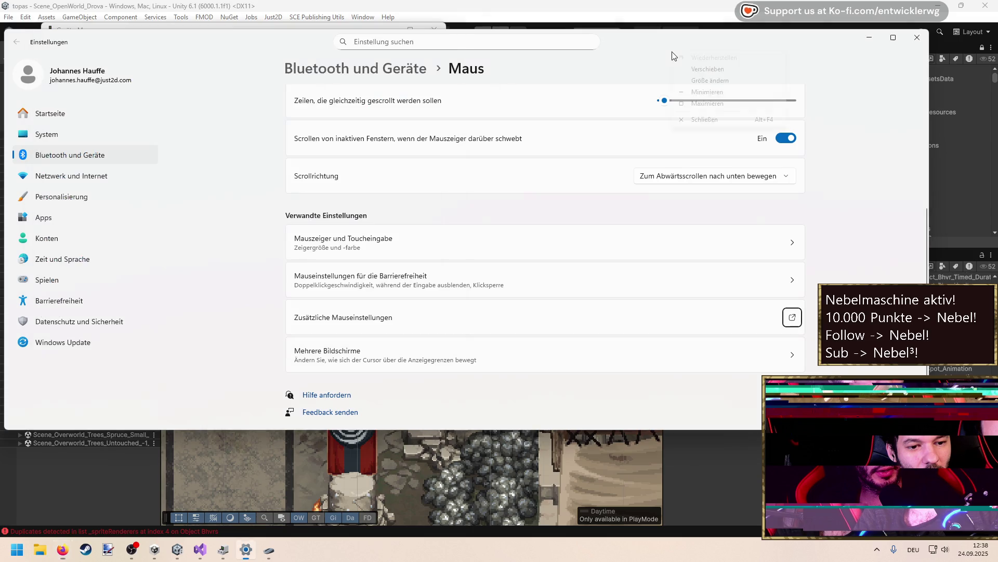
# Set Primäre Maustaste back to Links, then close the Settings window
pyautogui.click(802, 205)
pyautogui.scroll(3, 811, 205)
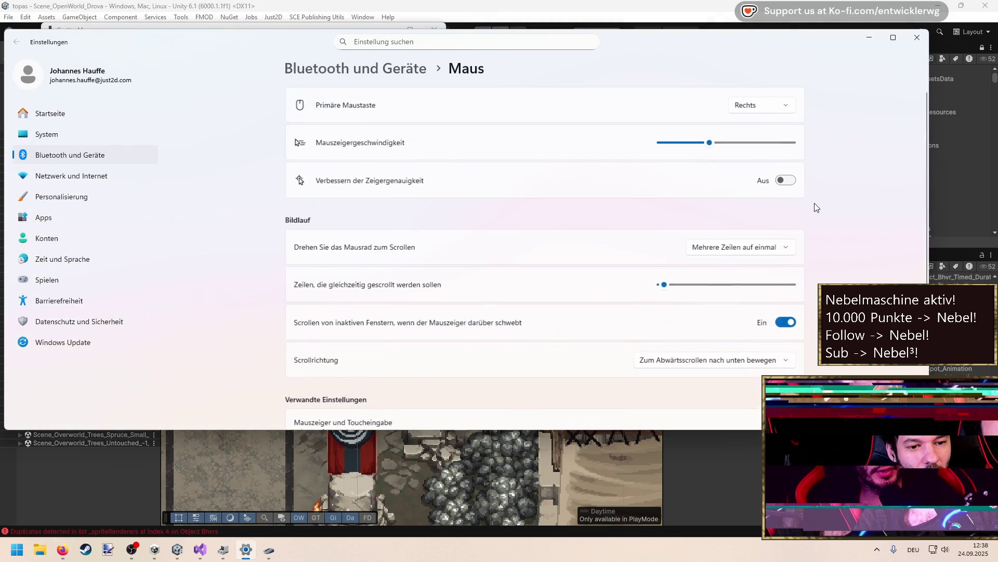
pyautogui.click(763, 106)
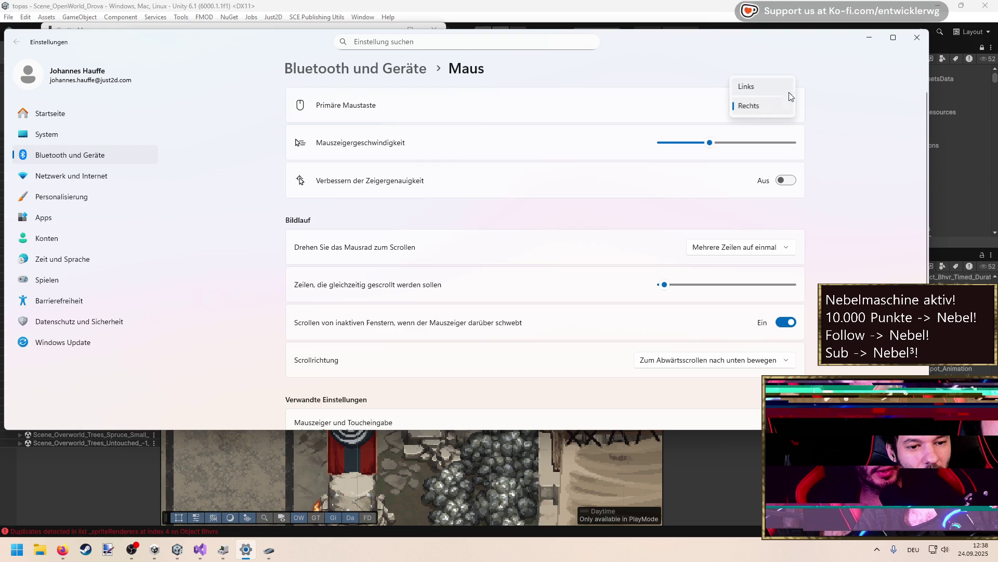
pyautogui.click(775, 87)
pyautogui.click(214, 481)
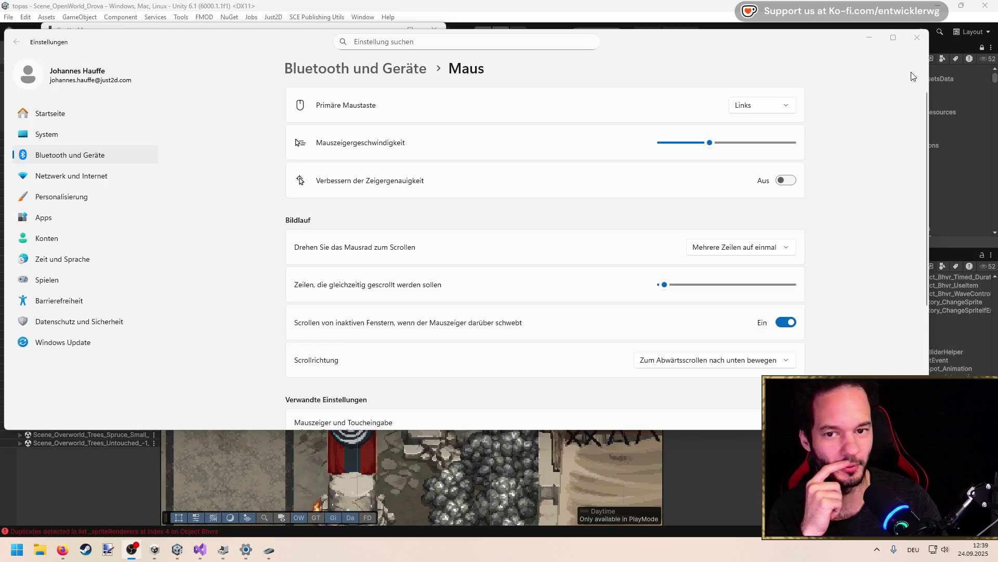
pyautogui.click(917, 38)
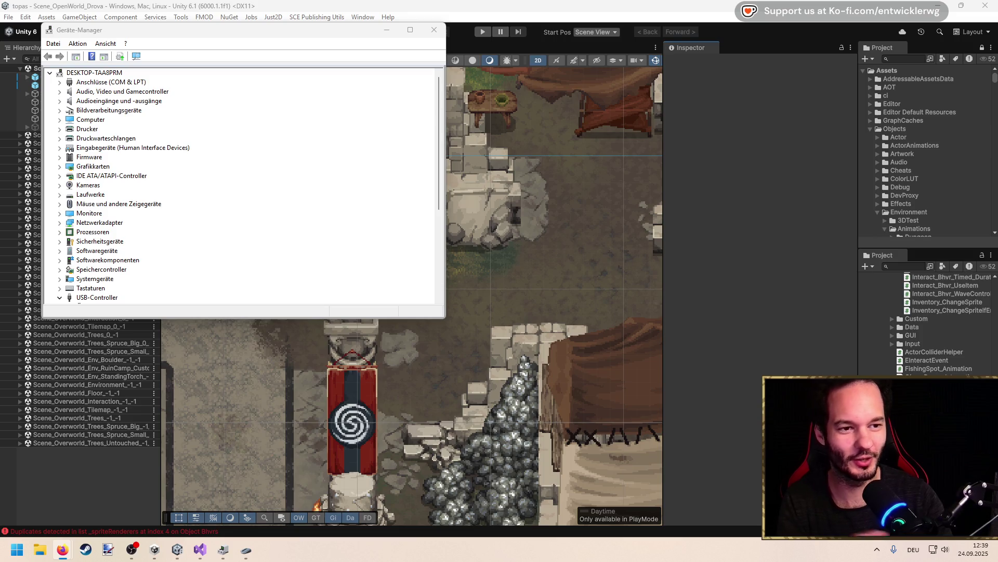
# Close Device Manager and the Eigenschaften von Maus dialog, then refocus the Unity editor
pyautogui.click(430, 34)
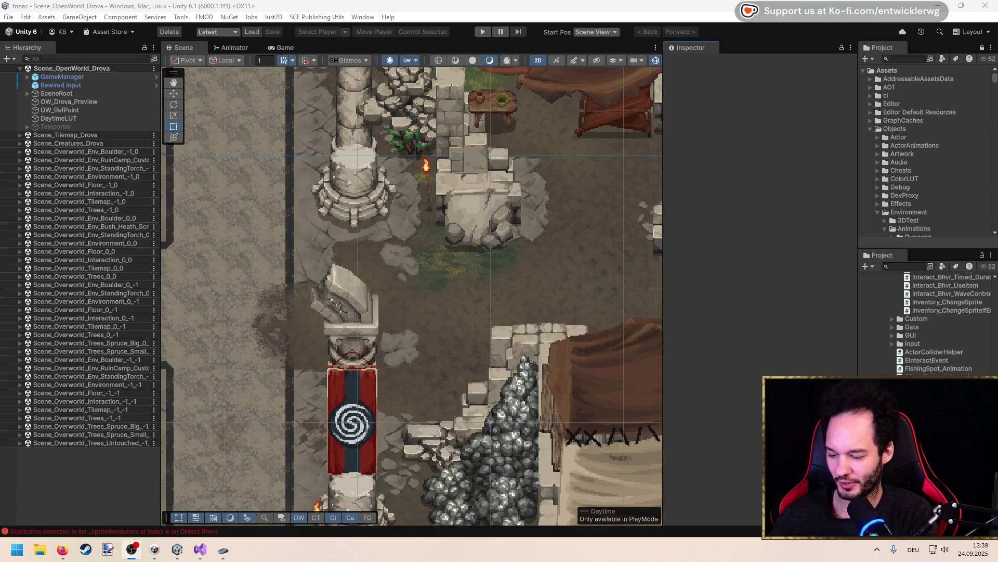
pyautogui.hotkey('alt', 'Tab')
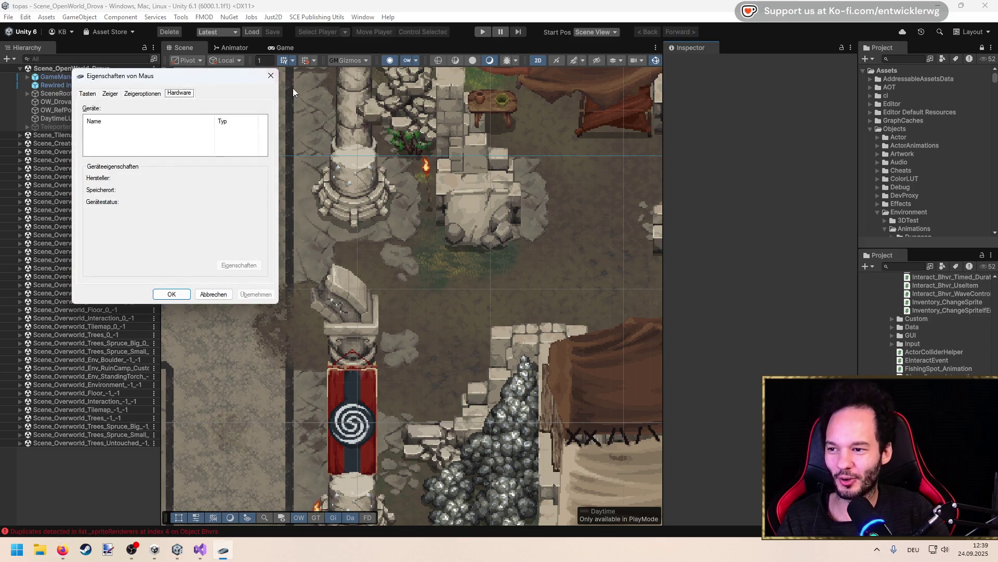
pyautogui.click(271, 75)
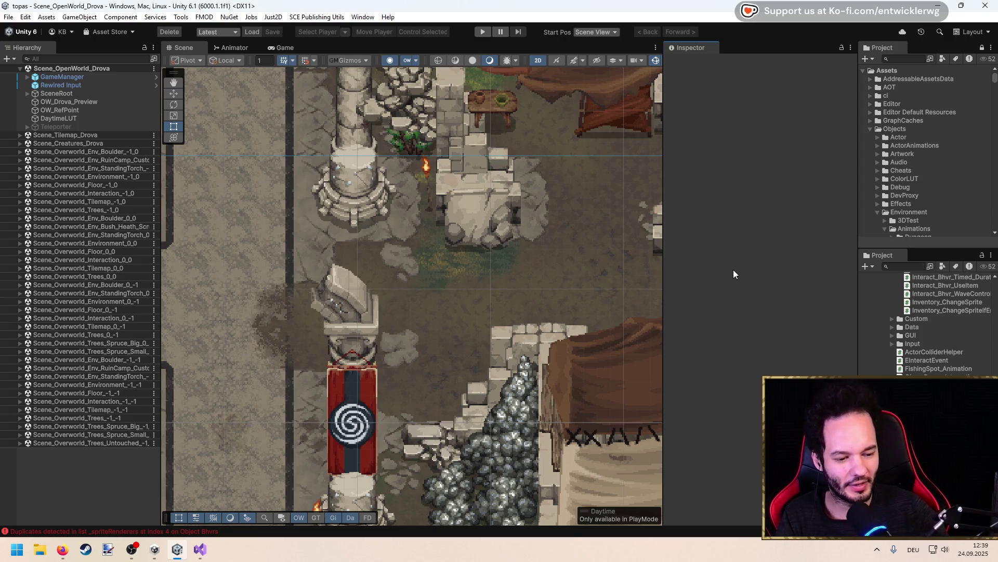
pyautogui.click(133, 552)
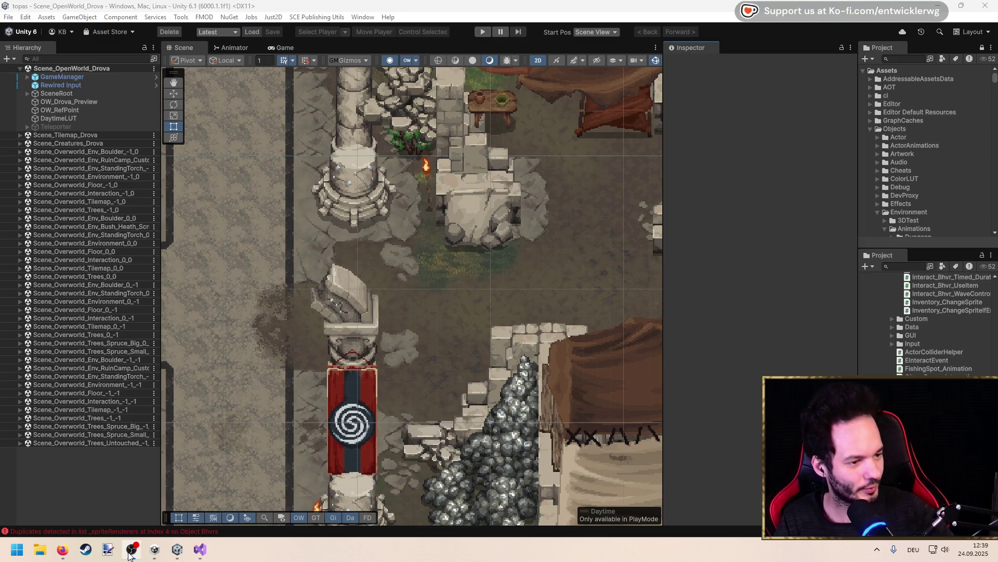
pyautogui.click(132, 556)
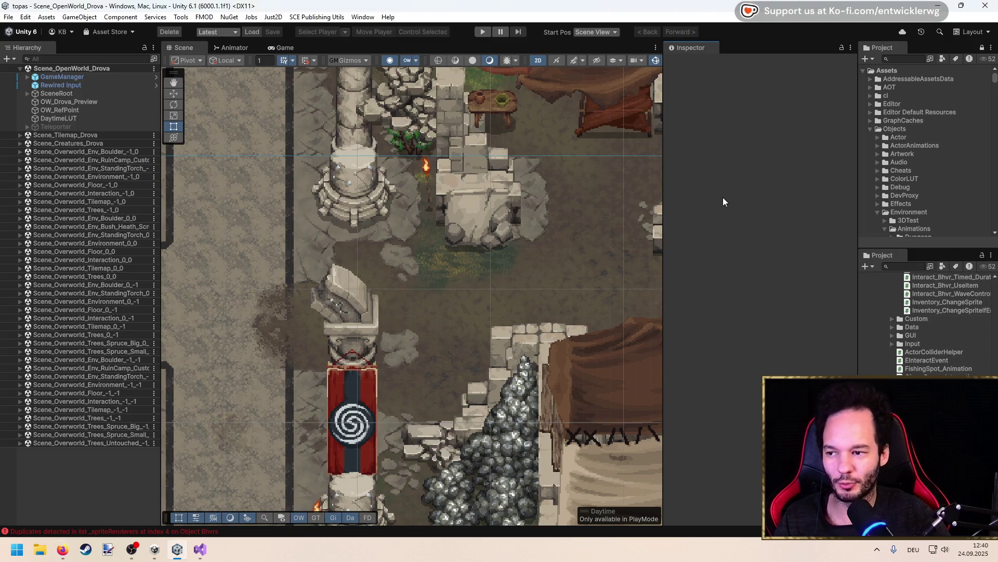
pyautogui.moveTo(488, 263); pyautogui.dragTo(460, 247)
pyautogui.scroll(2, 413, 246)
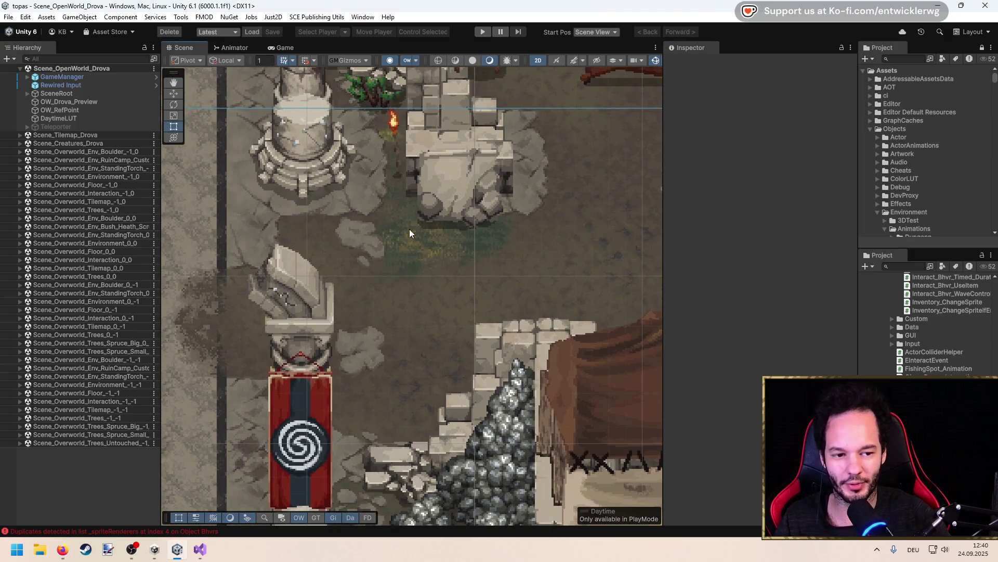
pyautogui.press('Up')
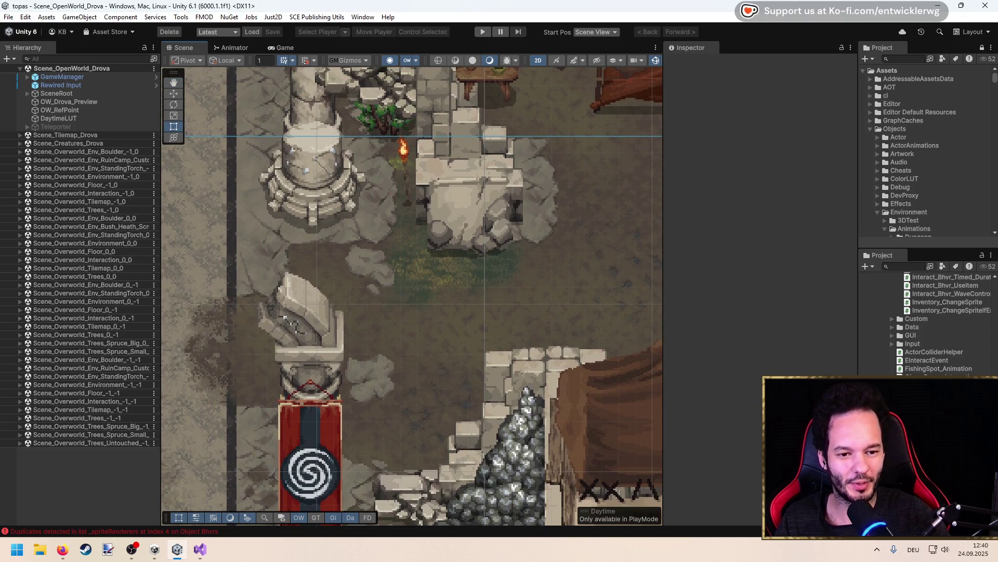
pyautogui.press('Down')
pyautogui.press('Right')
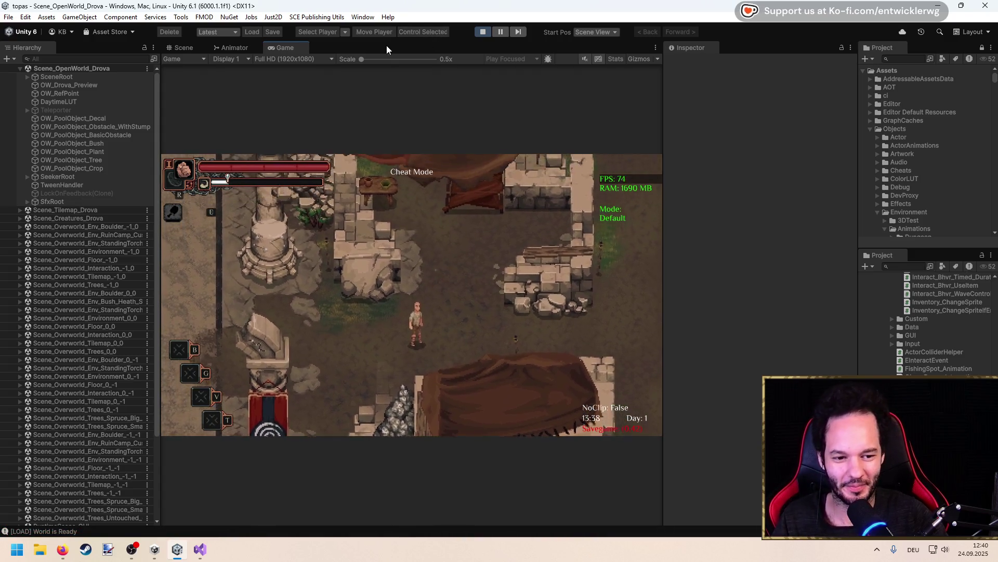
# Maximize the Game view, quicksave with F5, then reload the savegame with F9
pyautogui.hotkey('shift', 'space')
pyautogui.press('F5')
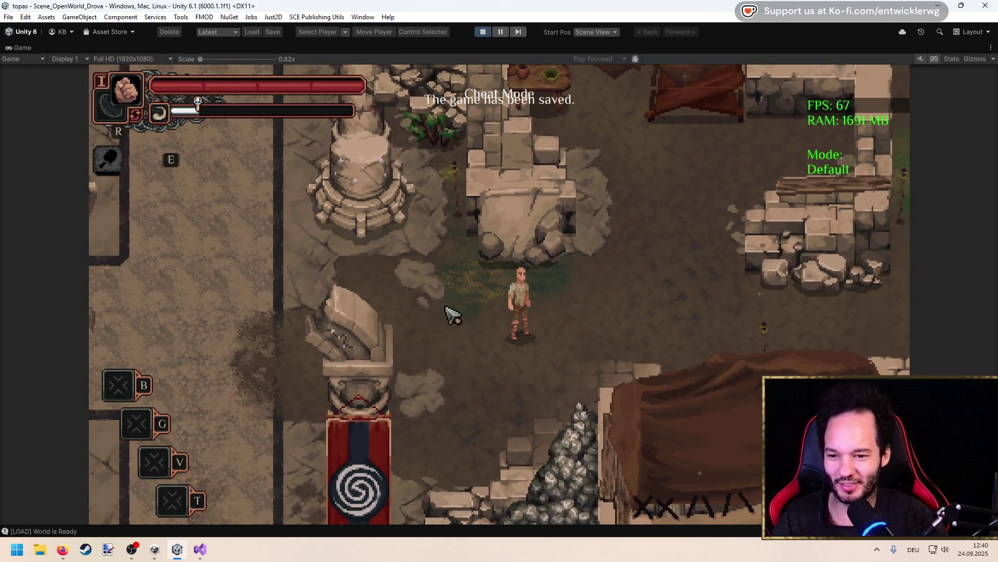
pyautogui.press('d')
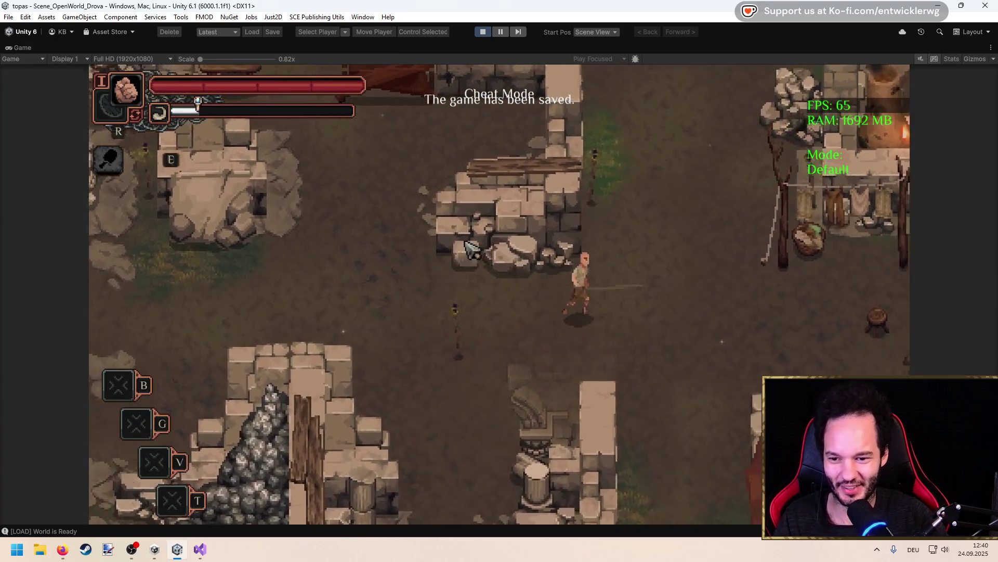
pyautogui.press('F9')
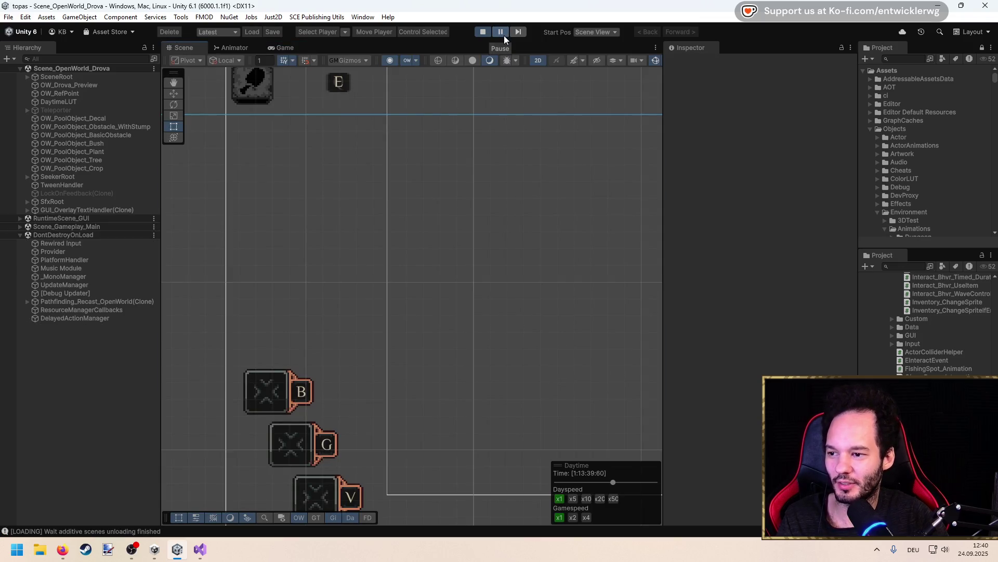
# Pause the game mid-reload, collapse DontDestroyOnLoad, and widen the Scene view against the Inspector
pyautogui.click(501, 33)
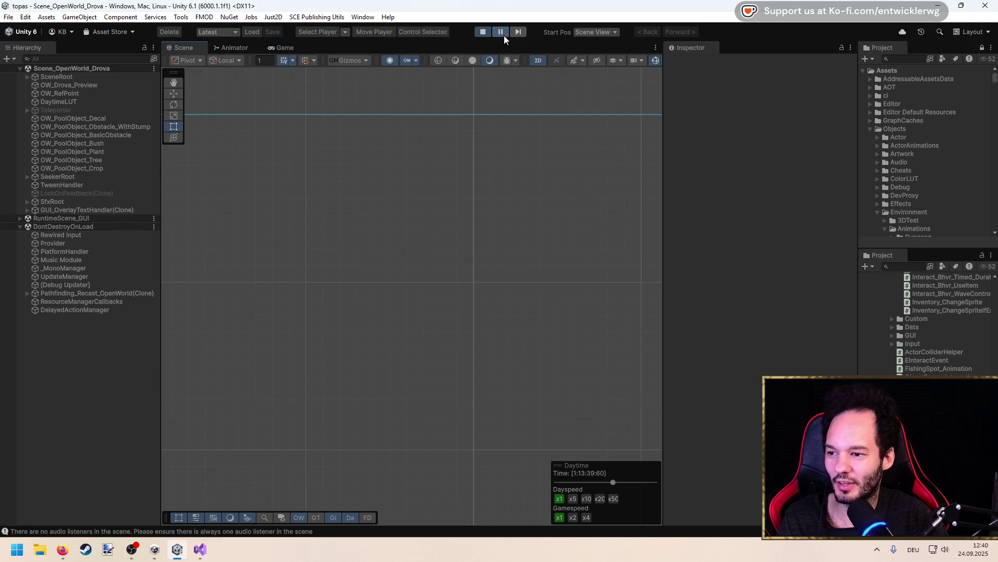
pyautogui.click(21, 228)
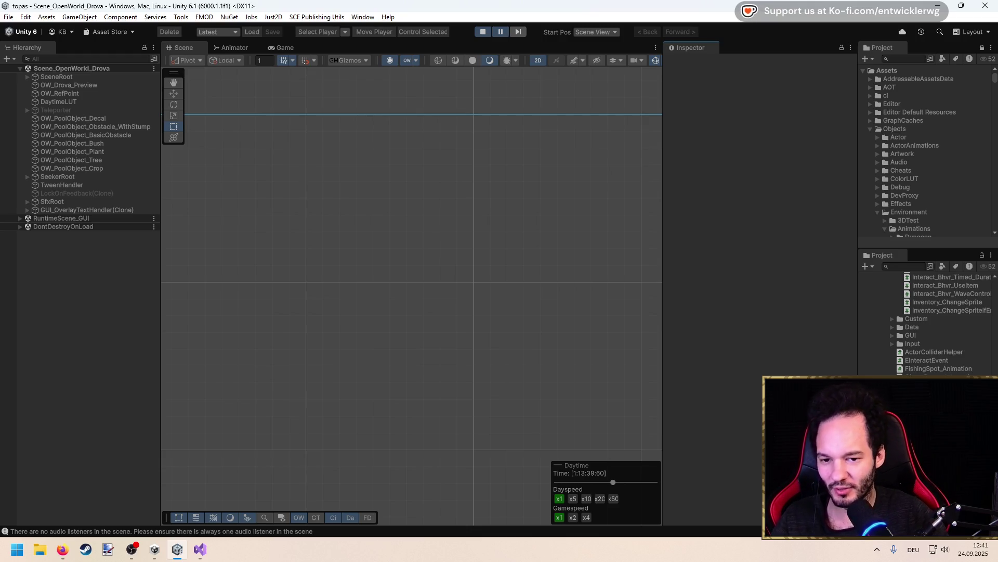
pyautogui.hotkey('alt', 'Tab')
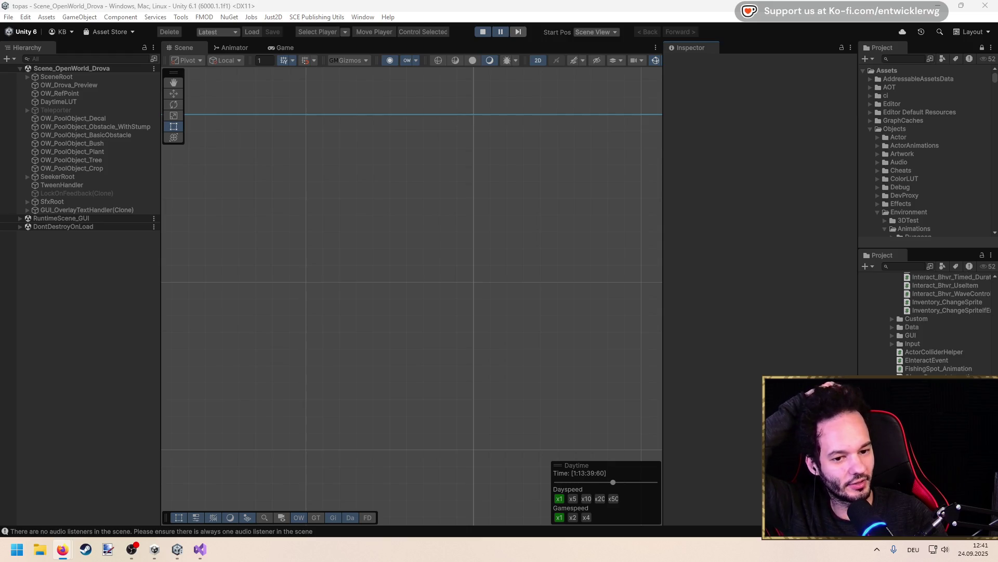
pyautogui.click(83, 271)
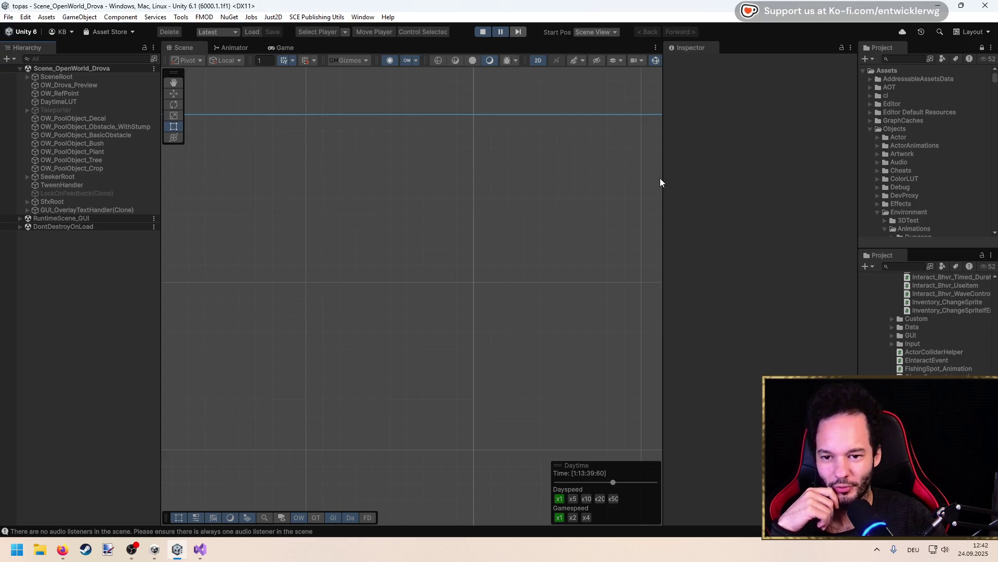
pyautogui.moveTo(664, 179)
pyautogui.mouseDown()
pyautogui.moveTo(726, 180)
pyautogui.moveTo(713, 183)
pyautogui.mouseUp()
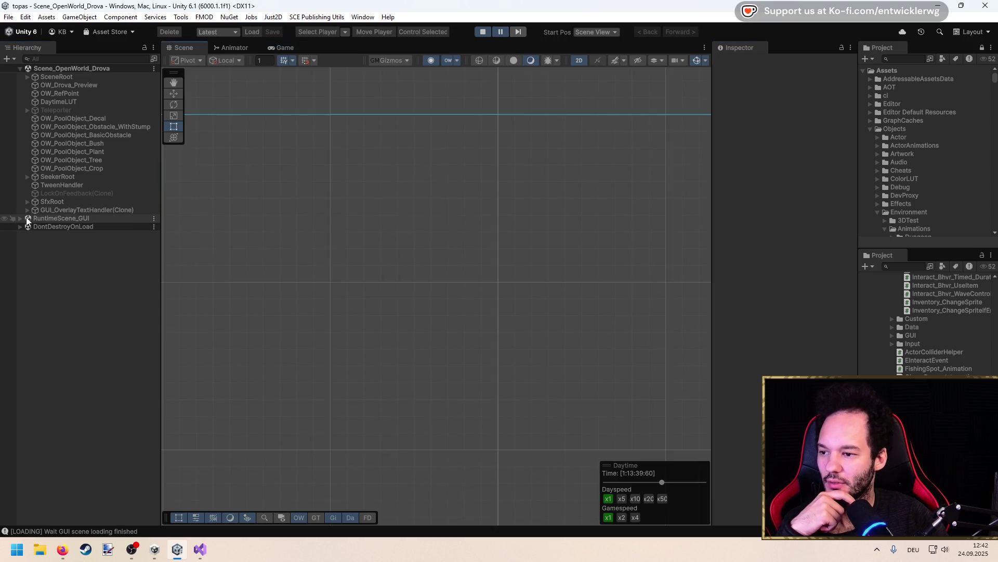
# Expand RuntimeScene_GUI and its SceneRoot, inspect GUI_OverlayTextHandler(Clone), then return to Visual Studio
pyautogui.click(21, 218)
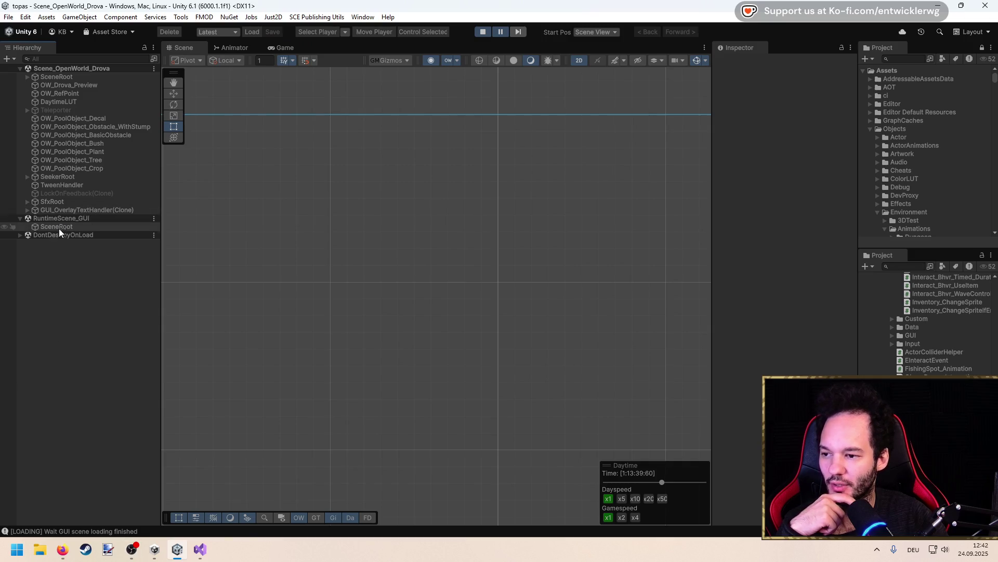
pyautogui.click(89, 227)
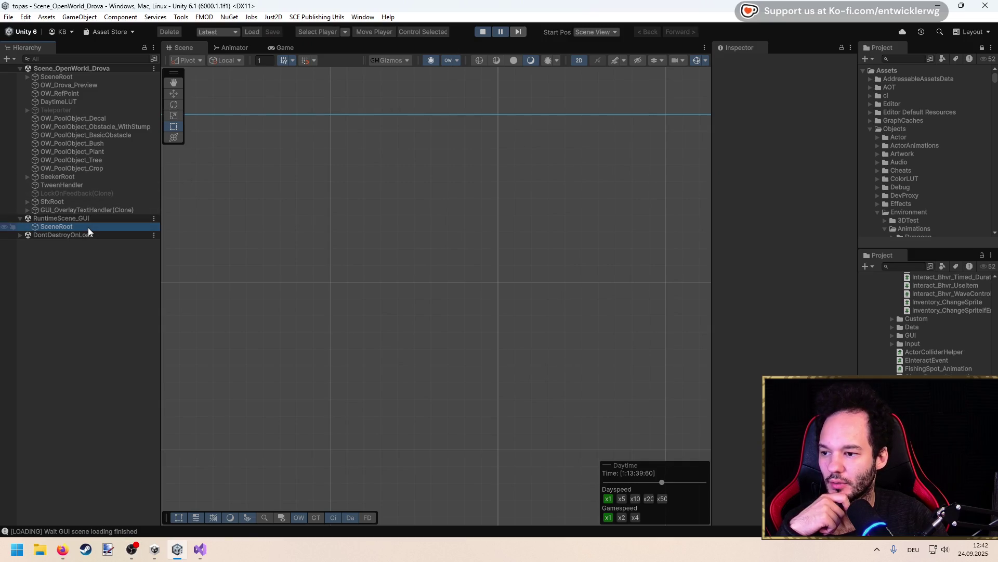
pyautogui.click(59, 210)
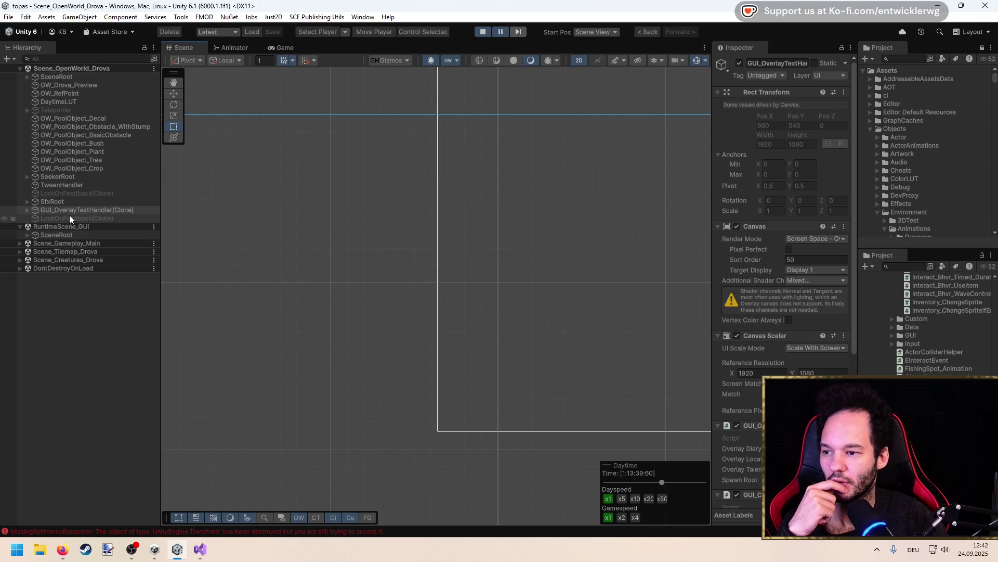
pyautogui.click(27, 234)
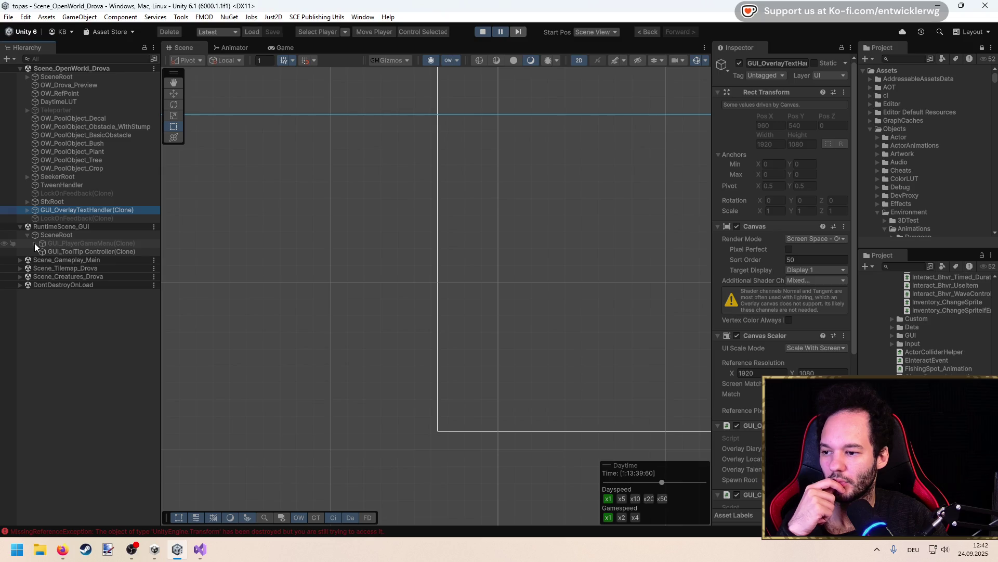
pyautogui.click(200, 549)
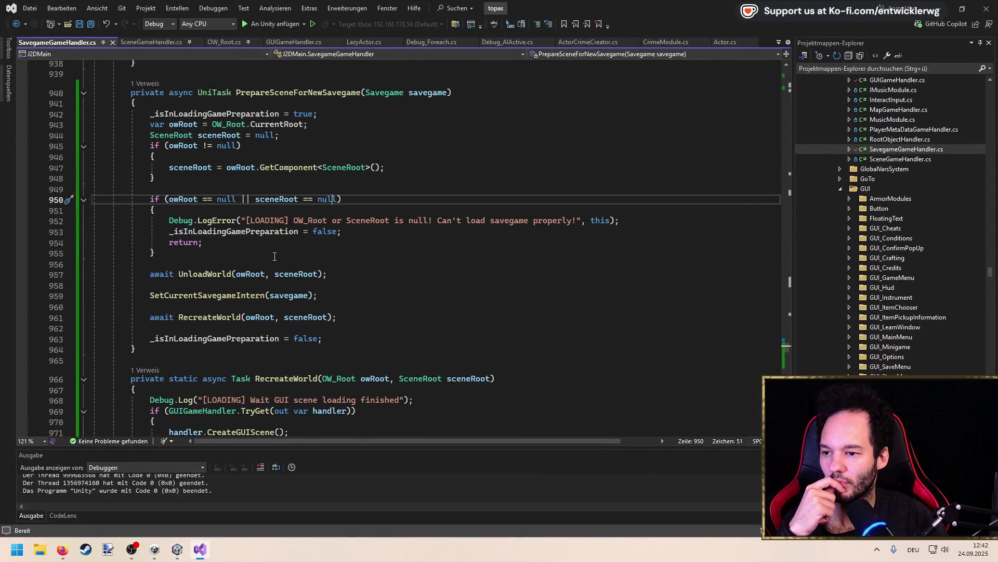
# Go to the UnloadWorld definition and read through its body down to line 1021
pyautogui.click(208, 274)
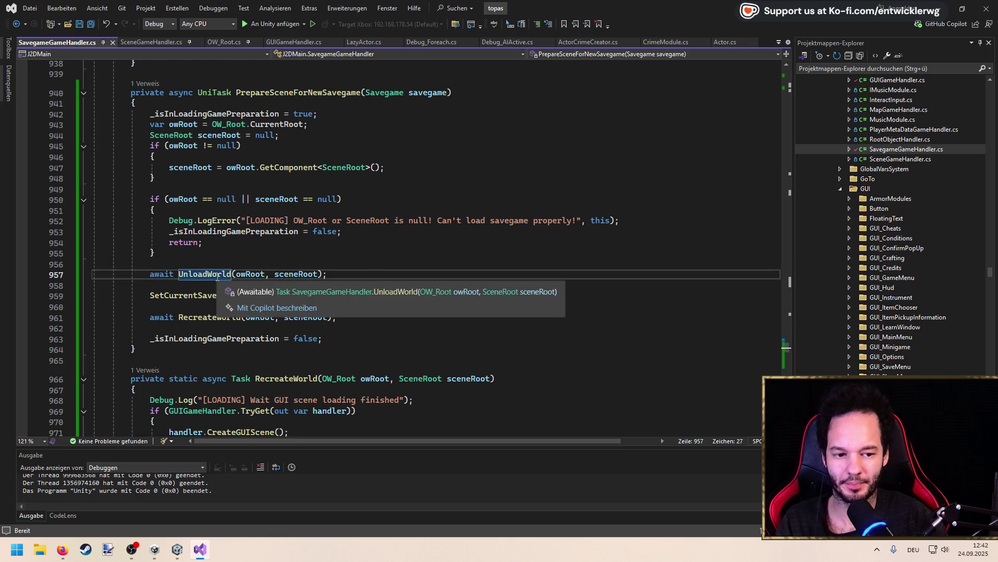
pyautogui.press('F12')
pyautogui.click(370, 279)
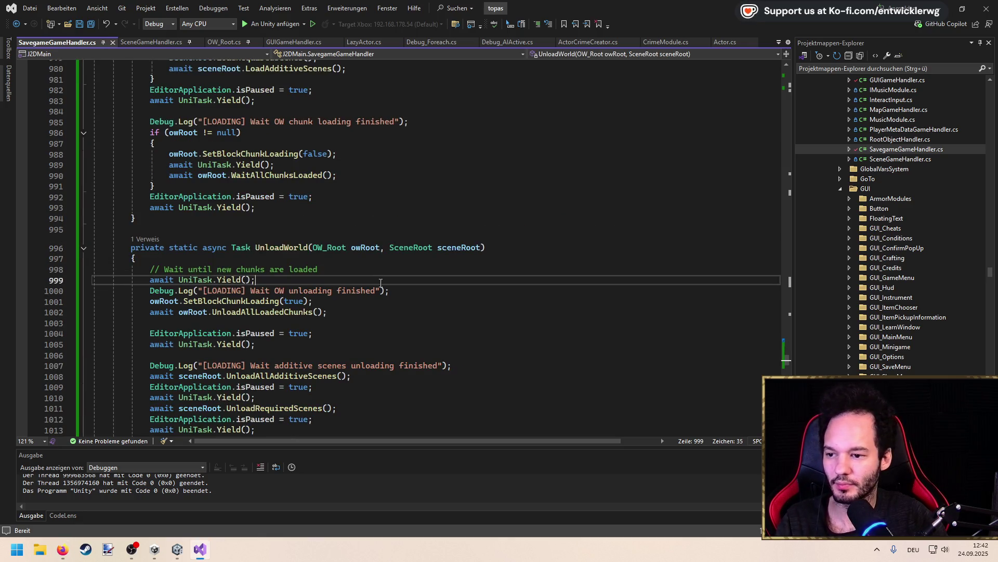
pyautogui.scroll(-8, 371, 290)
pyautogui.scroll(2, 280, 265)
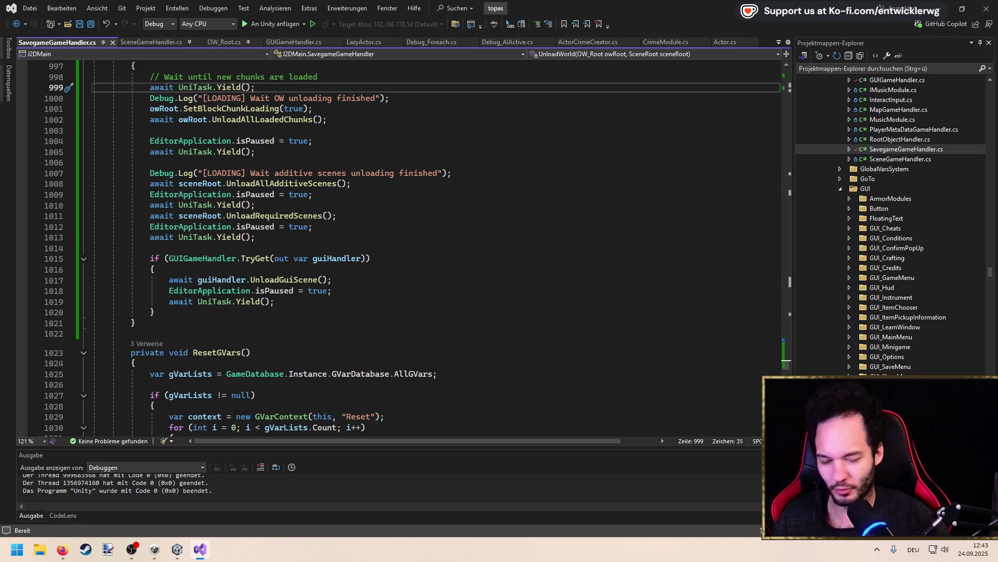
pyautogui.click(311, 238)
pyautogui.scroll(1, 310, 239)
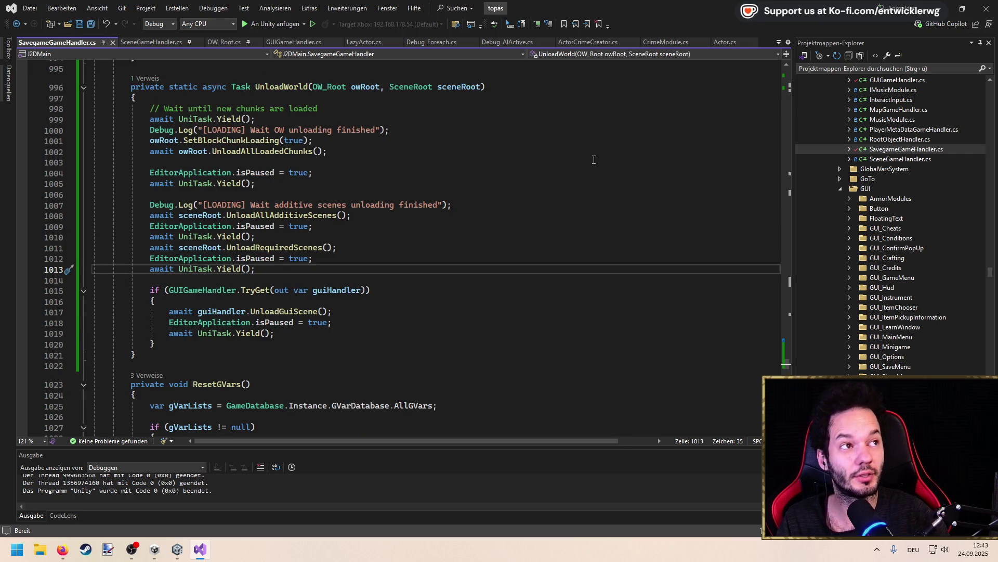
pyautogui.click(256, 343)
pyautogui.press('Down')
pyautogui.scroll(1, 169, 72)
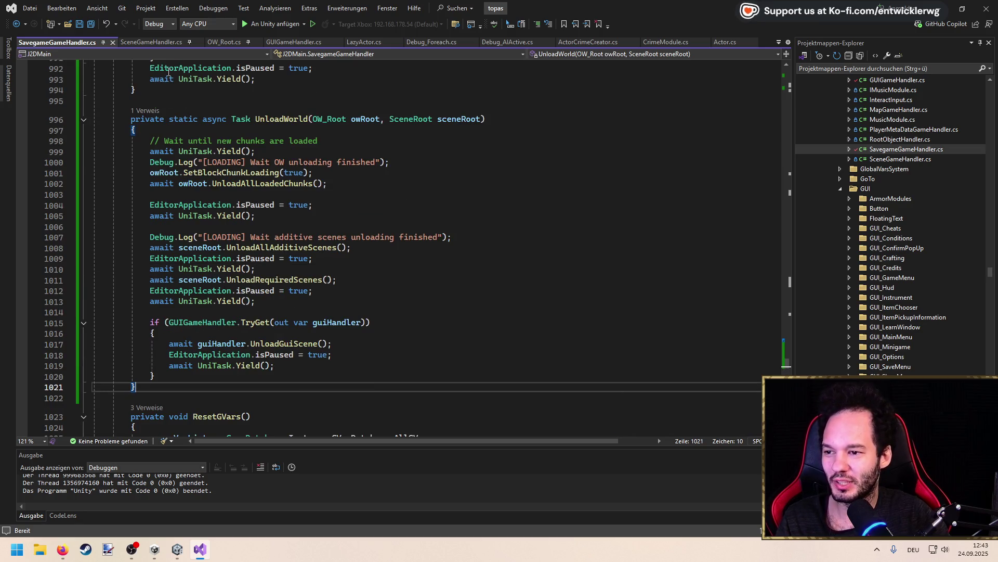
# List UnloadWorld's references, check its call site, and return to its definition
pyautogui.click(146, 111)
pyautogui.doubleClick(201, 83)
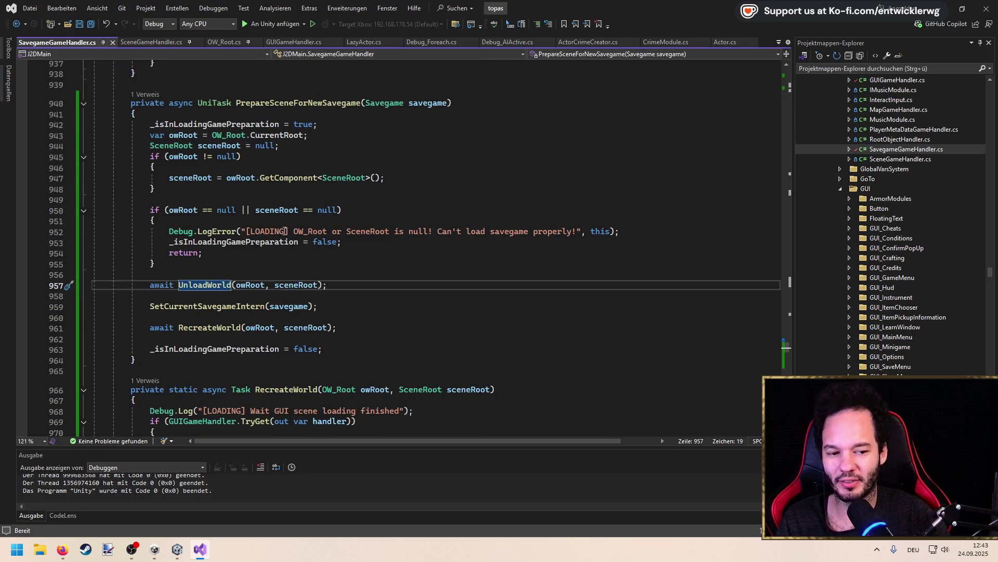
pyautogui.click(201, 200)
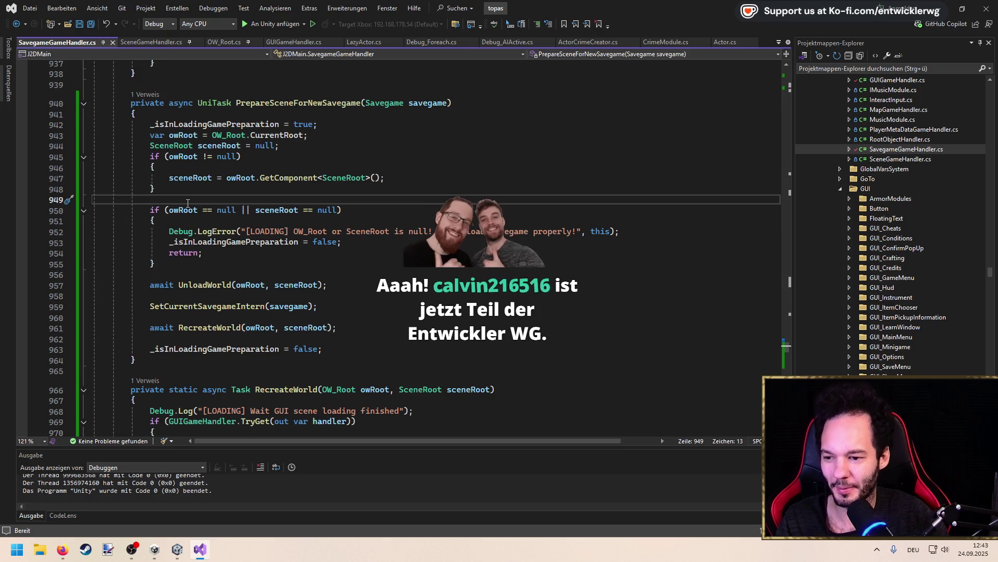
pyautogui.moveTo(203, 207)
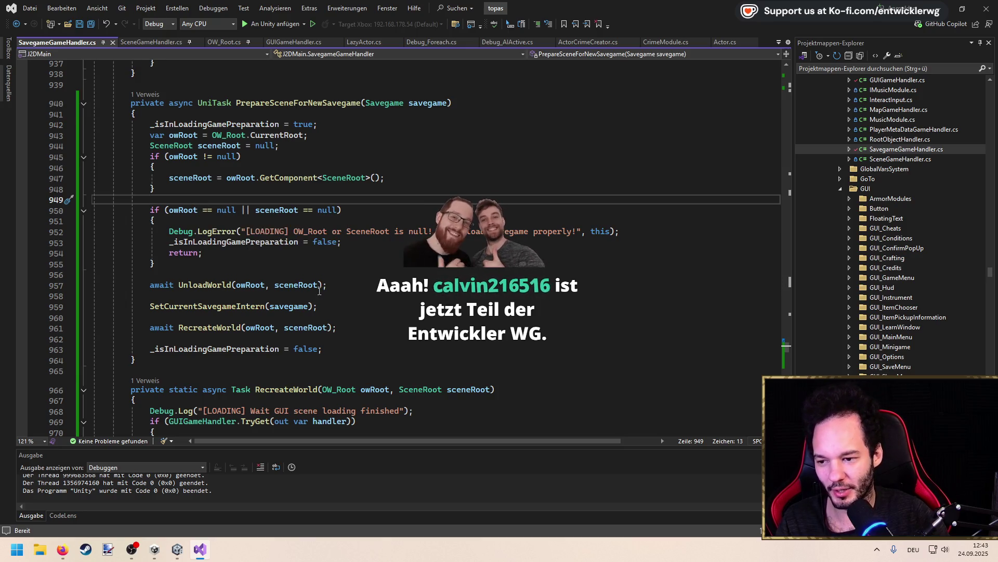
pyautogui.click(195, 286)
pyautogui.press('F12')
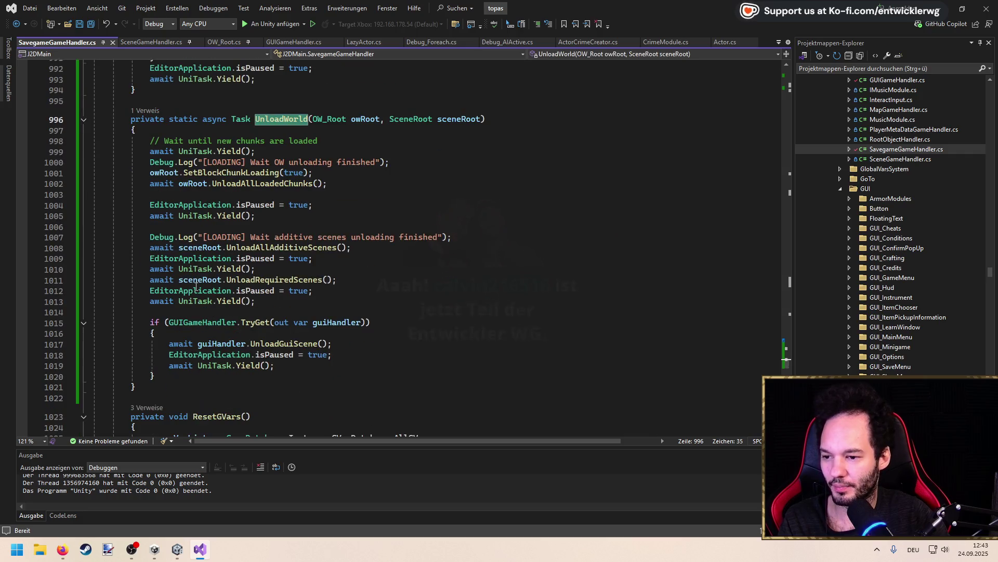
# Highlight UnloadWorld's body, lines 998–1021, and its GUI unloading if block for review
pyautogui.moveTo(187, 380)
pyautogui.mouseDown()
pyautogui.moveTo(63, 319)
pyautogui.moveTo(37, 129)
pyautogui.moveTo(36, 144)
pyautogui.mouseUp()
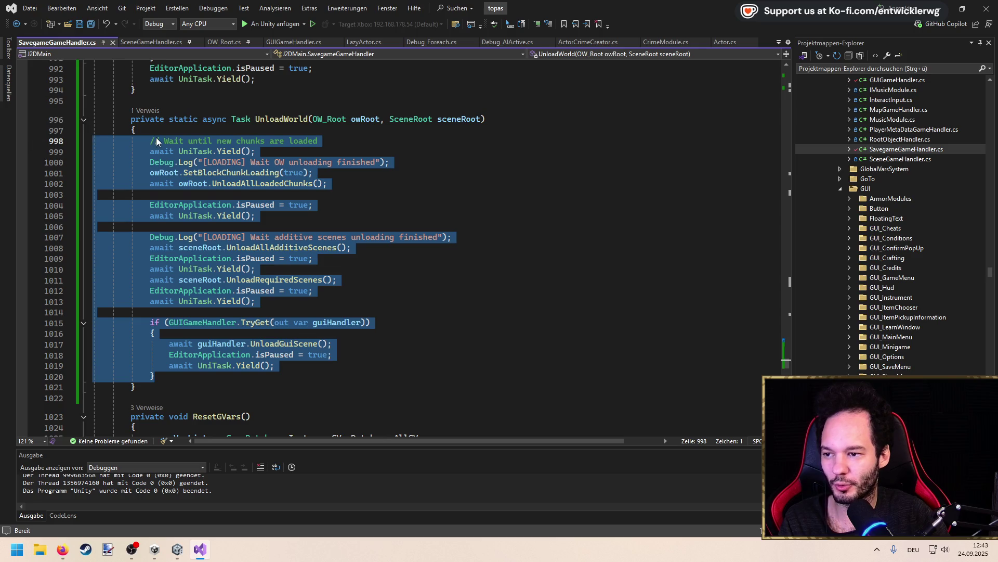
pyautogui.click(153, 129)
pyautogui.moveTo(156, 387); pyautogui.dragTo(135, 136)
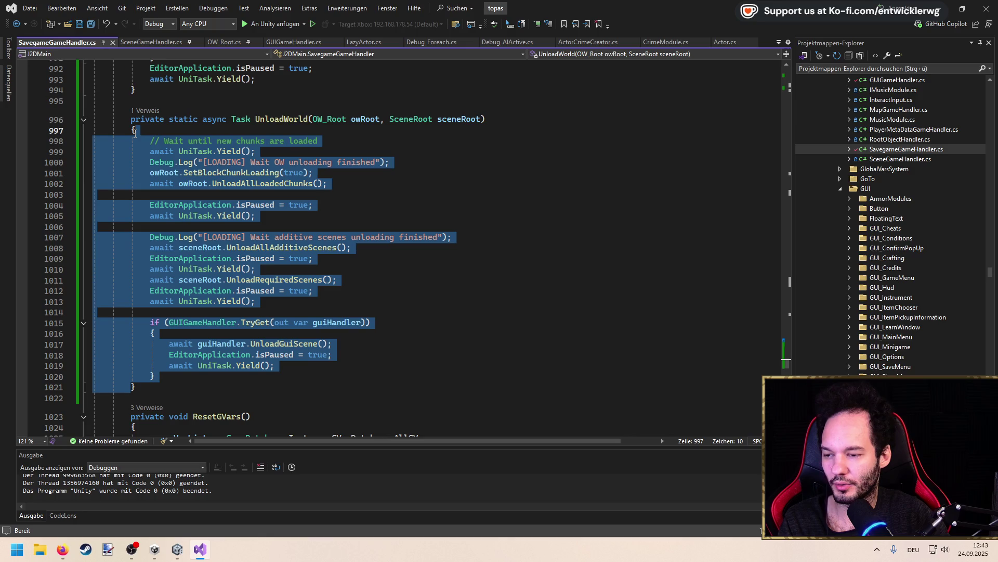
pyautogui.click(156, 388)
pyautogui.moveTo(156, 376)
pyautogui.mouseDown()
pyautogui.moveTo(99, 237)
pyautogui.moveTo(97, 140)
pyautogui.mouseUp()
pyautogui.click(195, 313)
pyautogui.click(128, 385)
pyautogui.moveTo(128, 385); pyautogui.dragTo(143, 314)
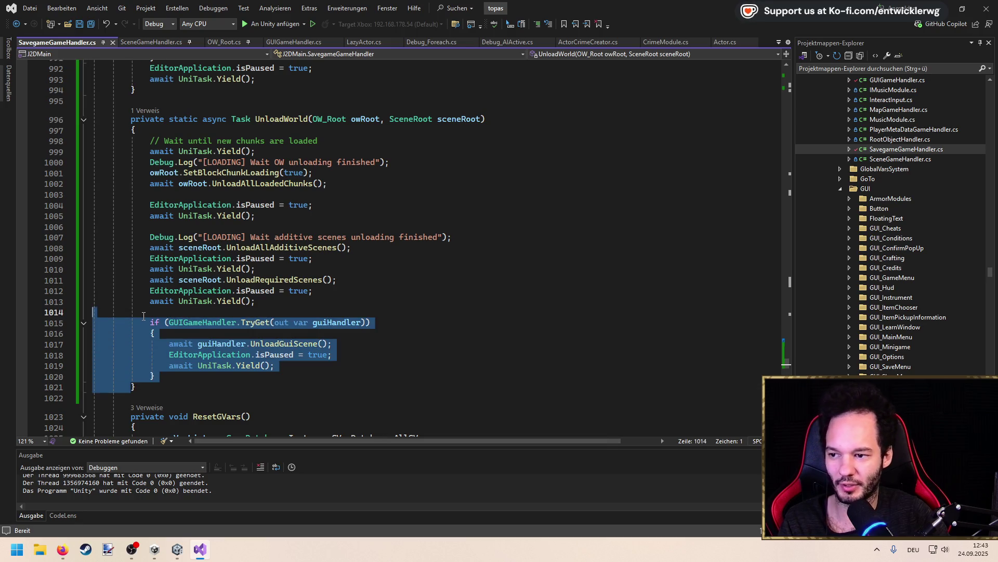
pyautogui.click(142, 301)
pyautogui.click(131, 385)
pyautogui.moveTo(132, 386); pyautogui.dragTo(145, 127)
pyautogui.click(285, 194)
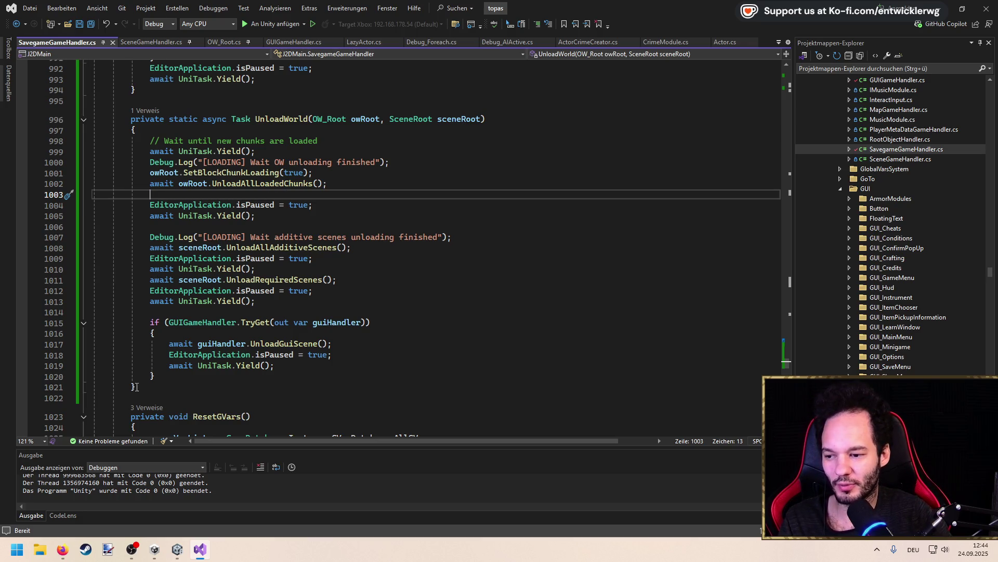
# Place the caret at UnloadWorld's closing brace on line 1021, then switch to Firefox
pyautogui.moveTo(134, 388)
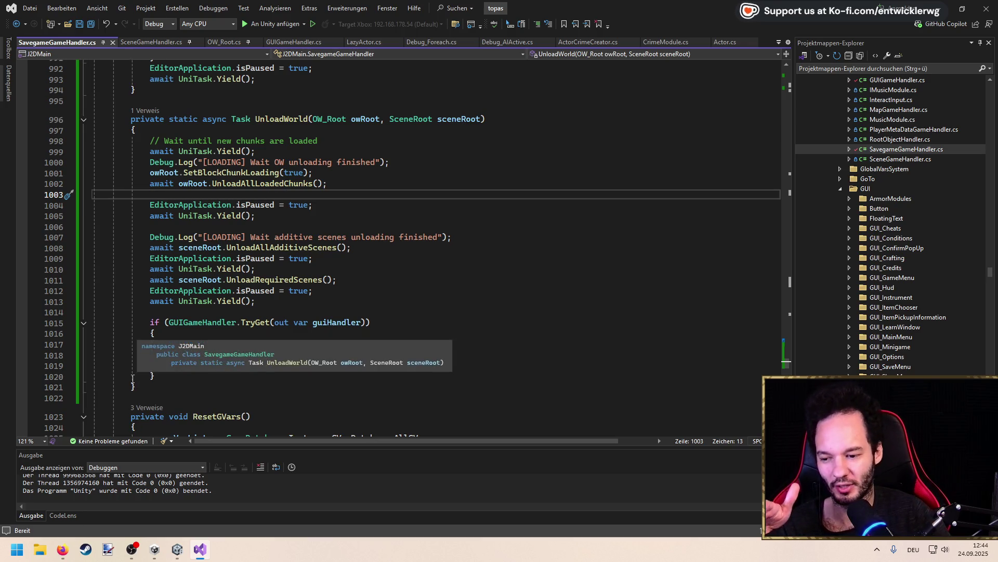
pyautogui.moveTo(117, 360)
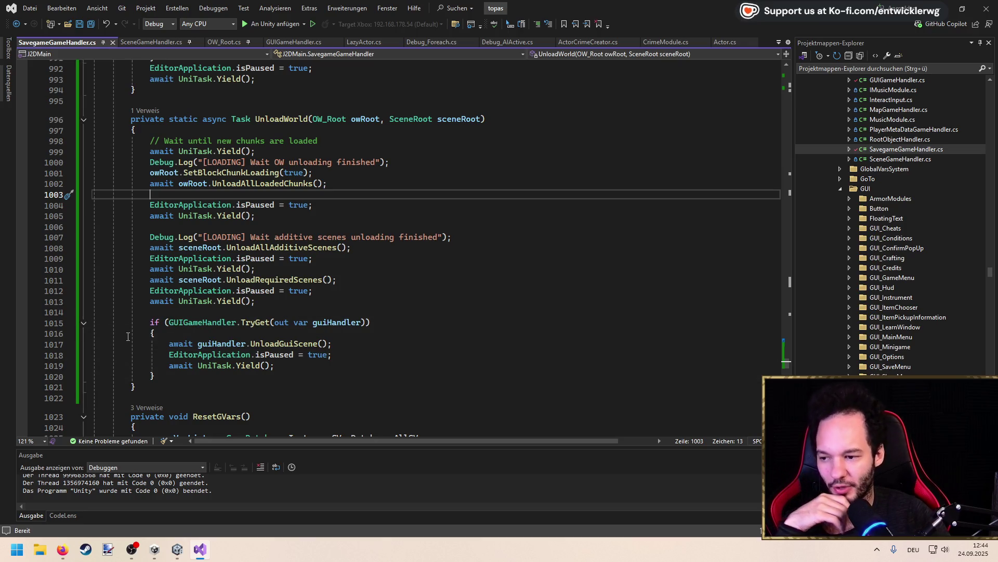
pyautogui.click(133, 387)
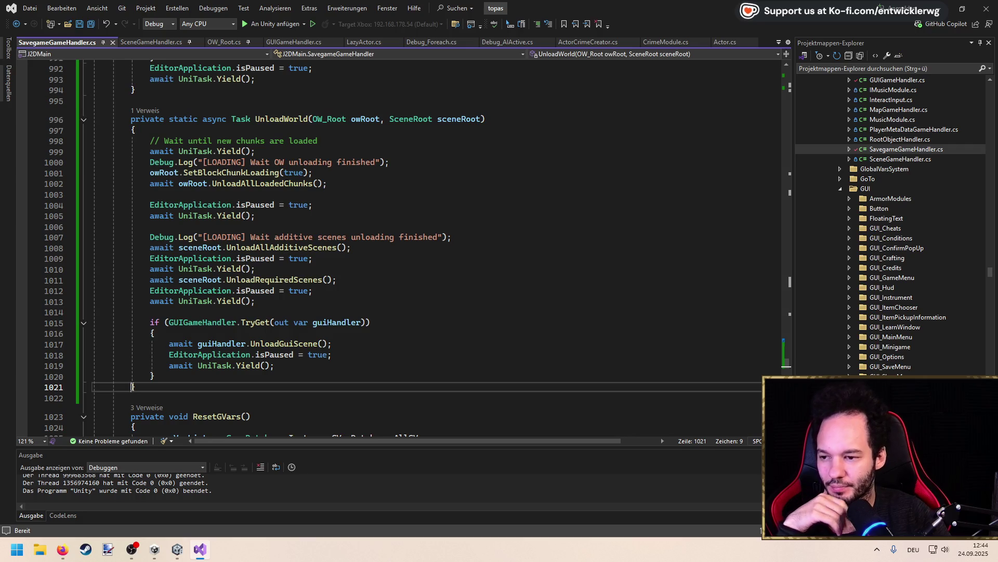
pyautogui.moveTo(136, 388)
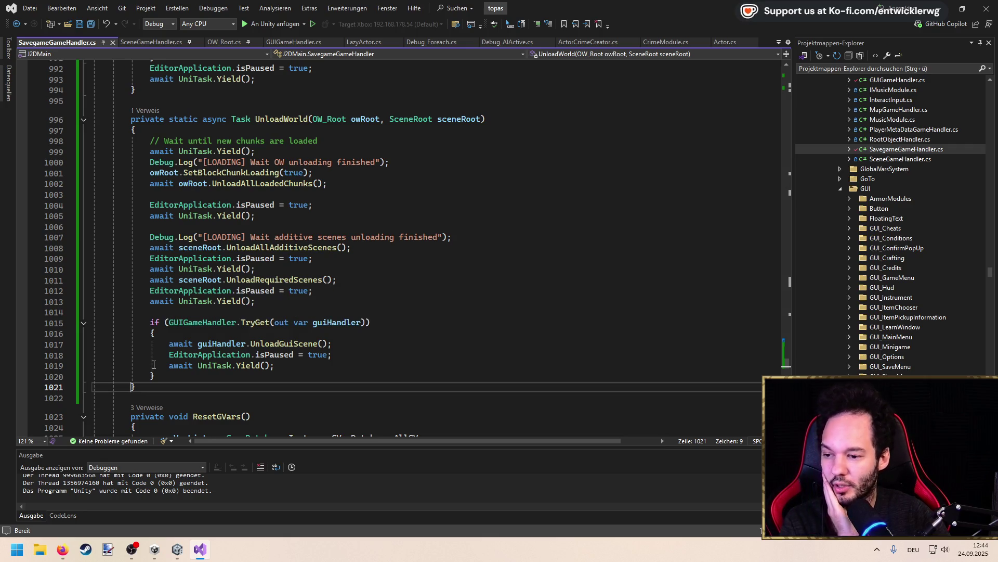
pyautogui.click(158, 384)
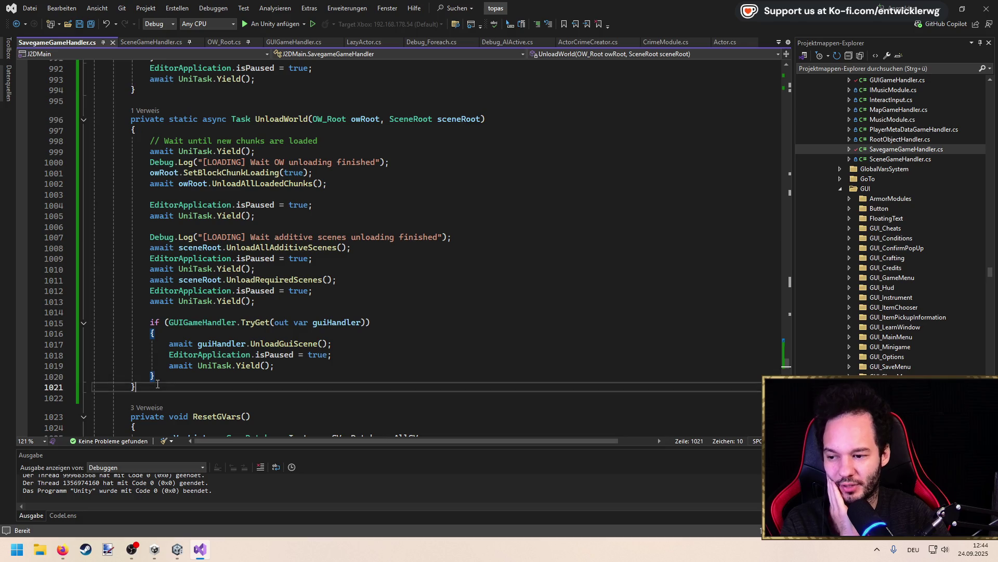
pyautogui.hotkey('alt', 'Tab')
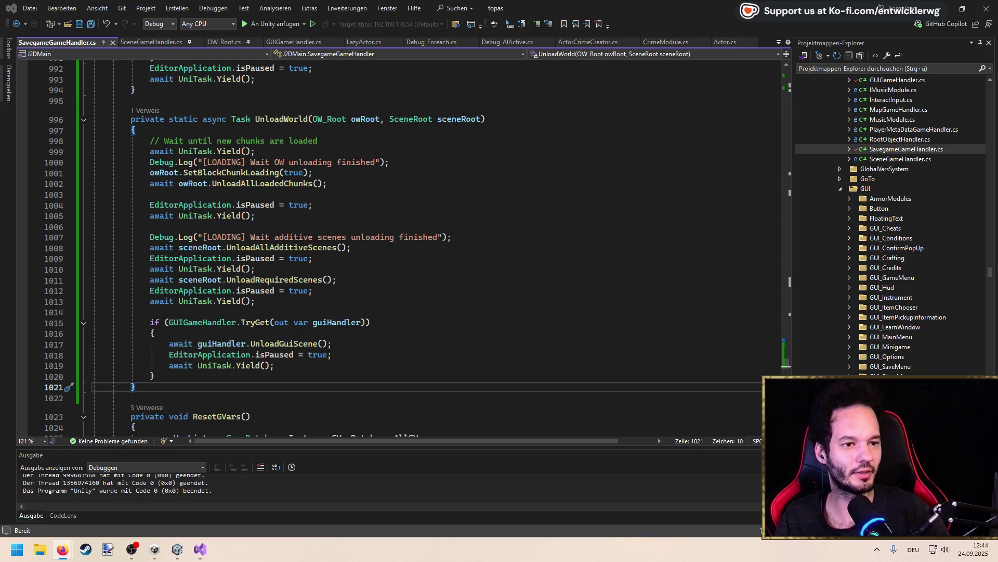
# Search the web for 'Gentlymad studio' and browse the results
pyautogui.write('Gentlymad studio')
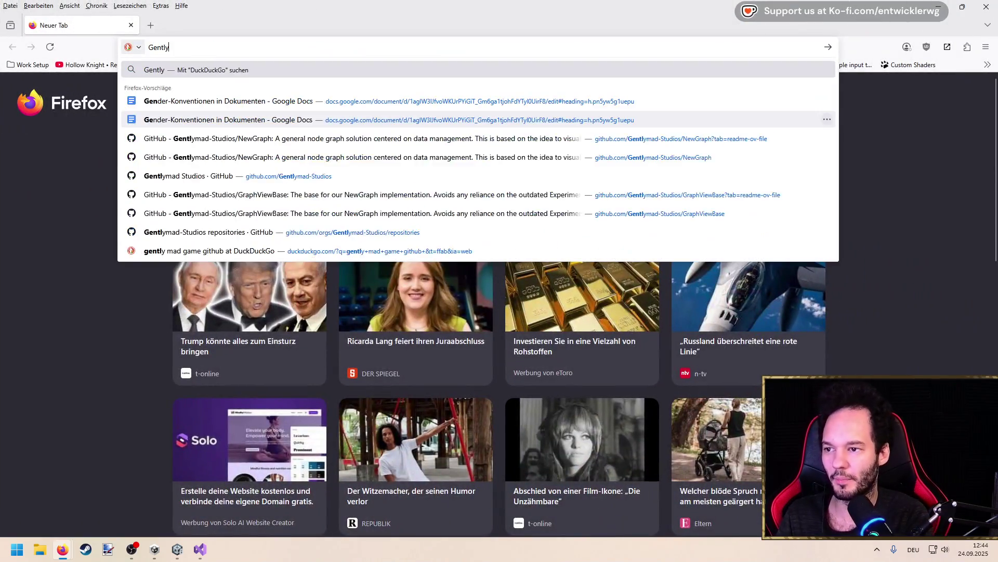
pyautogui.press('Return')
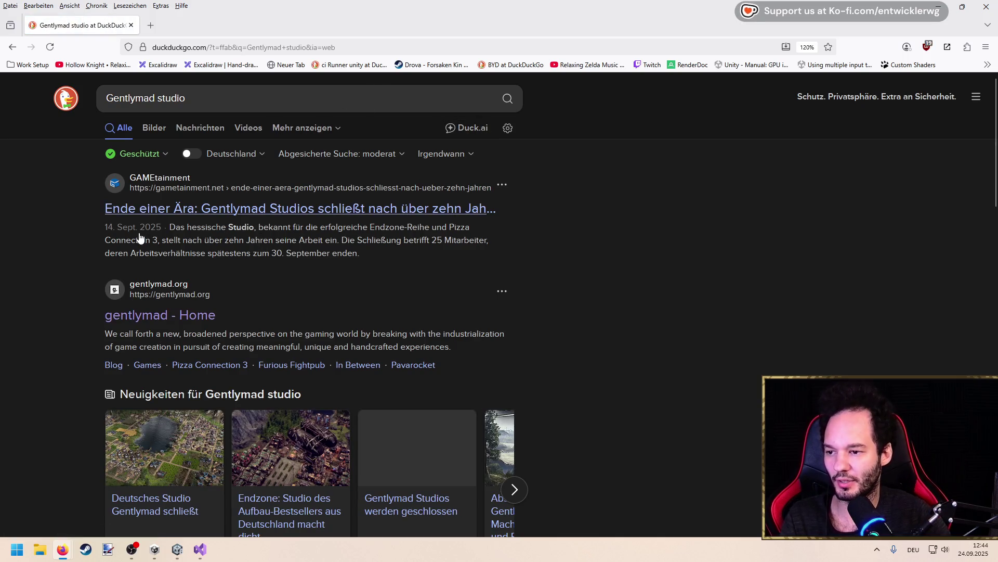
pyautogui.scroll(-2, 104, 234)
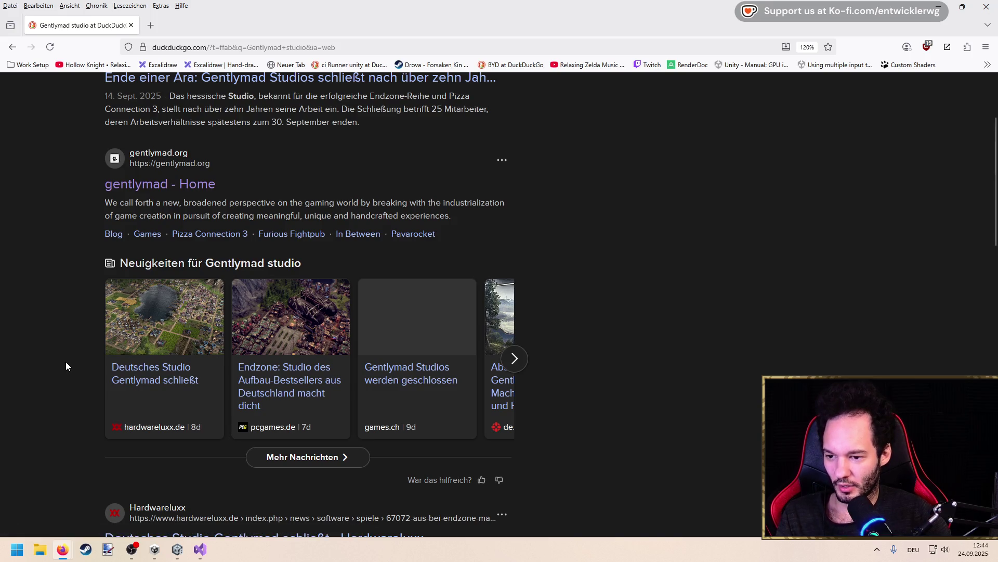
pyautogui.scroll(-2, 66, 361)
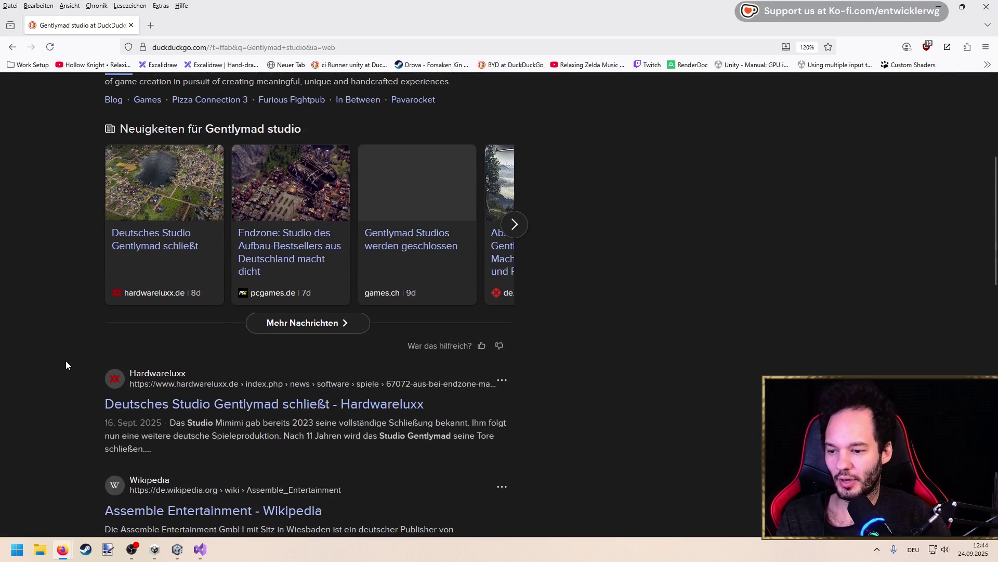
pyautogui.scroll(3, 67, 358)
pyautogui.scroll(1, 67, 359)
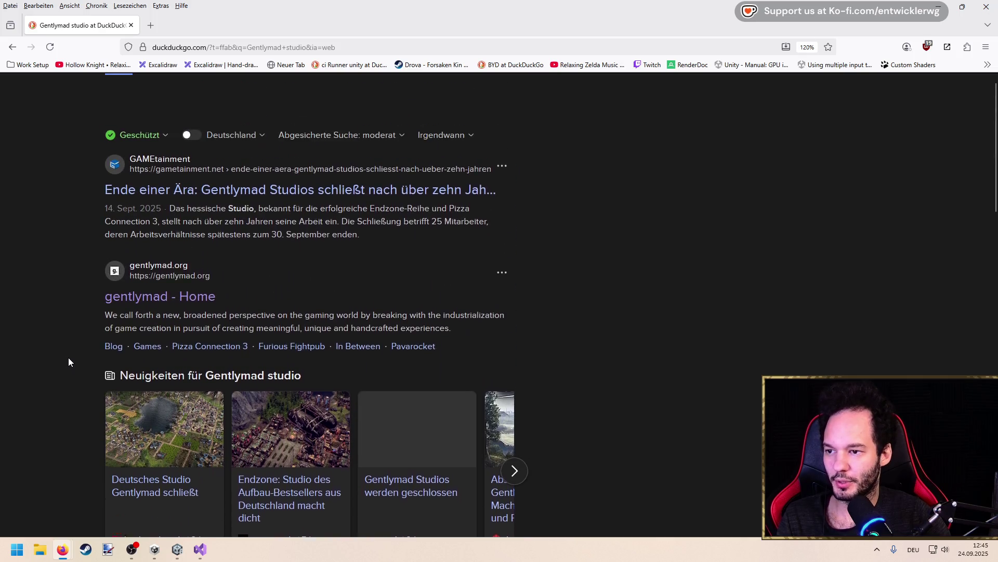
pyautogui.scroll(-6, 70, 357)
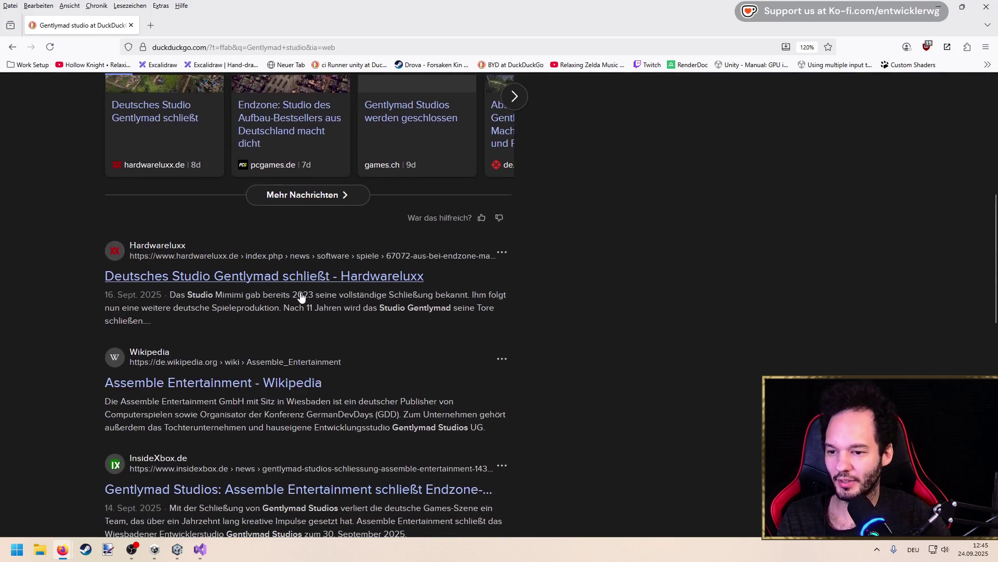
pyautogui.scroll(8, 299, 297)
# Search DuckDuckGo for 'Fizbin' and scan the results
pyautogui.press('/')
pyautogui.write('Fizbin')
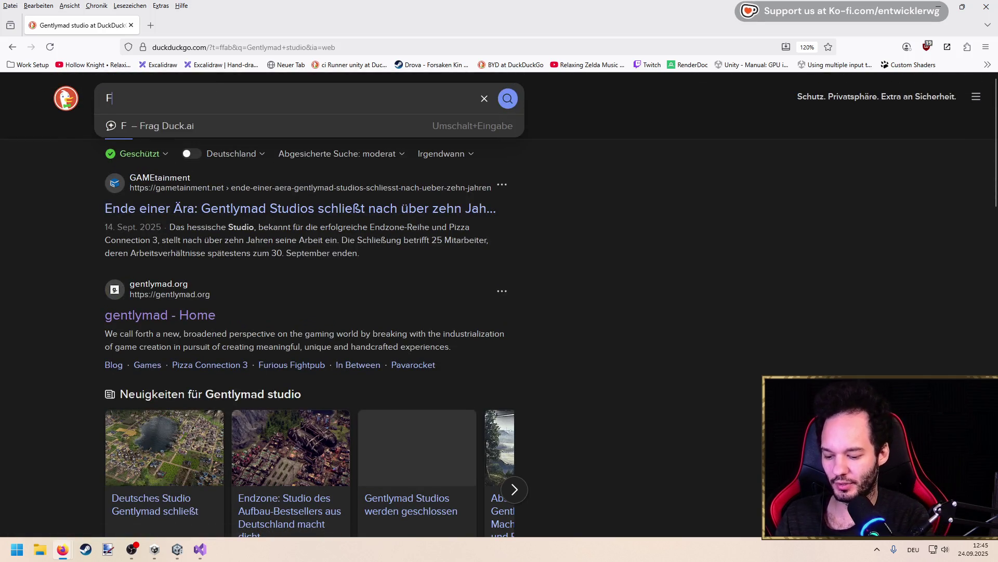
pyautogui.press('Return')
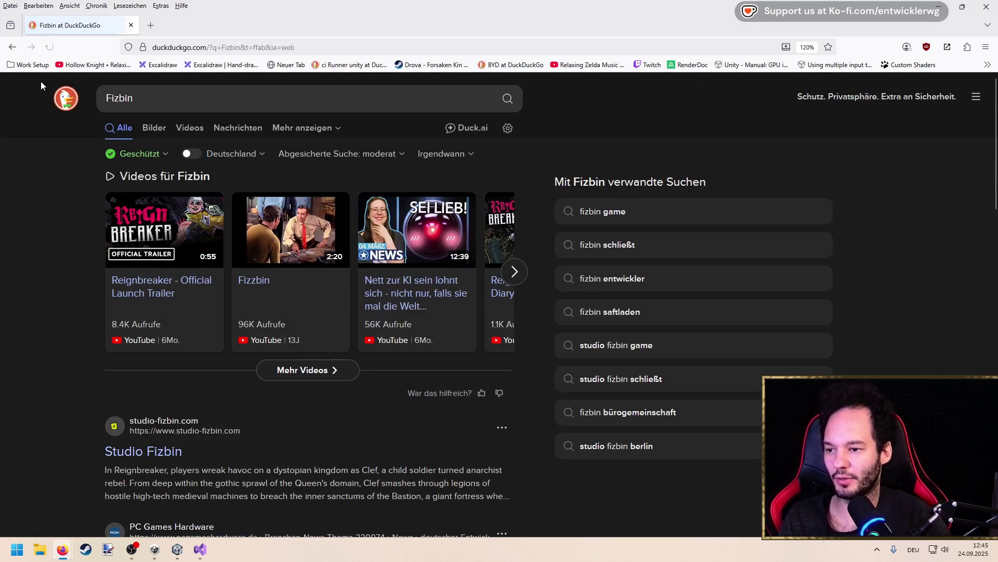
pyautogui.scroll(-2, 68, 247)
pyautogui.scroll(-2, 73, 252)
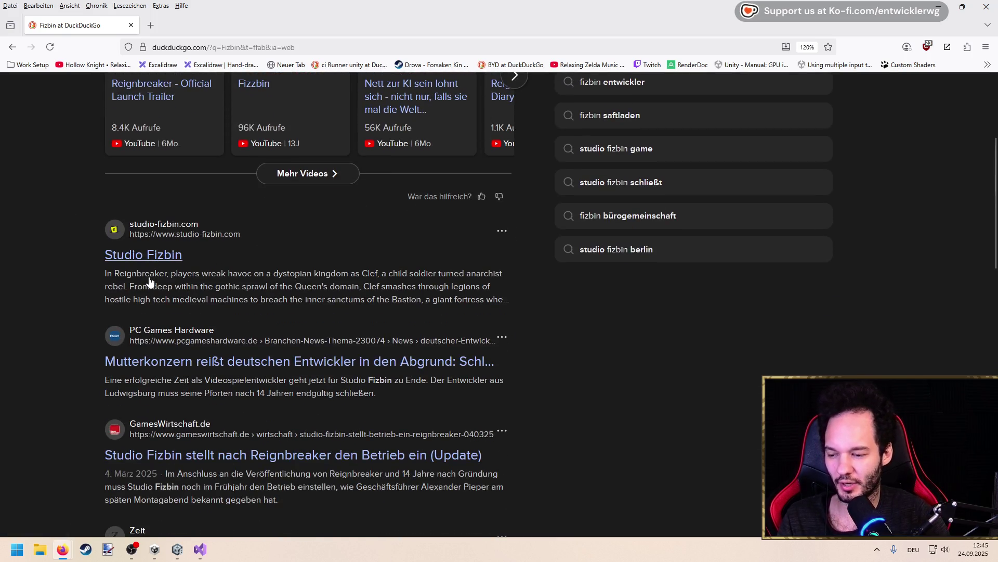
pyautogui.scroll(4, 279, 368)
# Search for 'Maschine mensch studio' and open the Maschinen-Mensch studio website
pyautogui.click(135, 98)
pyautogui.write('Maschine mensch')
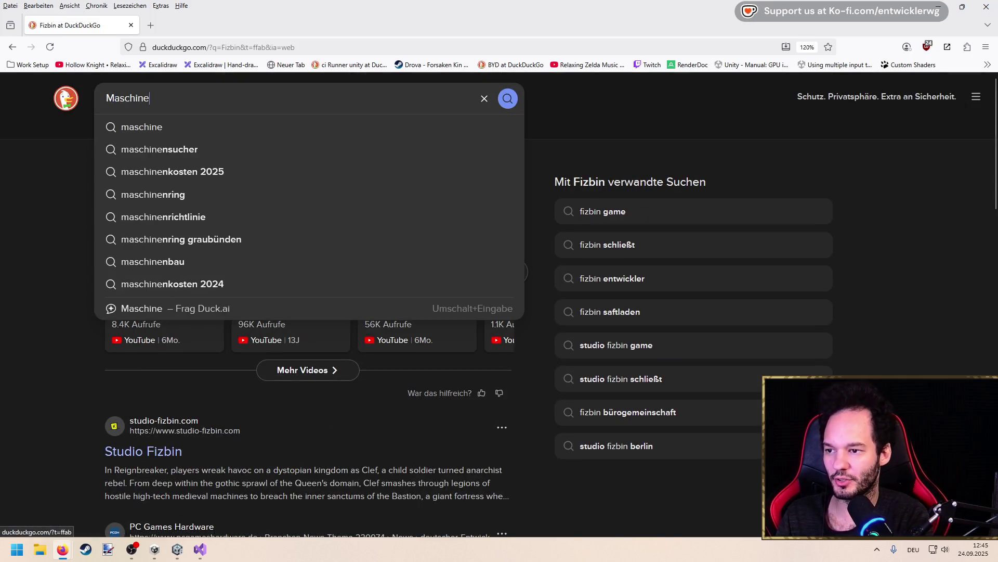
pyautogui.press('Return')
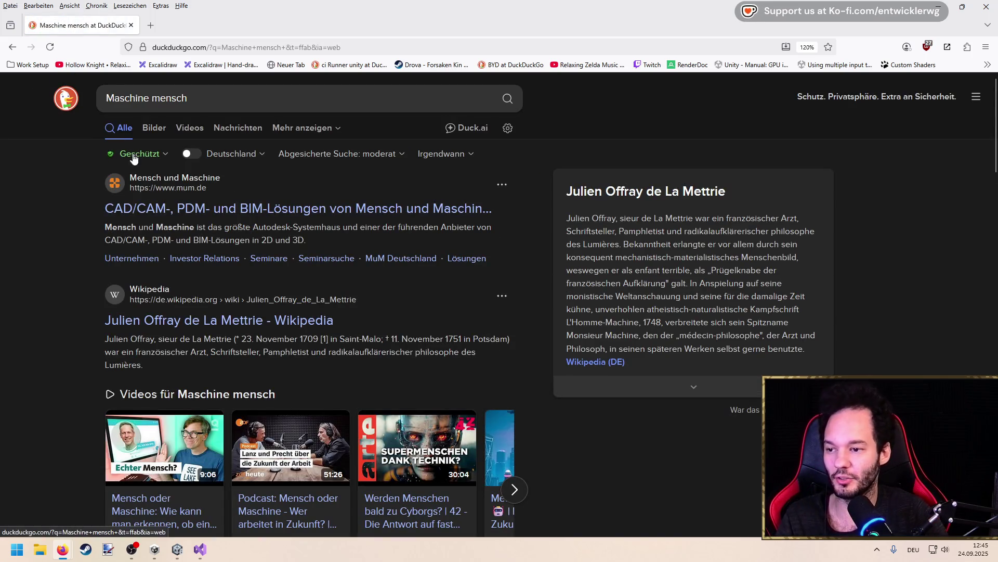
pyautogui.scroll(-3, 71, 213)
pyautogui.scroll(3, 71, 217)
pyautogui.click(207, 105)
pyautogui.write('studio')
pyautogui.press('Return')
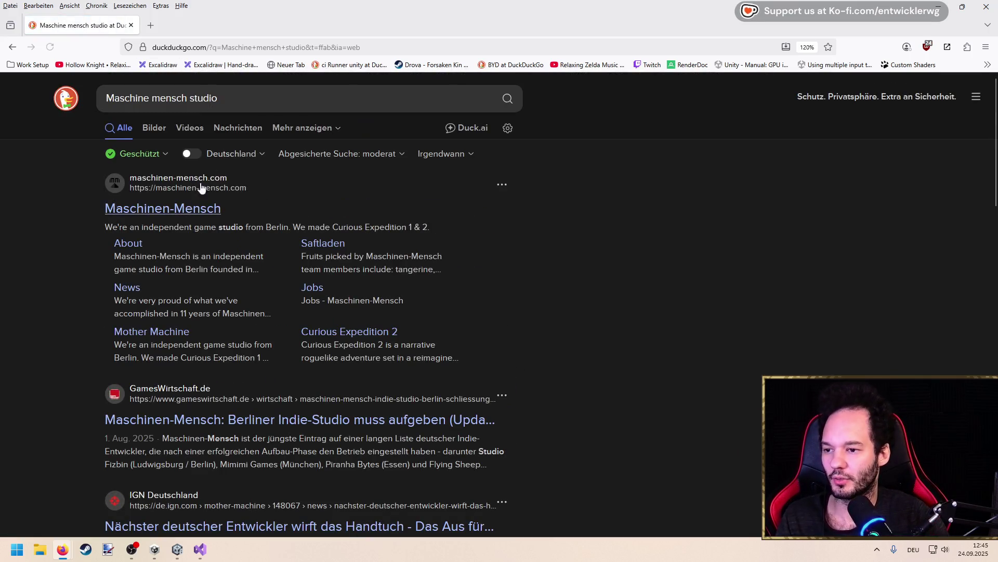
pyautogui.click(183, 202)
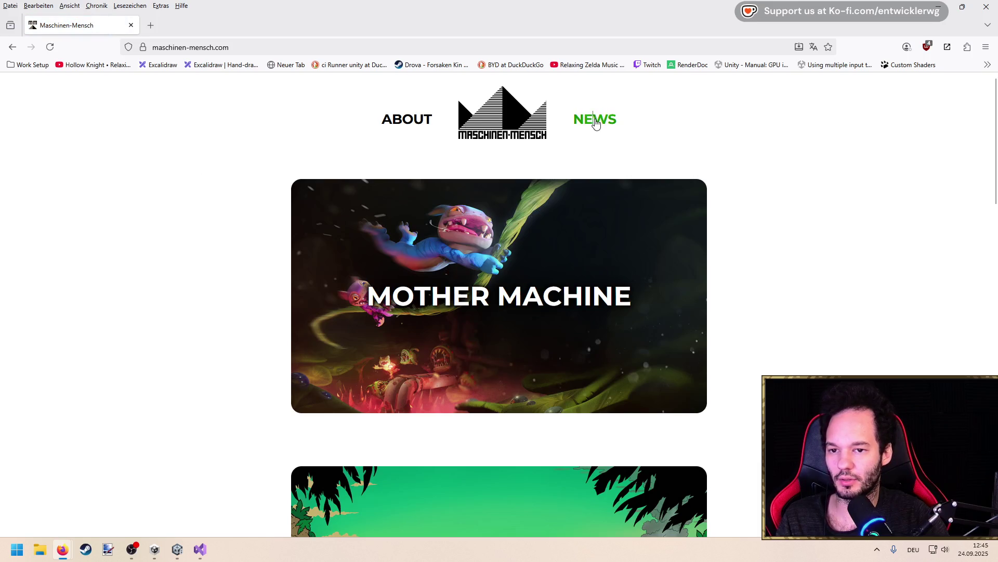
pyautogui.click(595, 120)
pyautogui.moveTo(274, 217); pyautogui.dragTo(559, 365)
pyautogui.click(524, 325)
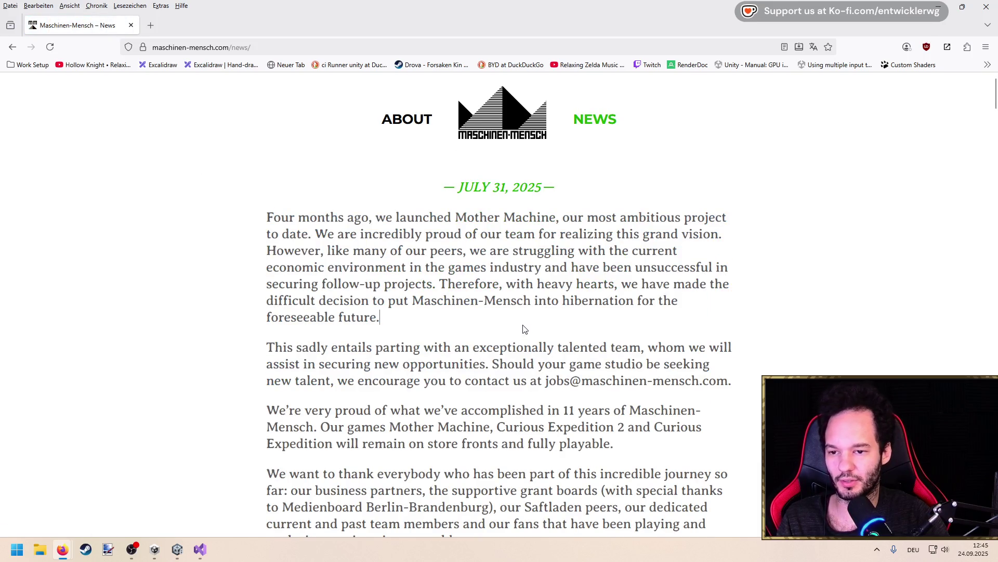
pyautogui.scroll(-5, 488, 331)
pyautogui.scroll(4, 468, 304)
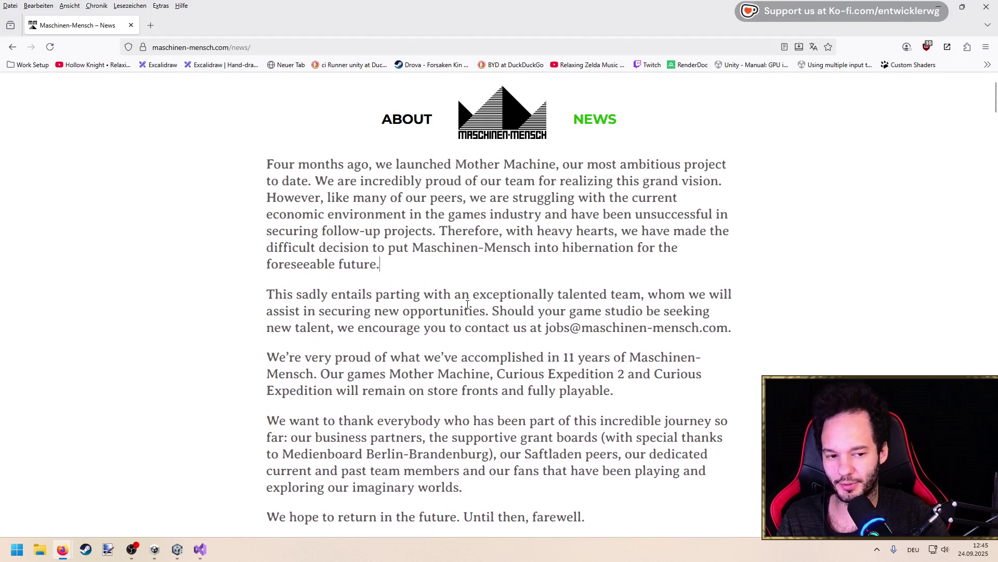
pyautogui.click(62, 549)
pyautogui.click(63, 550)
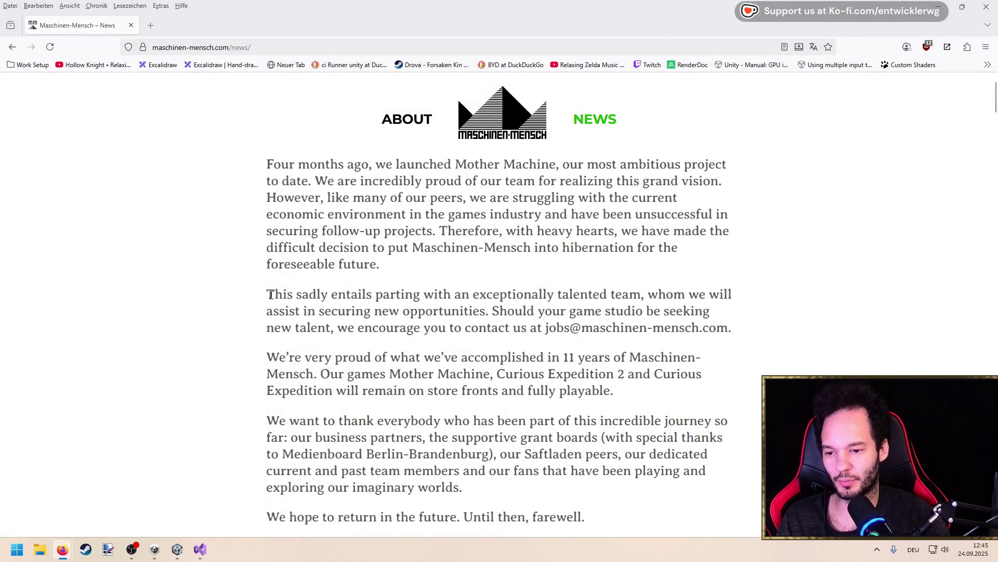
pyautogui.click(262, 108)
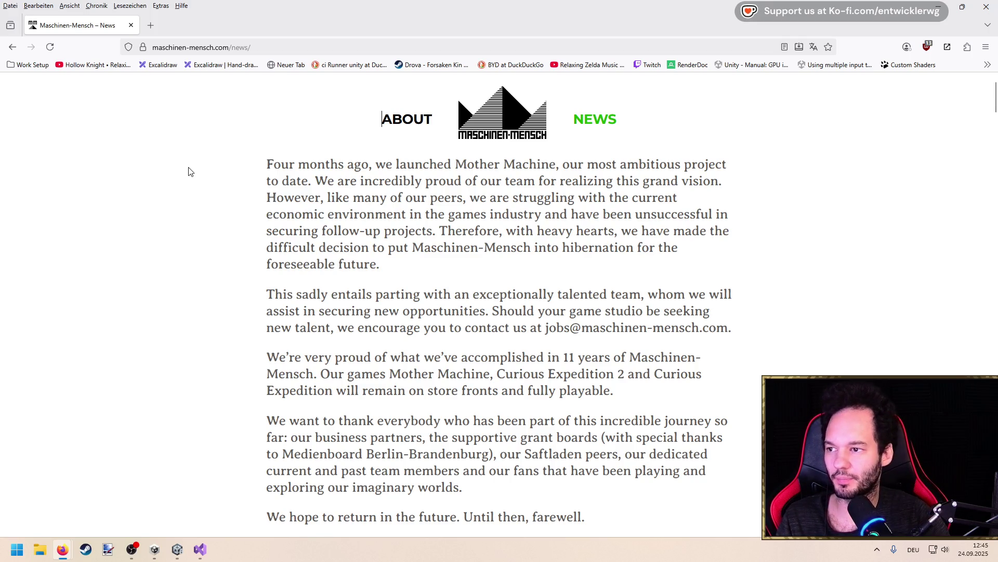
pyautogui.hotkey('alt', 'Left')
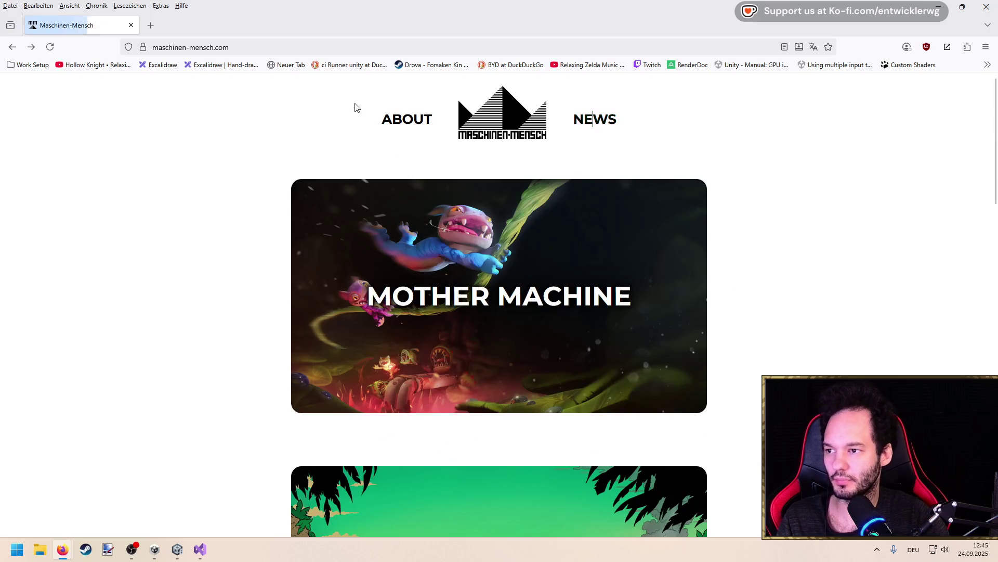
pyautogui.hotkey('alt', 'Left')
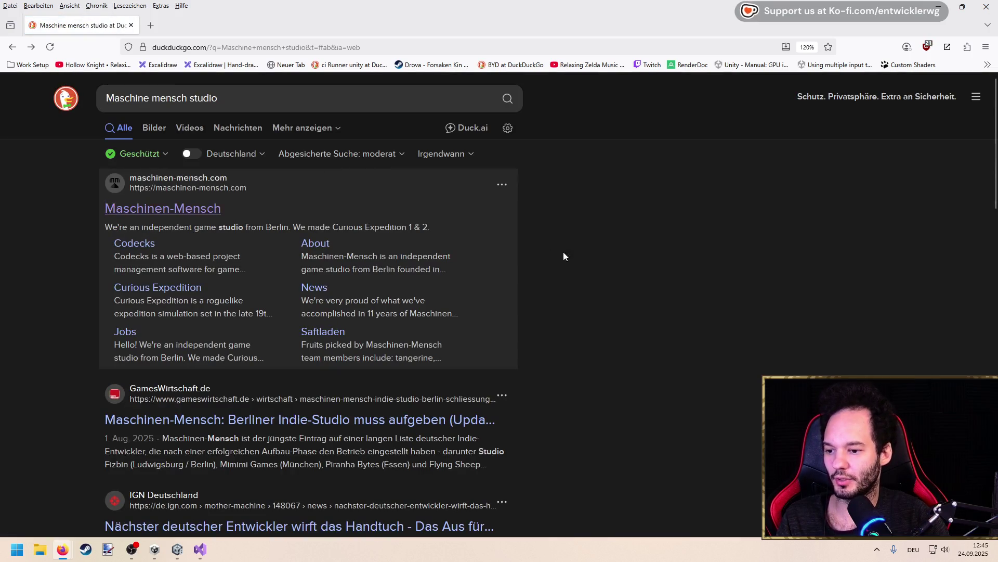
# Scroll through the results, then close Firefox
pyautogui.scroll(-2, 588, 256)
pyautogui.scroll(2, 589, 256)
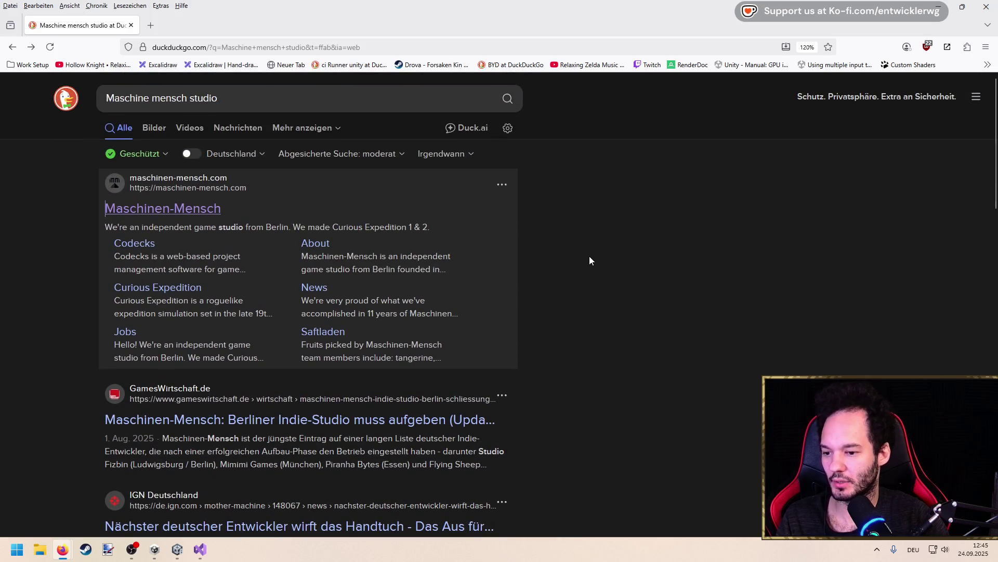
pyautogui.scroll(-3, 589, 258)
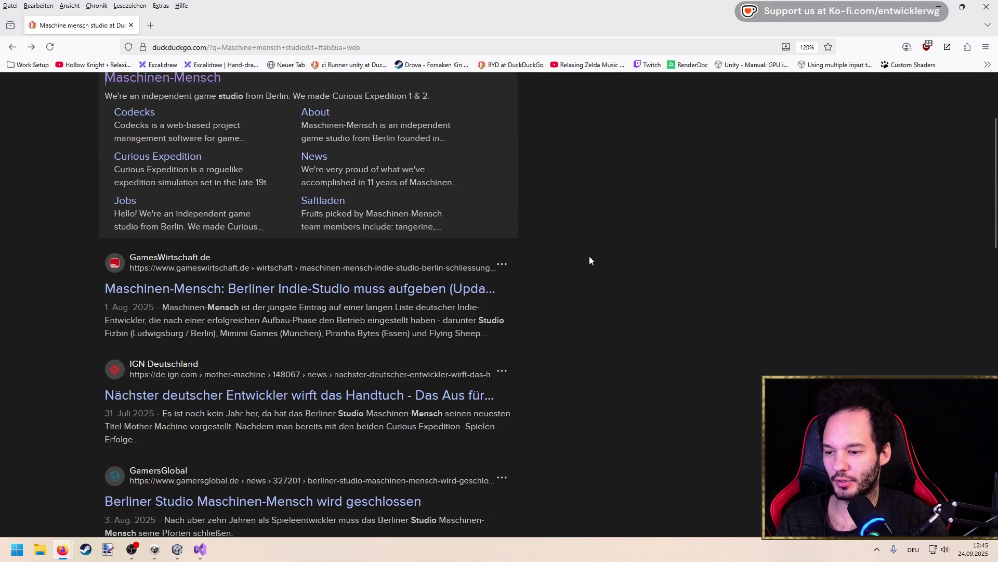
pyautogui.scroll(3, 590, 257)
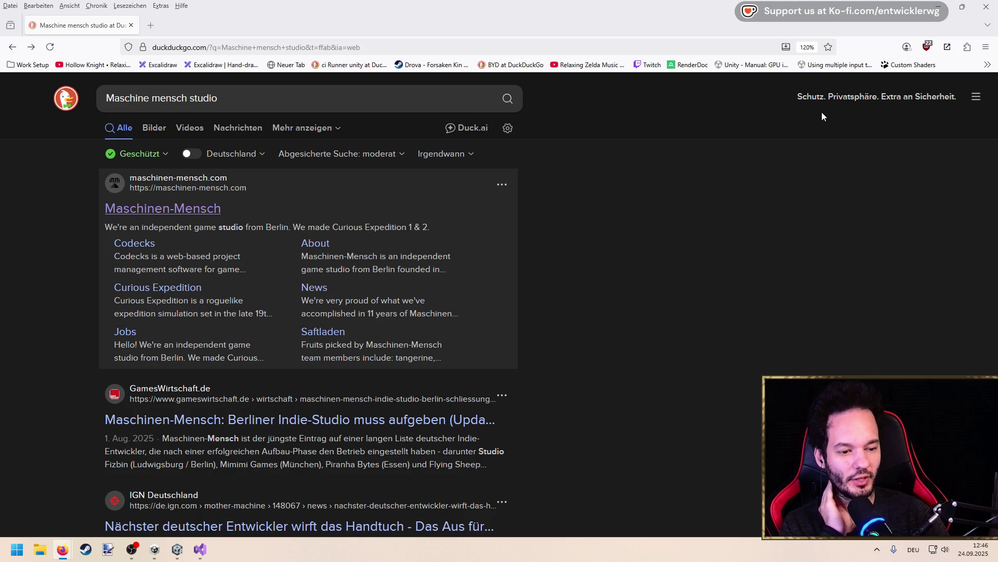
pyautogui.click(983, 5)
# Review lines 1002–1006 of UnloadWorld and save SavegameGameHandler.cs
pyautogui.click(366, 223)
pyautogui.click(373, 194)
pyautogui.click(372, 229)
pyautogui.click(373, 184)
pyautogui.click(374, 196)
pyautogui.hotkey('ctrl', 's')
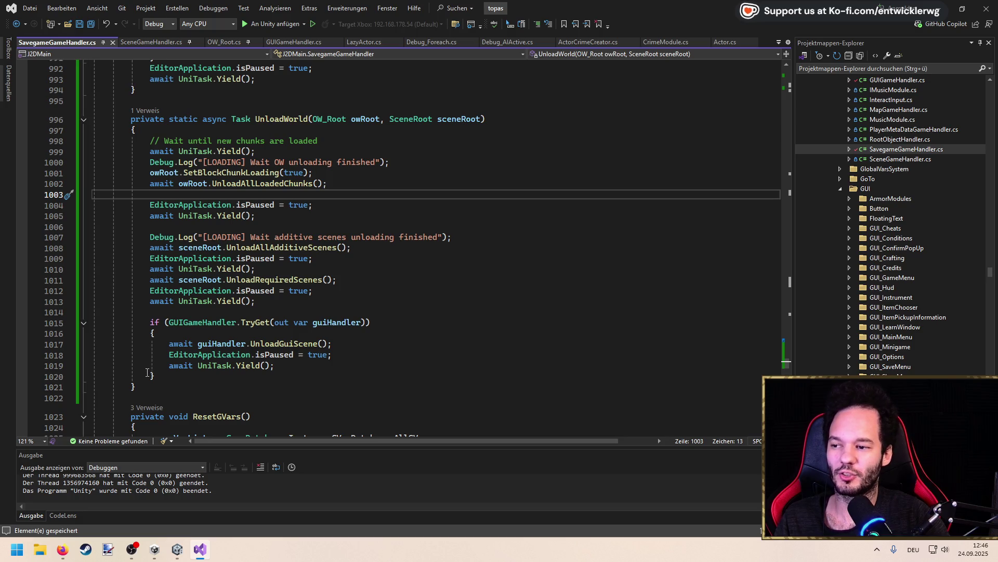
# Review UnloadWorld's body from line 998 to 1021, including the GUIGameHandler block
pyautogui.moveTo(135, 386); pyautogui.dragTo(91, 143)
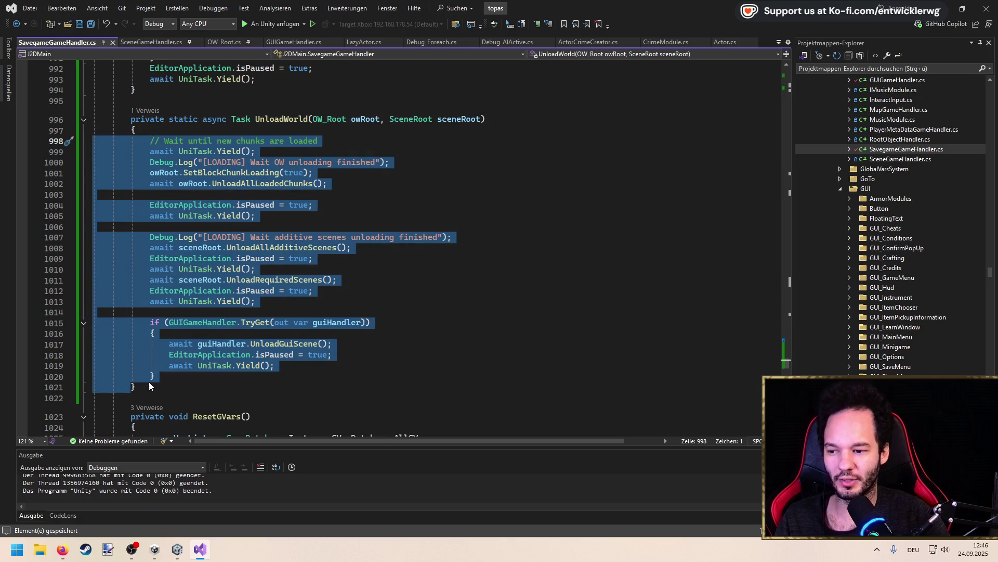
pyautogui.click(148, 385)
pyautogui.moveTo(148, 386)
pyautogui.mouseDown()
pyautogui.moveTo(120, 288)
pyautogui.moveTo(106, 142)
pyautogui.moveTo(93, 142)
pyautogui.mouseUp()
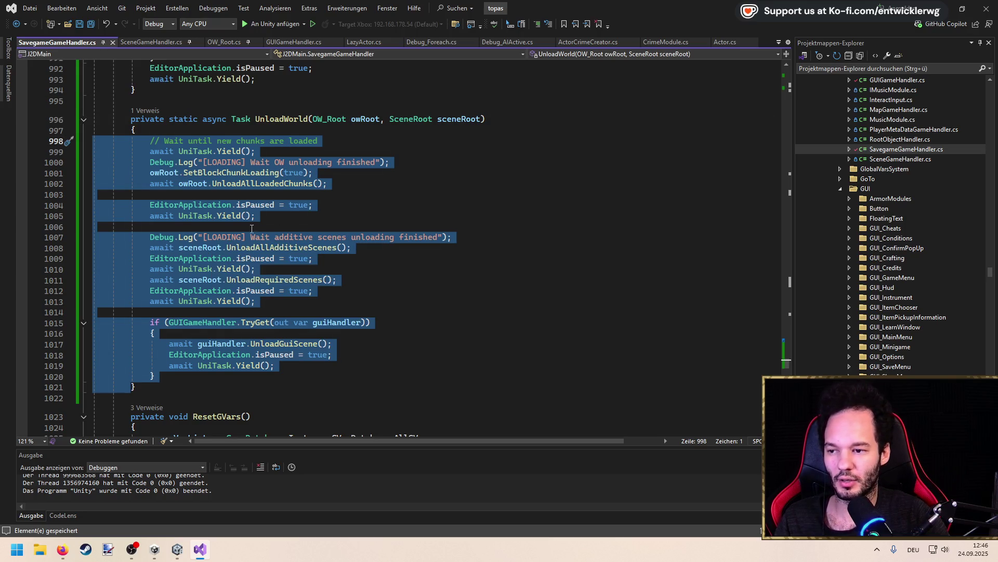
pyautogui.click(294, 226)
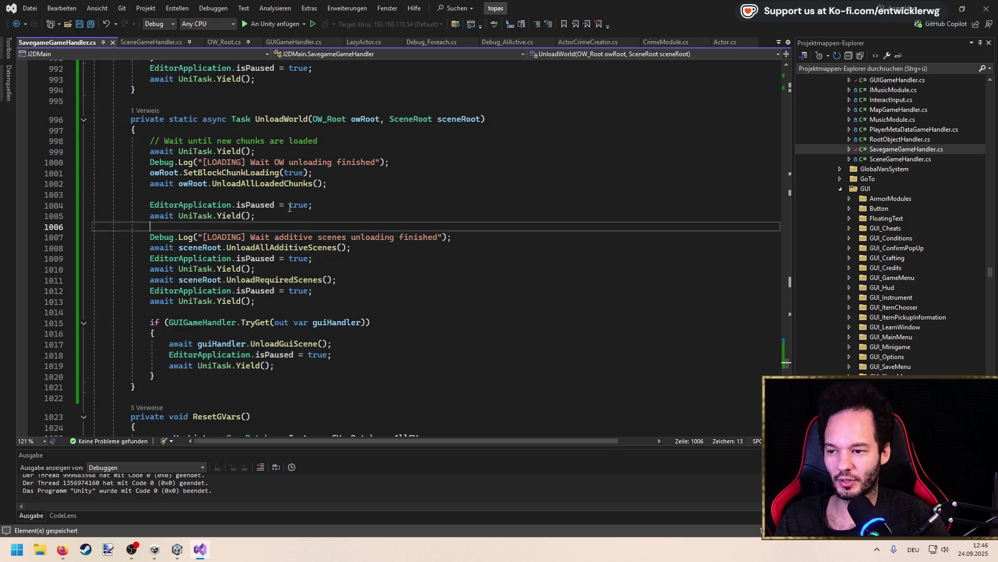
pyautogui.click(281, 194)
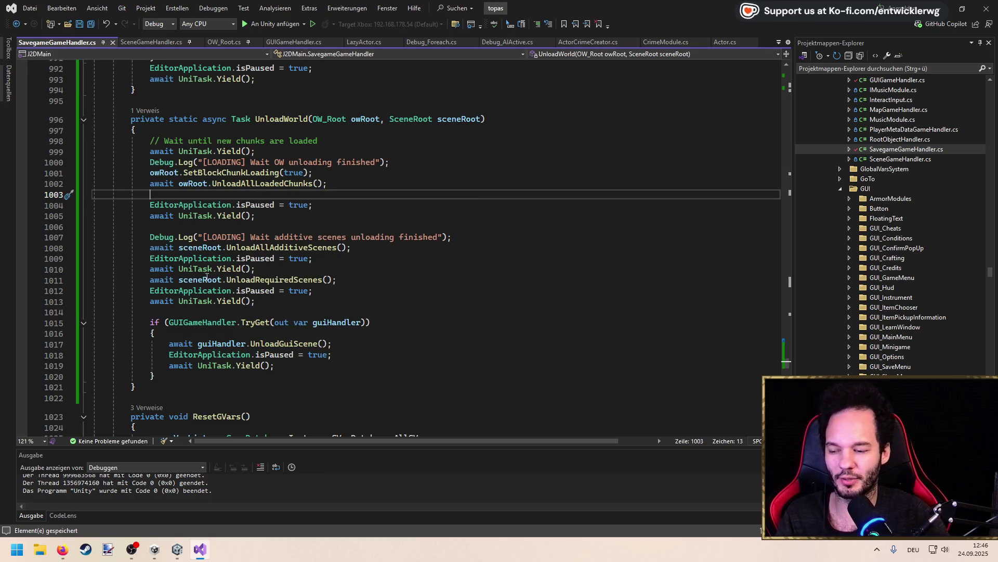
pyautogui.moveTo(139, 391)
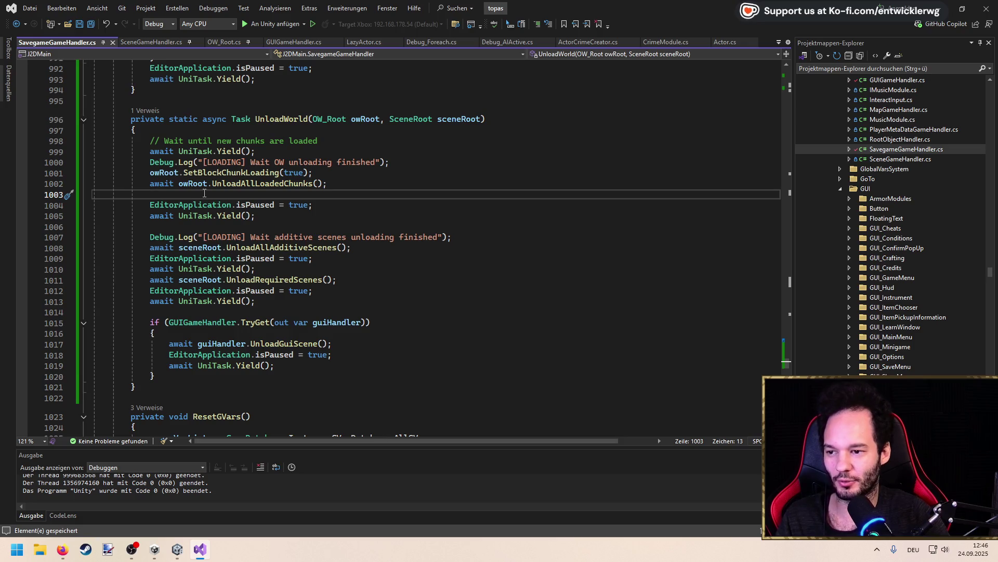
pyautogui.click(194, 127)
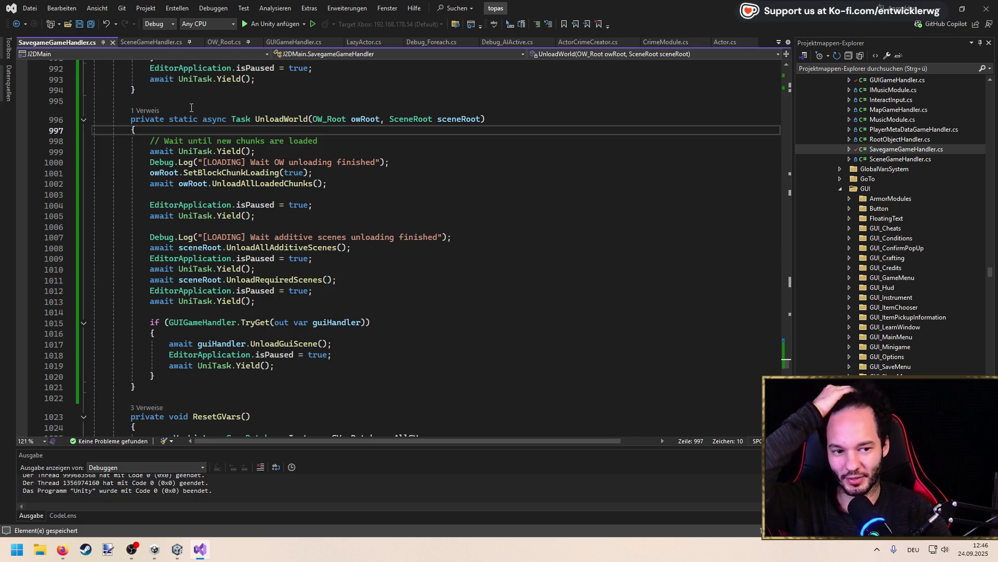
pyautogui.hotkey('alt', 'Tab')
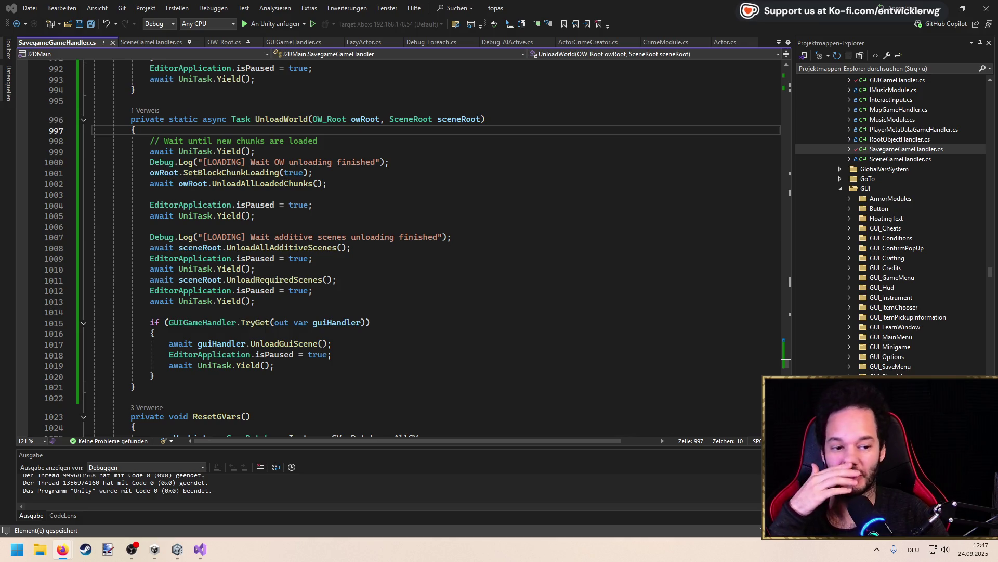
# Inspect the UnloadGuiScene definition, trace _guiRoot references, and check guiScene usage in CreateGUIScene
pyautogui.click(555, 257)
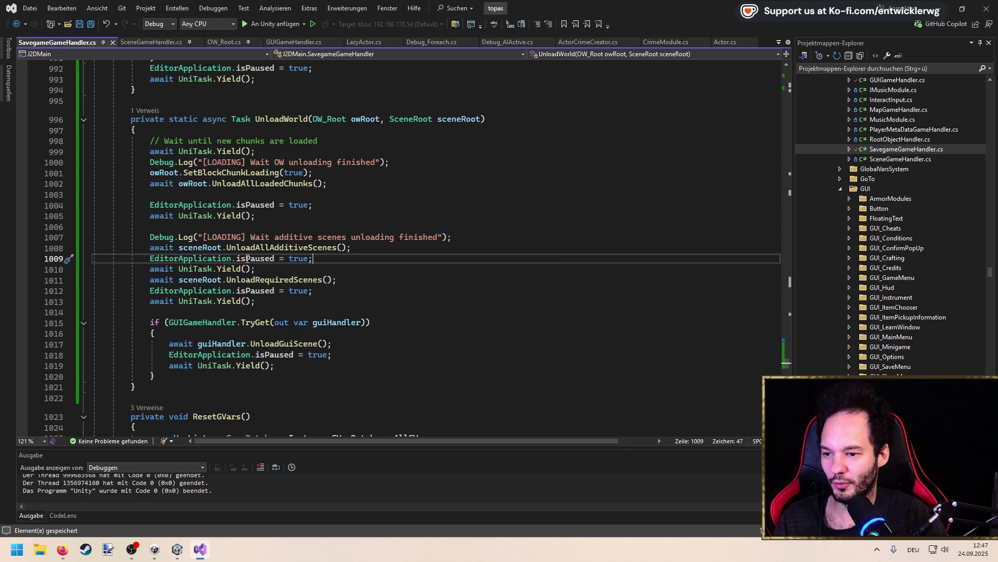
pyautogui.keyDown('ctrl'); pyautogui.click(270, 343); pyautogui.keyUp('ctrl')
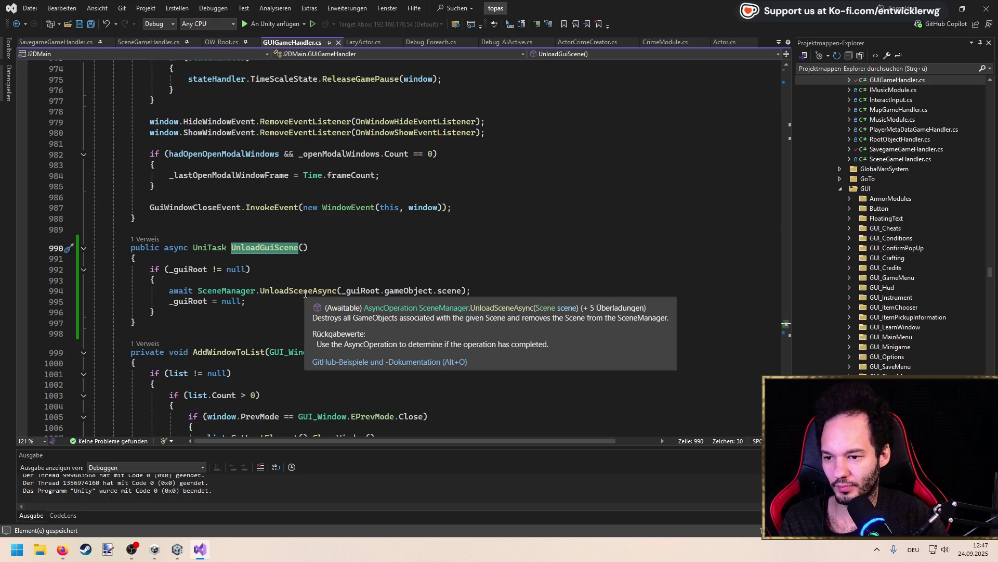
pyautogui.keyDown('ctrl'); pyautogui.click(356, 292); pyautogui.keyUp('ctrl')
pyautogui.hotkey('ctrl', 'shift', 'Down')
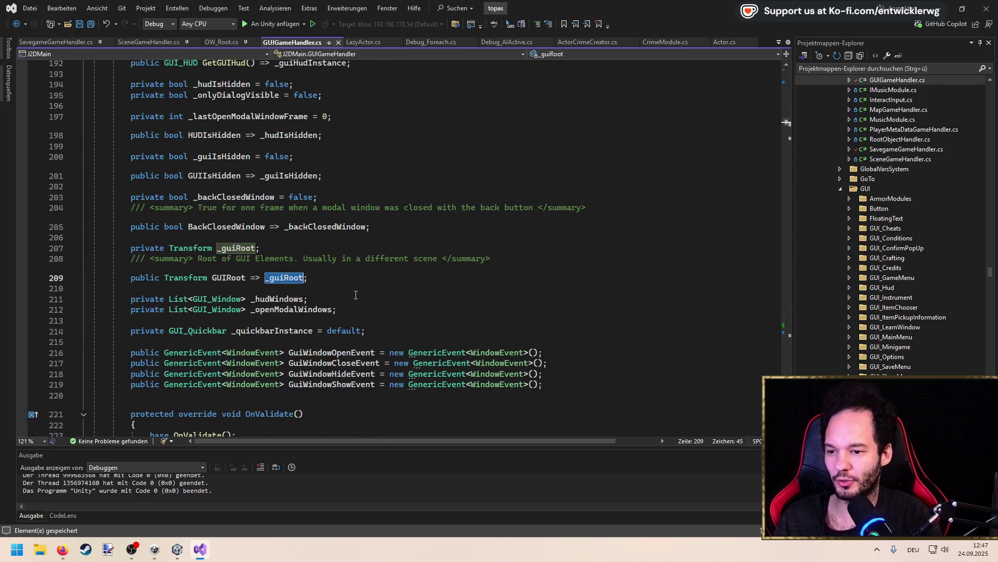
pyautogui.hotkey('ctrl', 'shift', 'Down')
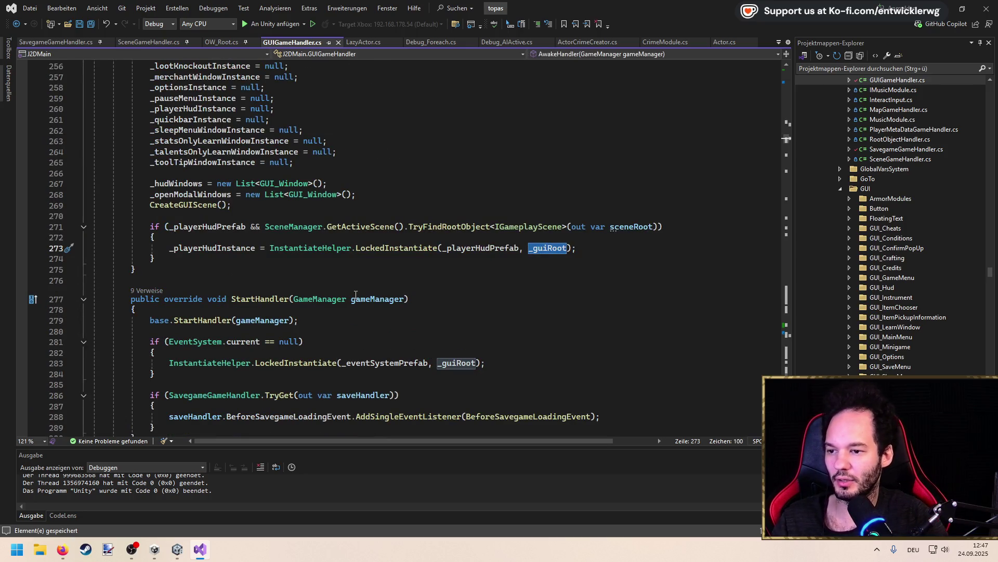
pyautogui.hotkey('ctrl', '-')
pyautogui.scroll(-2, 291, 309)
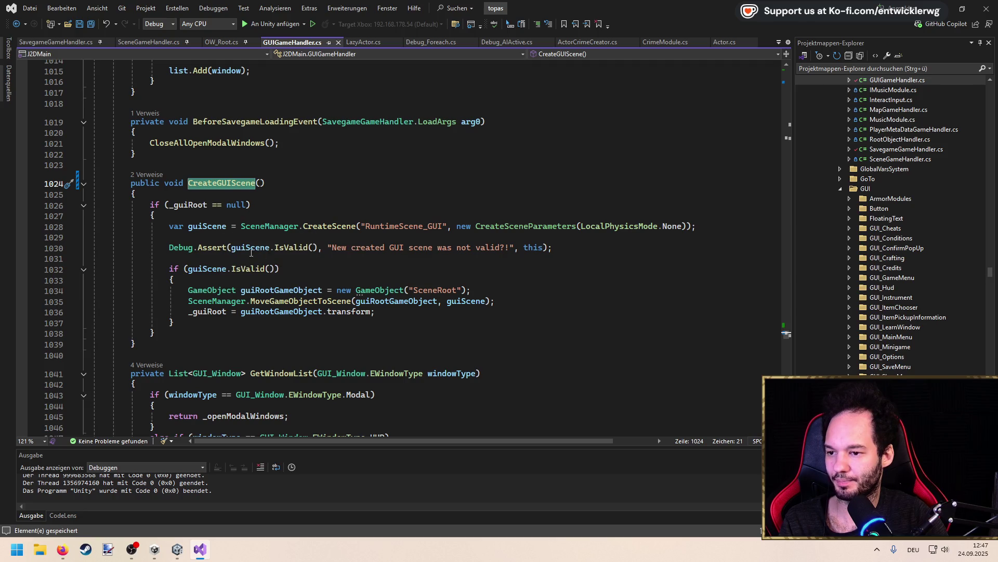
pyautogui.click(221, 227)
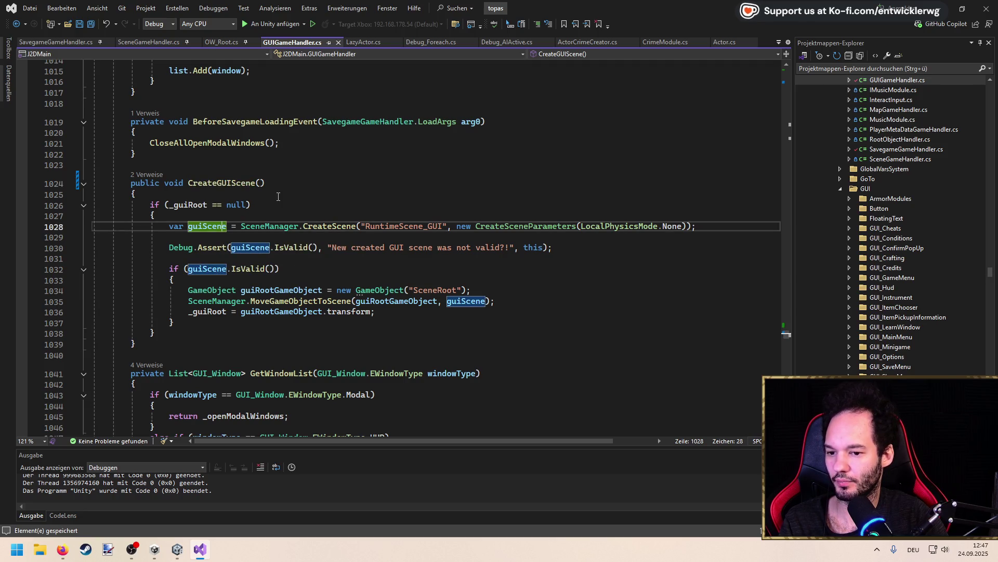
pyautogui.hotkey('ctrl', '-')
pyautogui.hotkey('ctrl', '-')
pyautogui.hotkey('ctrl', '-')
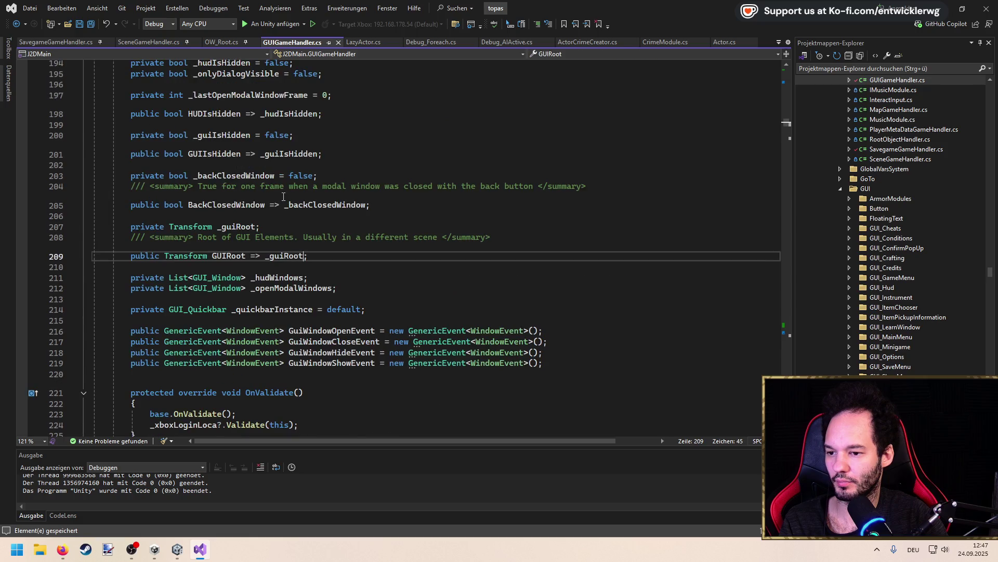
# Compare the UnloadGuiScene call in UnloadWorld with its definition, navigating back and forward
pyautogui.click(269, 255)
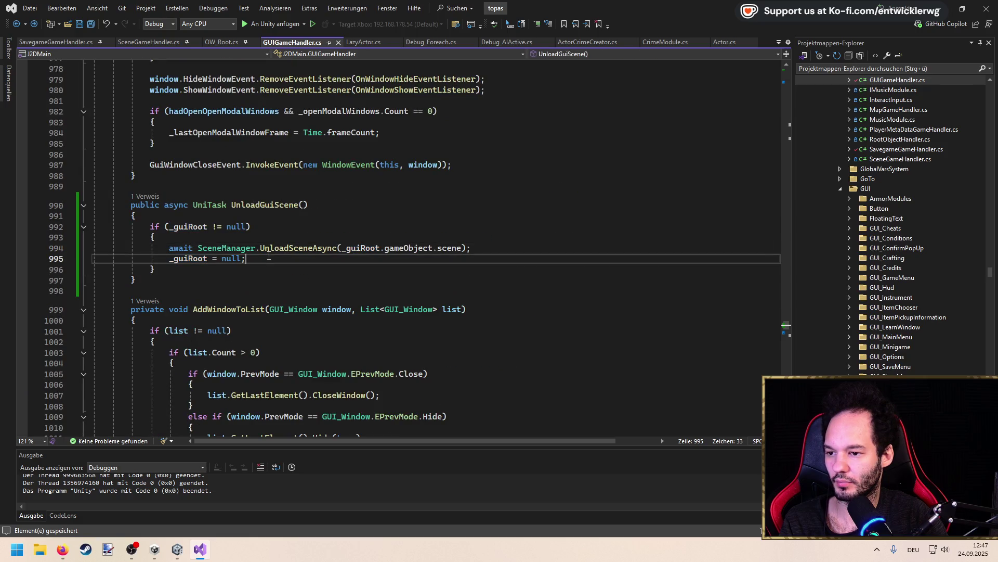
pyautogui.moveTo(372, 248)
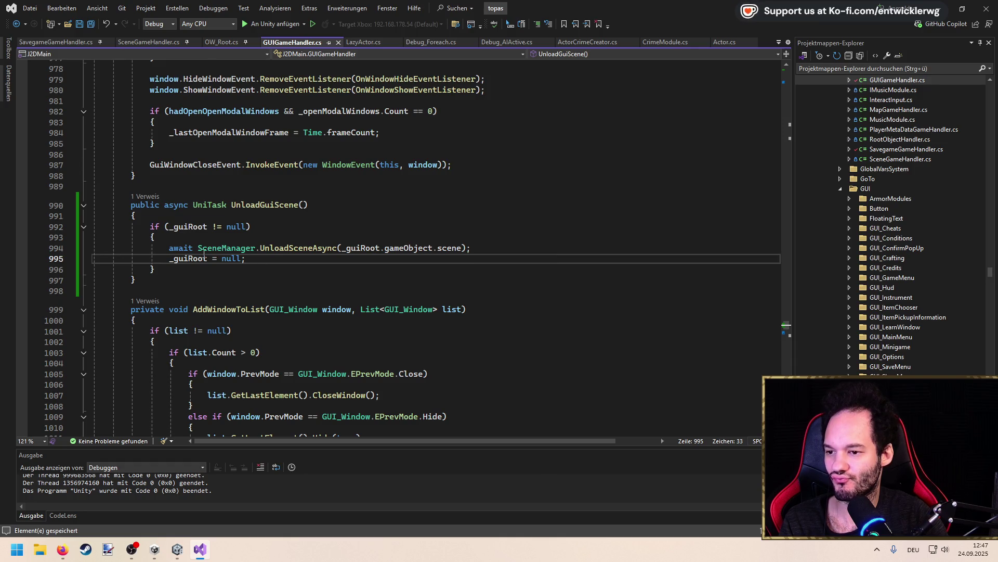
pyautogui.moveTo(292, 248)
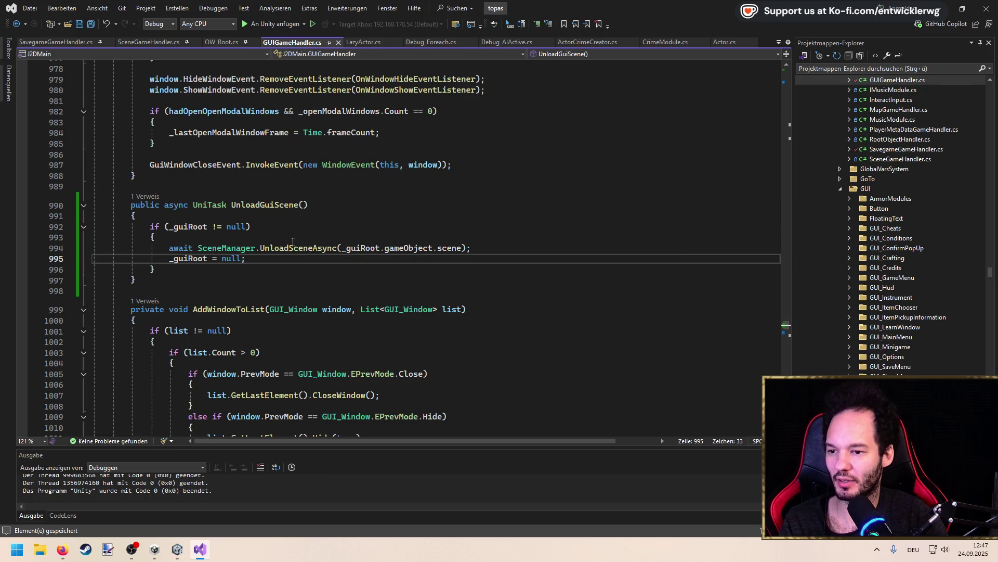
pyautogui.hotkey('ctrl', '-')
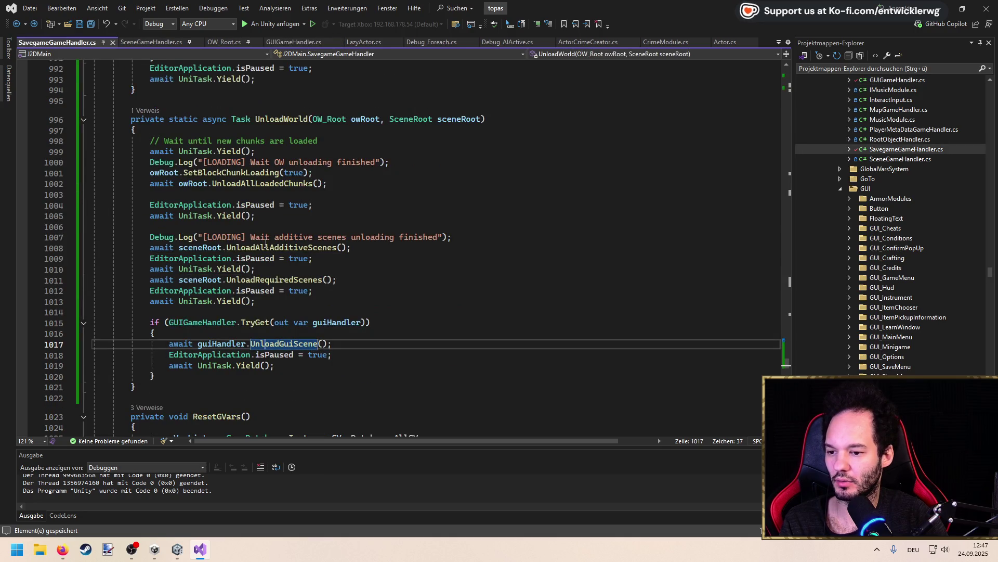
pyautogui.hotkey('ctrl', 'shift', '-')
pyautogui.hotkey('ctrl', '-')
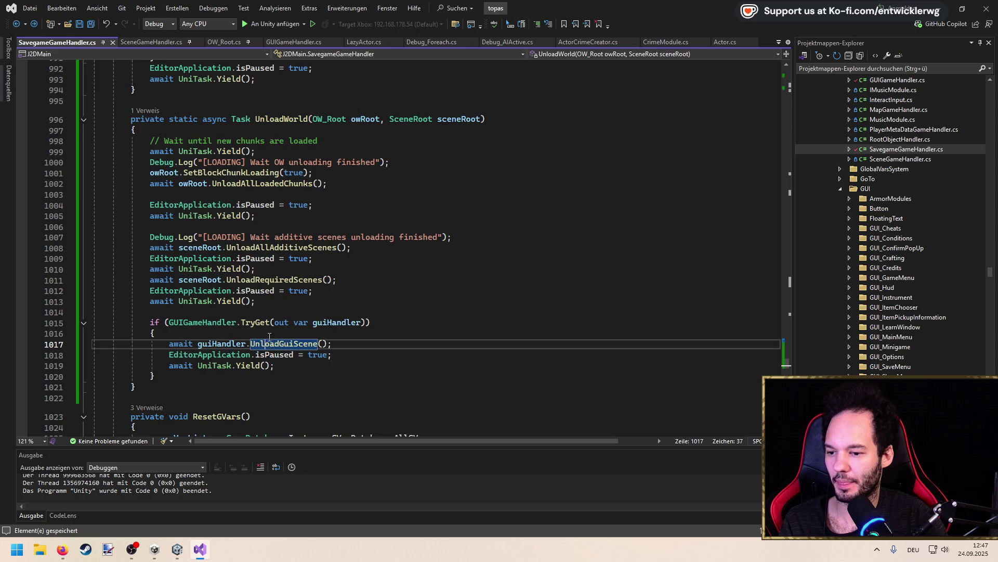
pyautogui.hotkey('ctrl', 'shift', '-')
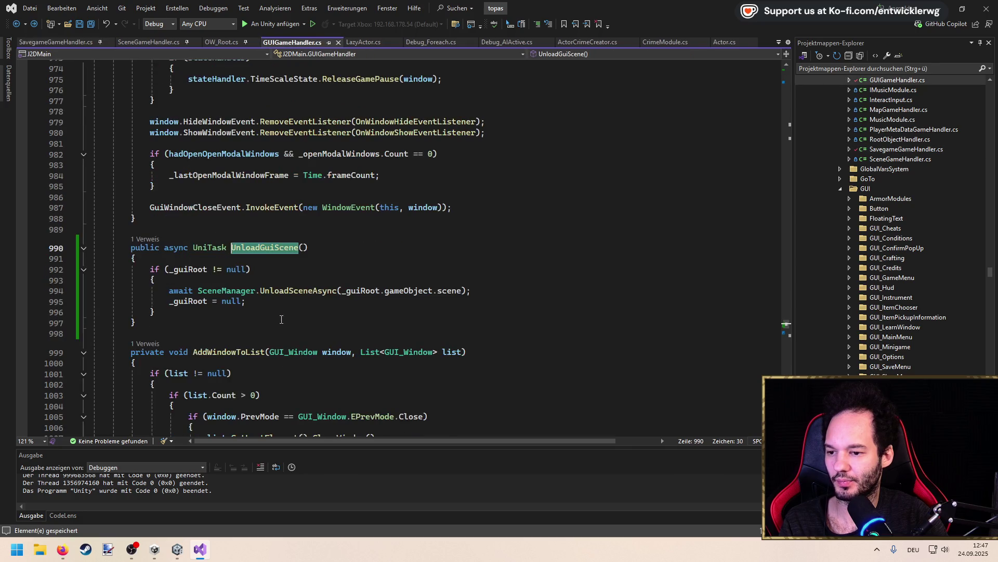
pyautogui.scroll(7, 781, 321)
pyautogui.moveTo(784, 320)
pyautogui.mouseDown()
pyautogui.moveTo(778, 123)
pyautogui.moveTo(781, 140)
pyautogui.mouseUp()
# Open the CreateGUIScene definition from line 269, then minimize Visual Studio
pyautogui.click(187, 278)
pyautogui.press('F12')
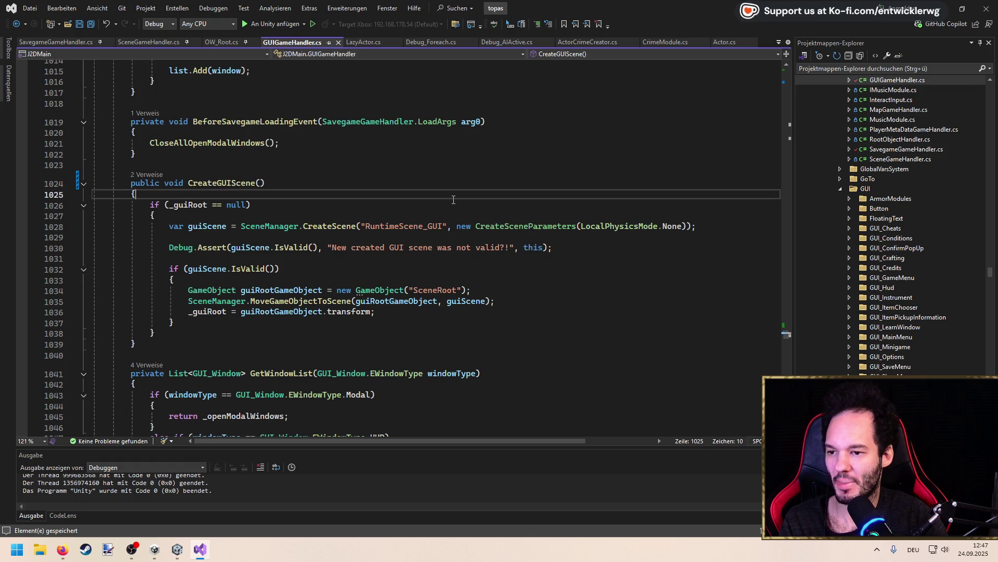
pyautogui.click(458, 195)
pyautogui.click(955, 13)
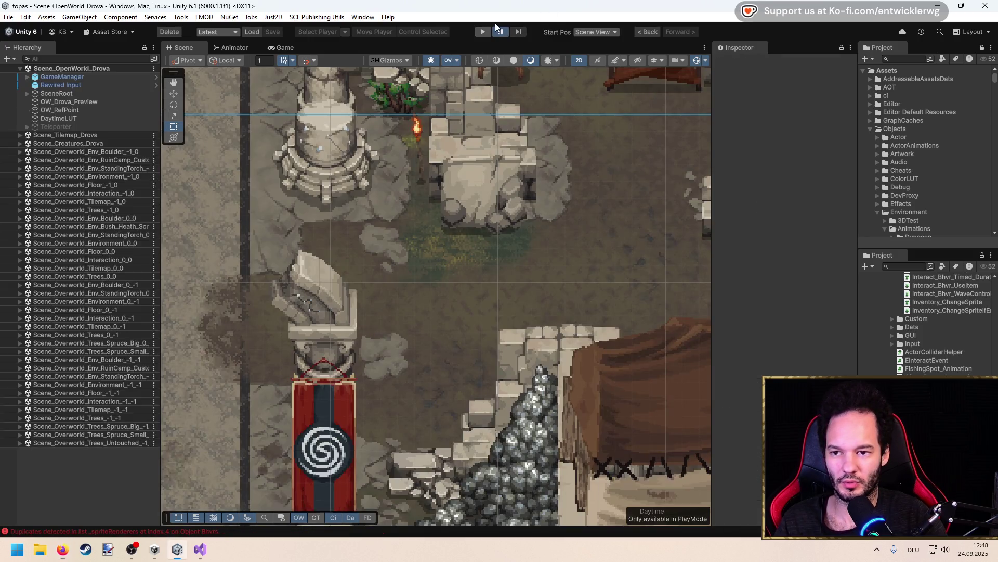
# Enter Play mode, then set a breakpoint on line 1021 and attach the debugger to Unity
pyautogui.click(482, 32)
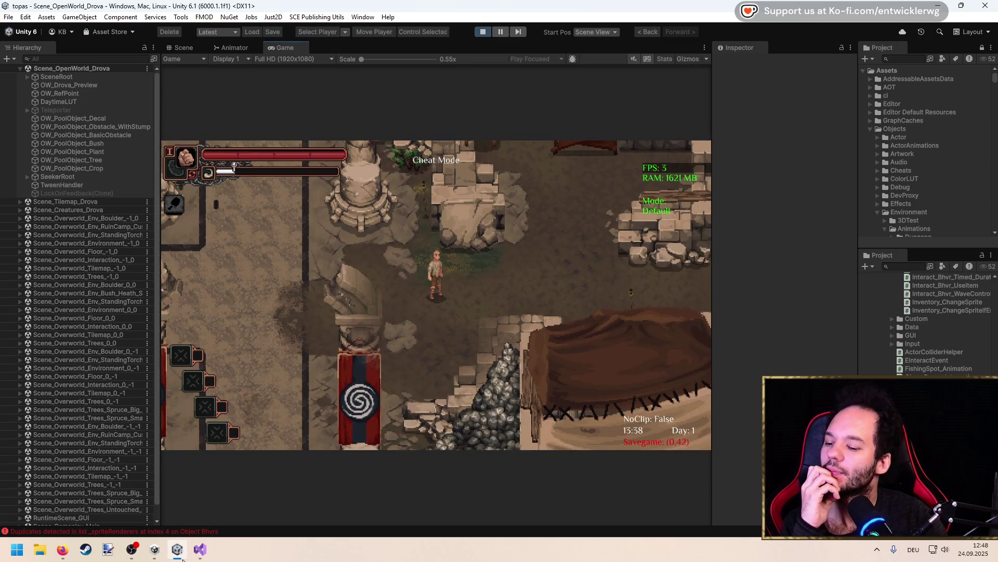
pyautogui.click(182, 559)
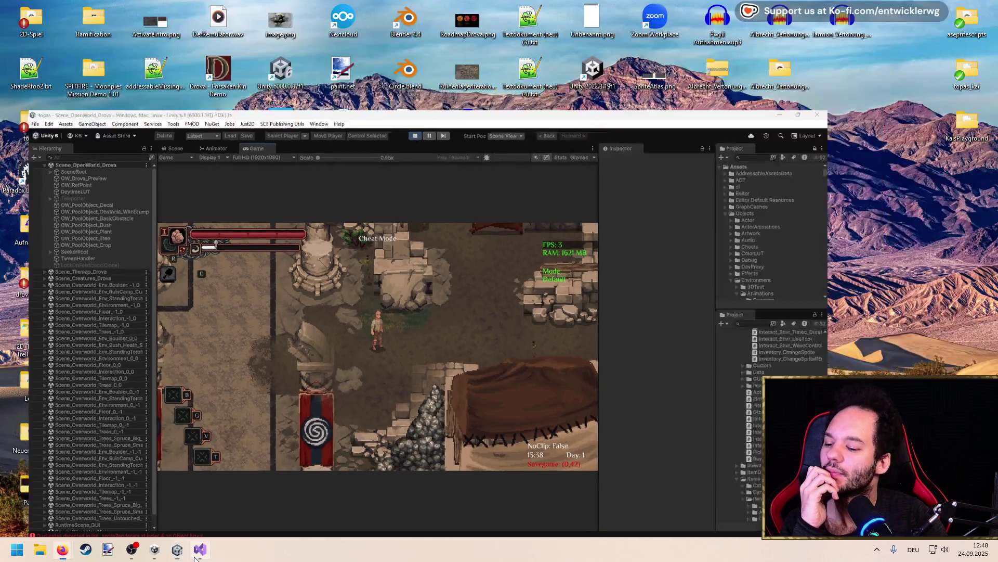
pyautogui.hotkey('ctrl', '-')
pyautogui.hotkey('ctrl', '-')
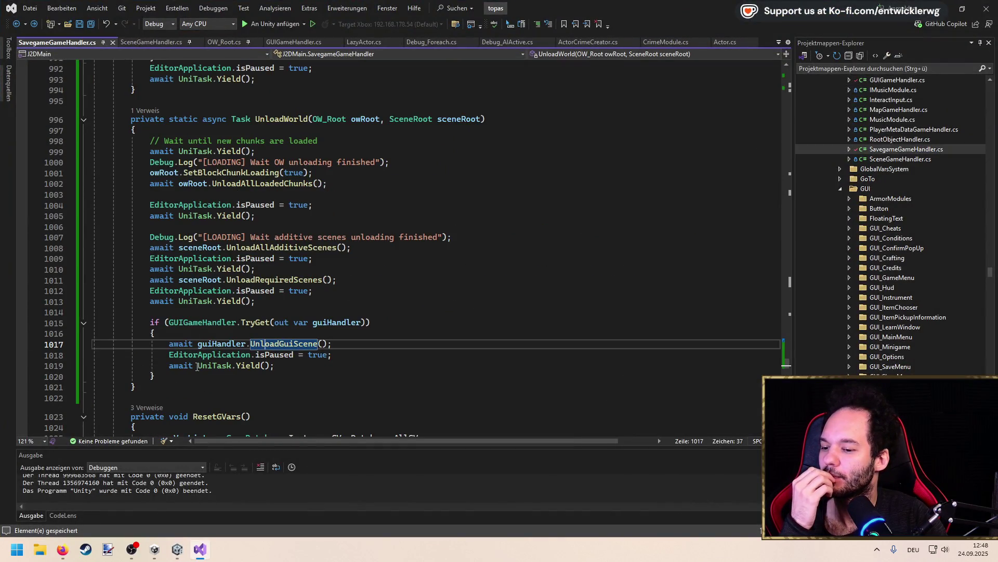
pyautogui.click(22, 387)
pyautogui.press('F5')
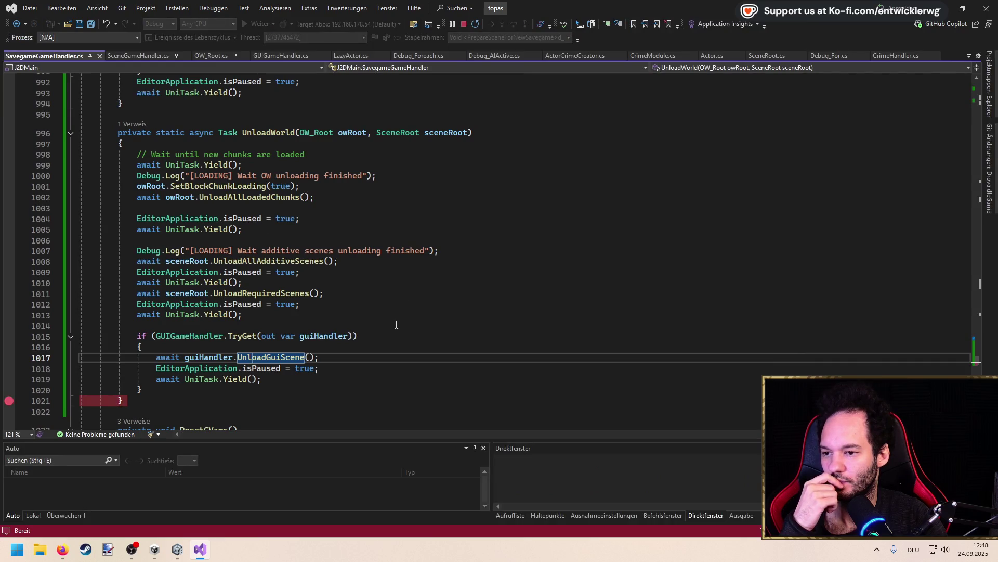
# Hit the breakpoint, rerun from line 1015, step into UnloadGuiScene and inspect line 994's scene argument
pyautogui.click(200, 549)
pyautogui.click(176, 554)
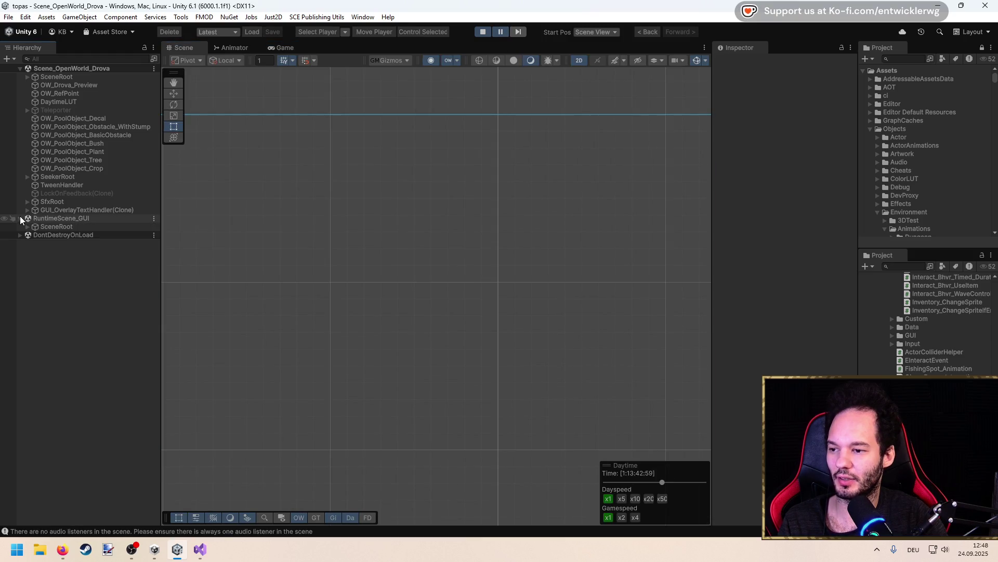
pyautogui.click(503, 32)
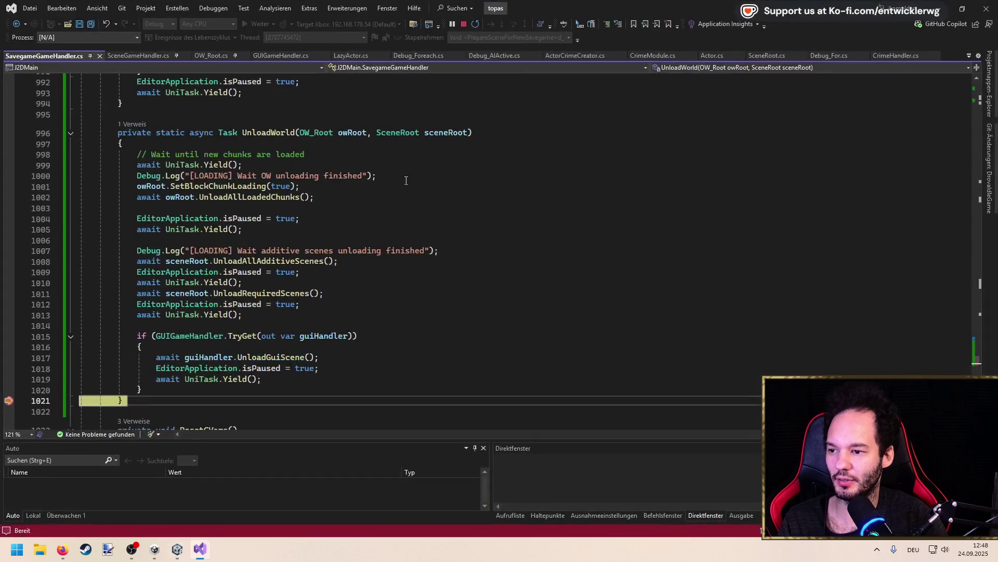
pyautogui.moveTo(320, 333)
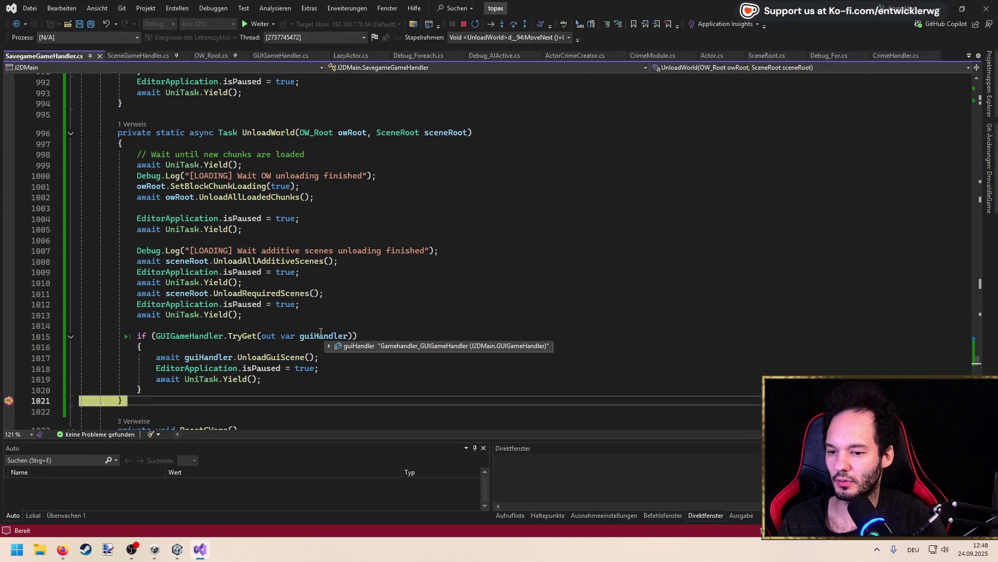
pyautogui.moveTo(10, 400); pyautogui.dragTo(12, 343)
pyautogui.press('F10')
pyautogui.press('F11')
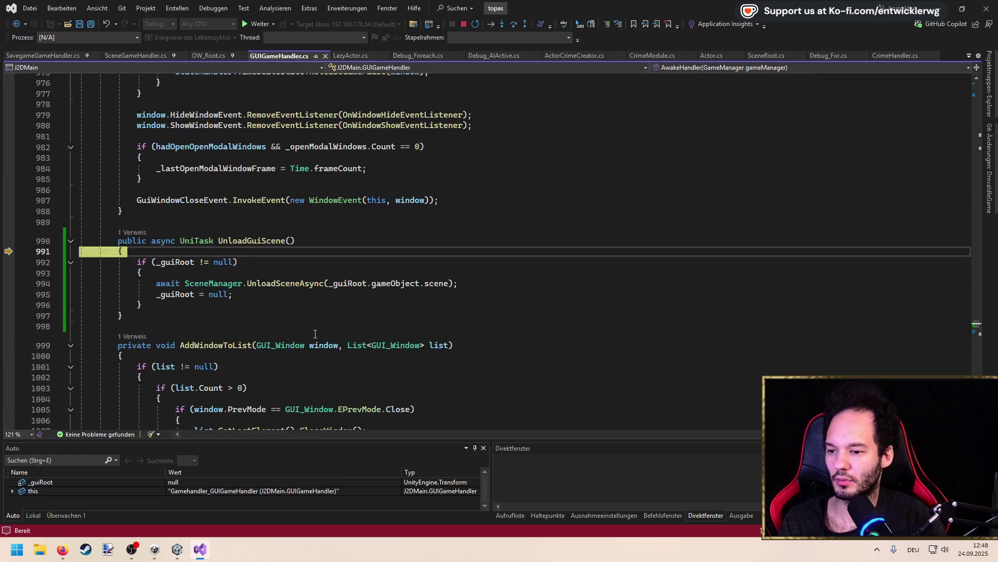
pyautogui.moveTo(174, 263)
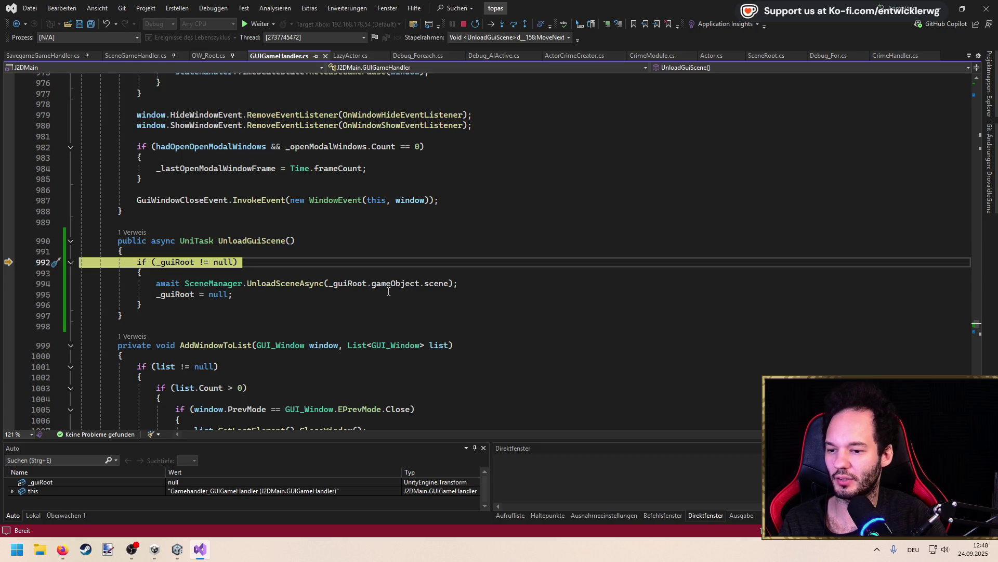
pyautogui.click(437, 283)
pyautogui.doubleClick(436, 282)
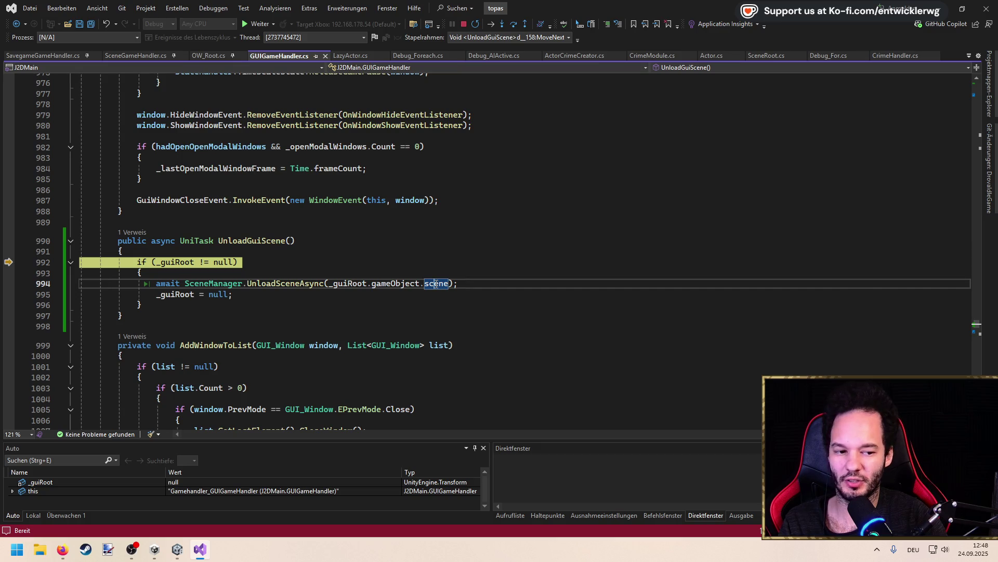
# Stop debugging, toggle Play mode in Unity, and return to Visual Studio
pyautogui.click(463, 24)
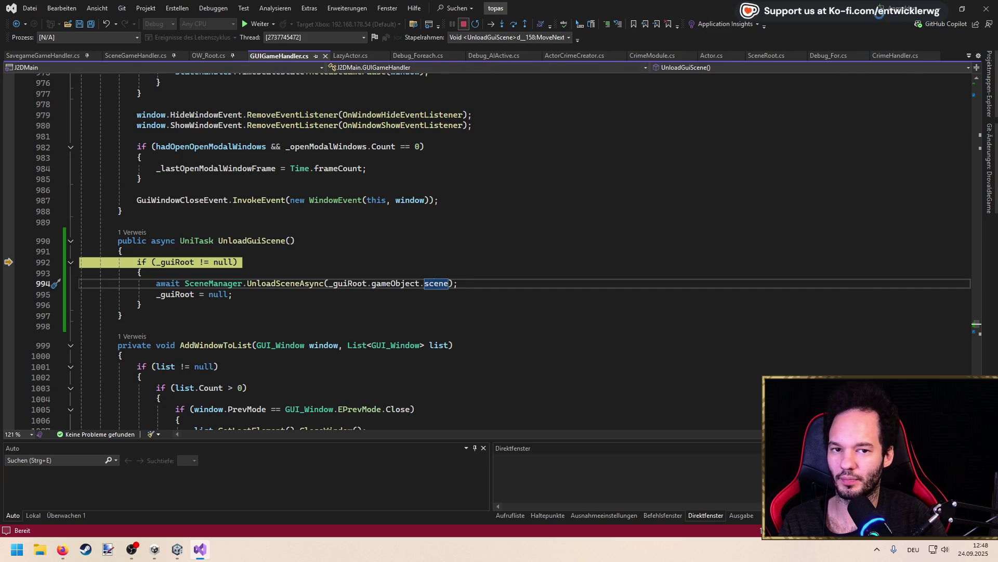
pyautogui.hotkey('alt', 'Tab')
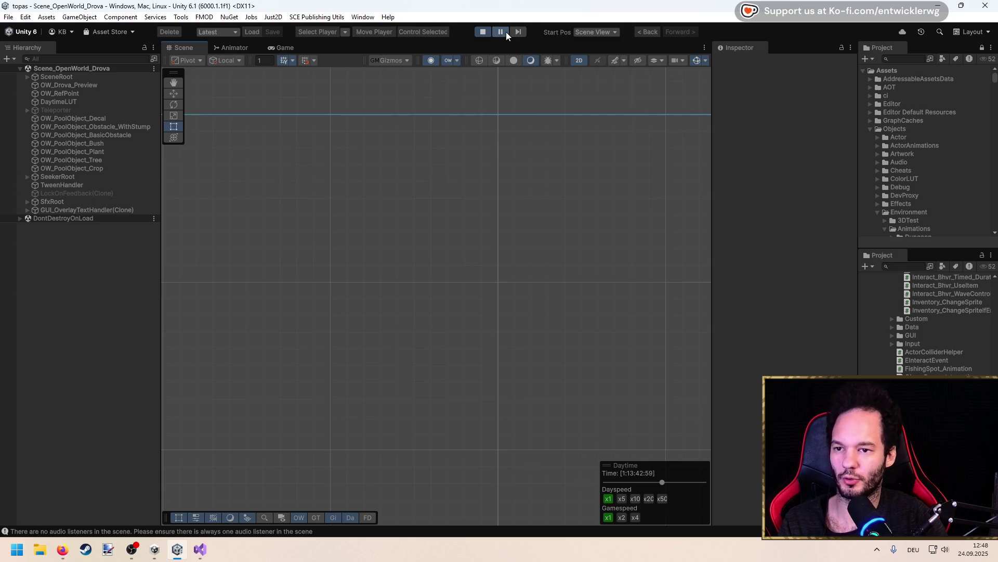
pyautogui.click(481, 34)
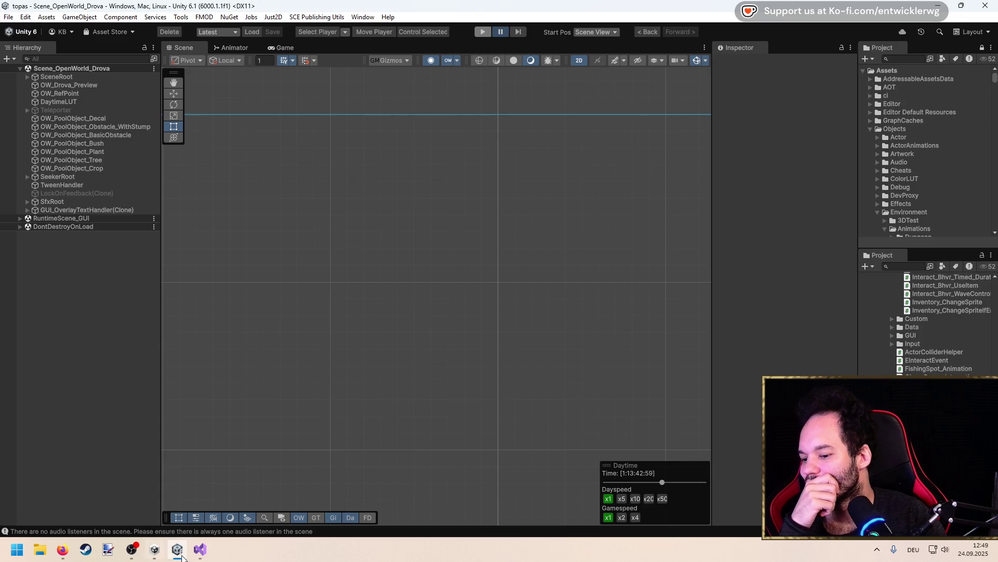
pyautogui.click(200, 549)
pyautogui.click(177, 549)
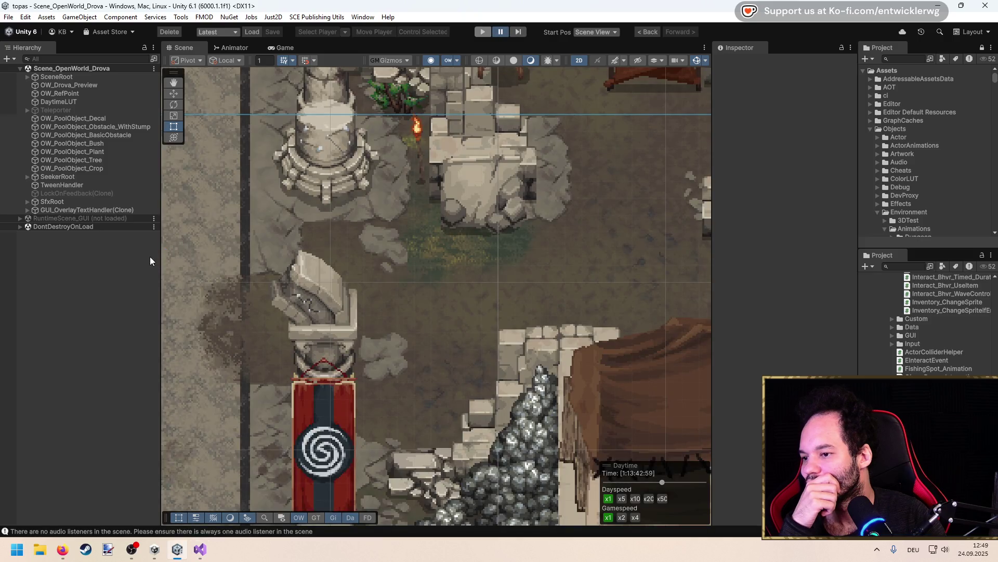
pyautogui.click(202, 549)
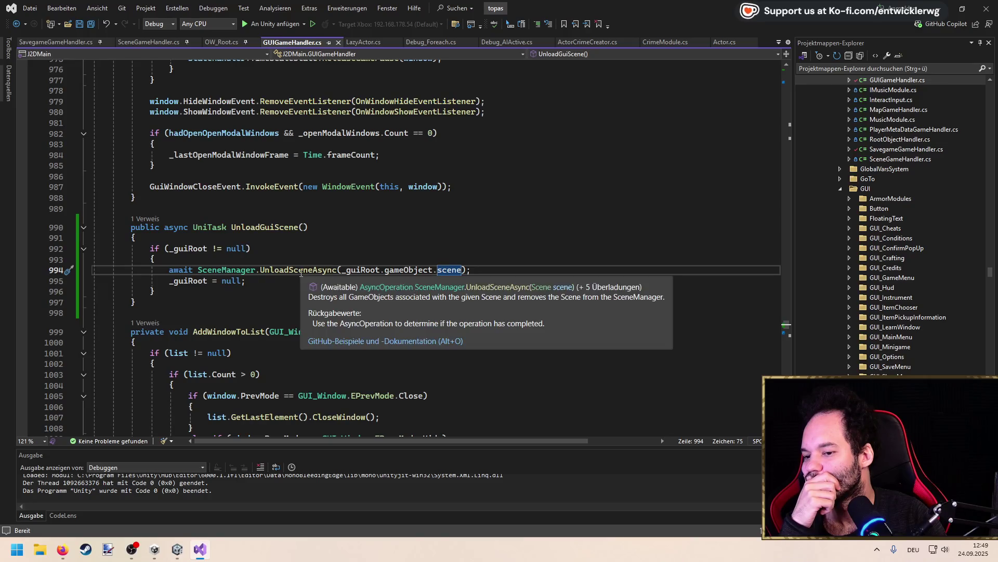
# Add 'await UniTask.Yield();' below '_guiRoot = null;' in UnloadGuiScene and save GUIGameHandler.cs
pyautogui.click(485, 272)
pyautogui.press('Return')
pyautogui.write('await')
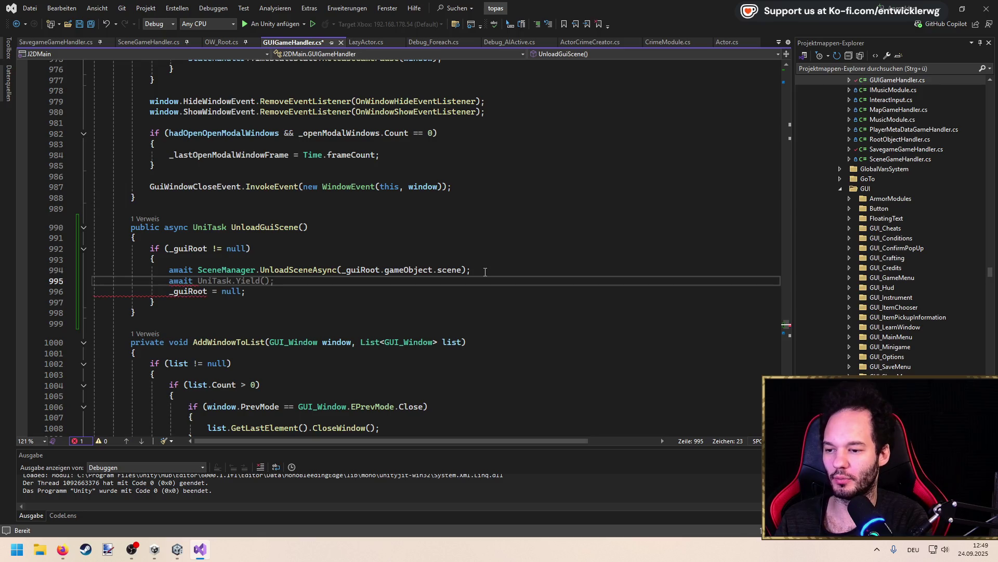
pyautogui.press('Tab')
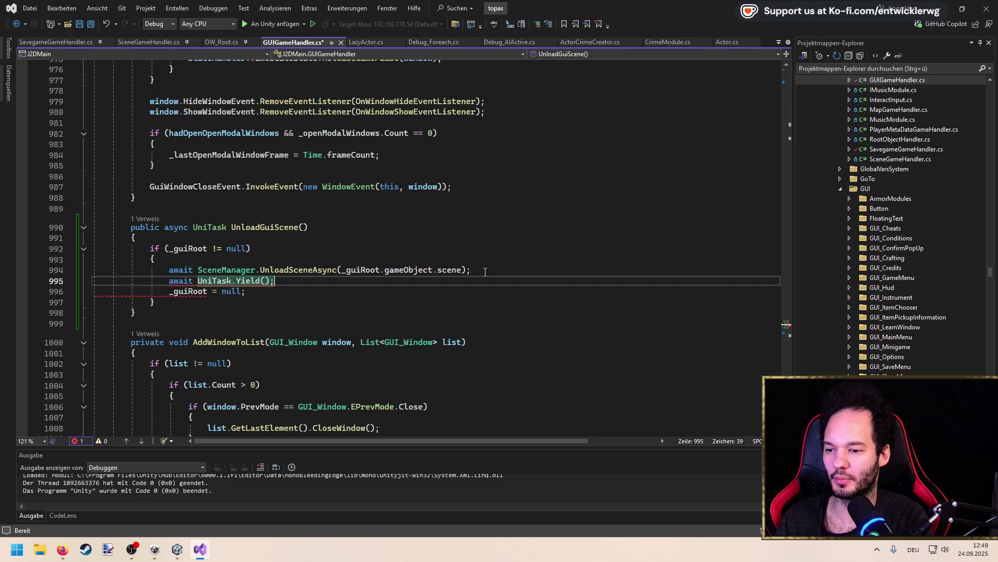
pyautogui.hotkey('alt', 'Down')
pyautogui.hotkey('ctrl', 'd')
pyautogui.hotkey('ctrl', 'x')
pyautogui.hotkey('ctrl', 's')
# Place the caret above UnloadGuiScene and switch over to the Unity editor
pyautogui.click(593, 208)
pyautogui.hotkey('alt', 'Tab')
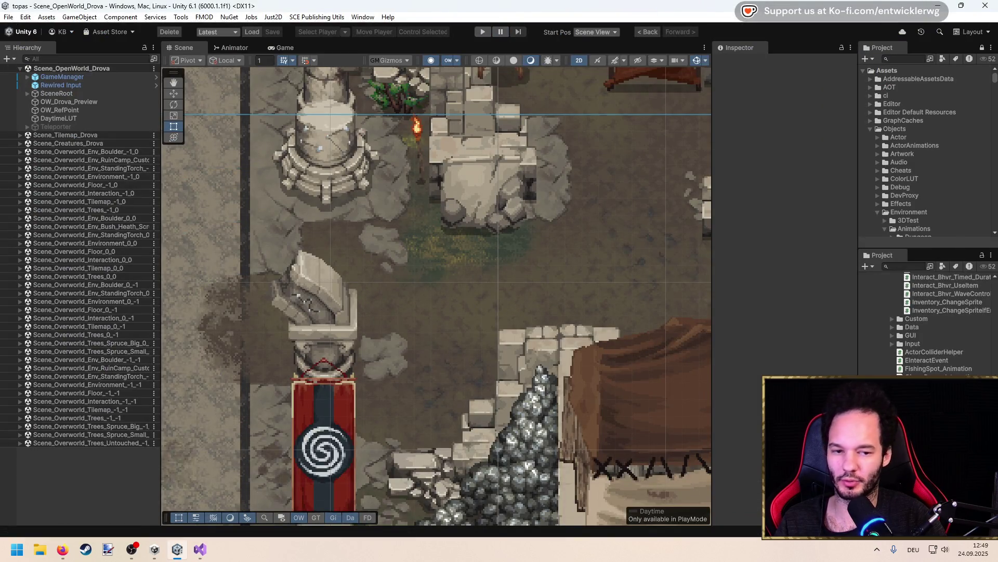
pyautogui.hotkey('alt', 'Tab')
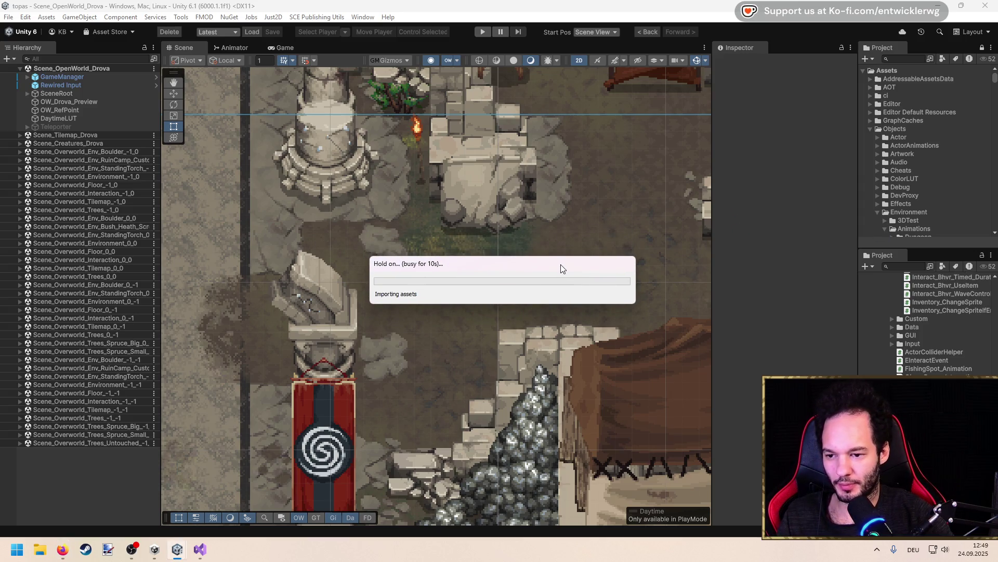
# Once Unity finishes importing the scripts, pan the Scene view right and start Play Mode
pyautogui.hotkey('alt', 'Tab')
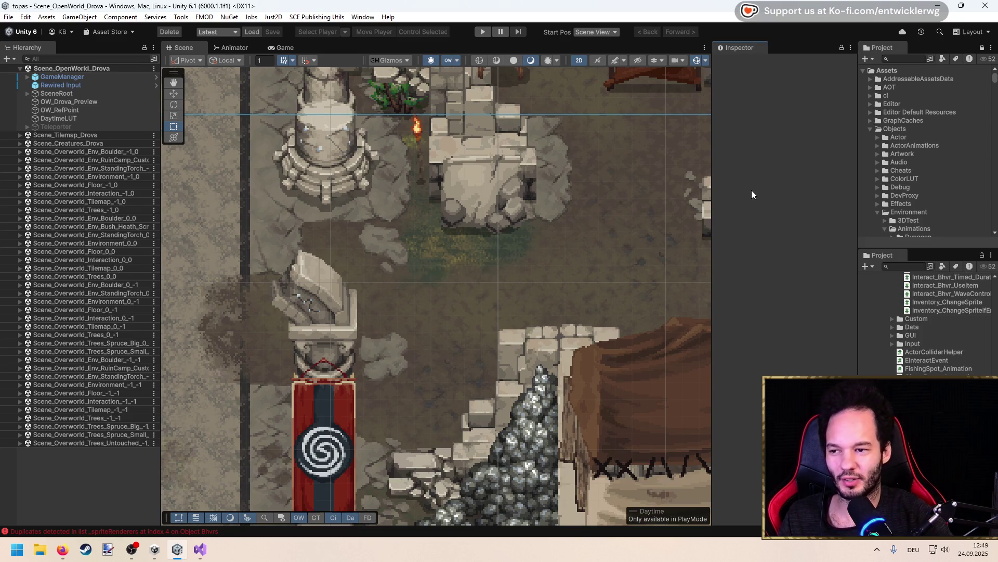
pyautogui.moveTo(306, 246)
pyautogui.mouseDown()
pyautogui.moveTo(314, 181)
pyautogui.moveTo(280, 238)
pyautogui.moveTo(403, 248)
pyautogui.moveTo(317, 248)
pyautogui.moveTo(314, 175)
pyautogui.moveTo(167, 220)
pyautogui.moveTo(138, 248)
pyautogui.mouseUp()
pyautogui.scroll(3, 443, 237)
pyautogui.click(491, 31)
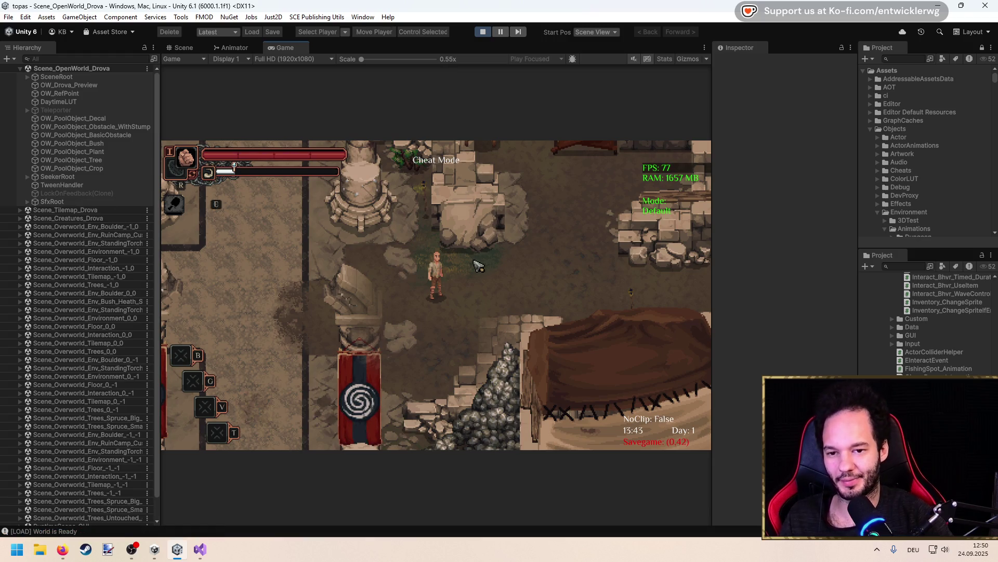
# Walk the player character left and right around the town
pyautogui.press('a')
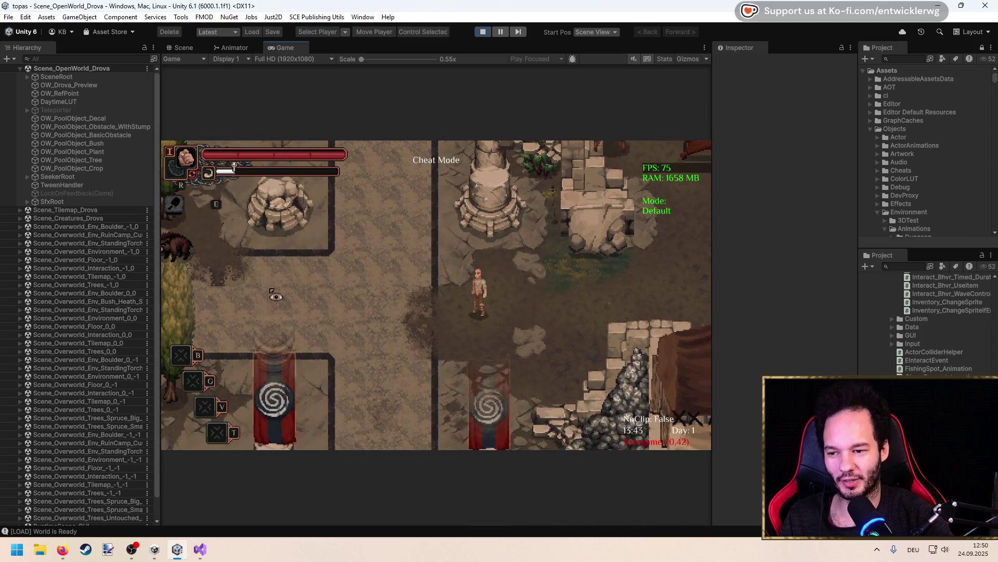
pyautogui.press('d')
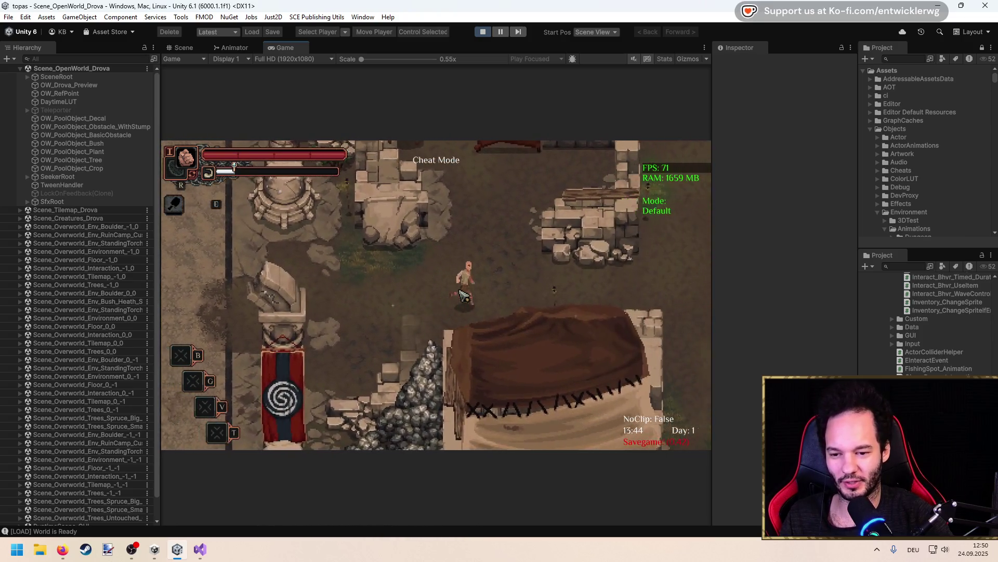
pyautogui.press('a')
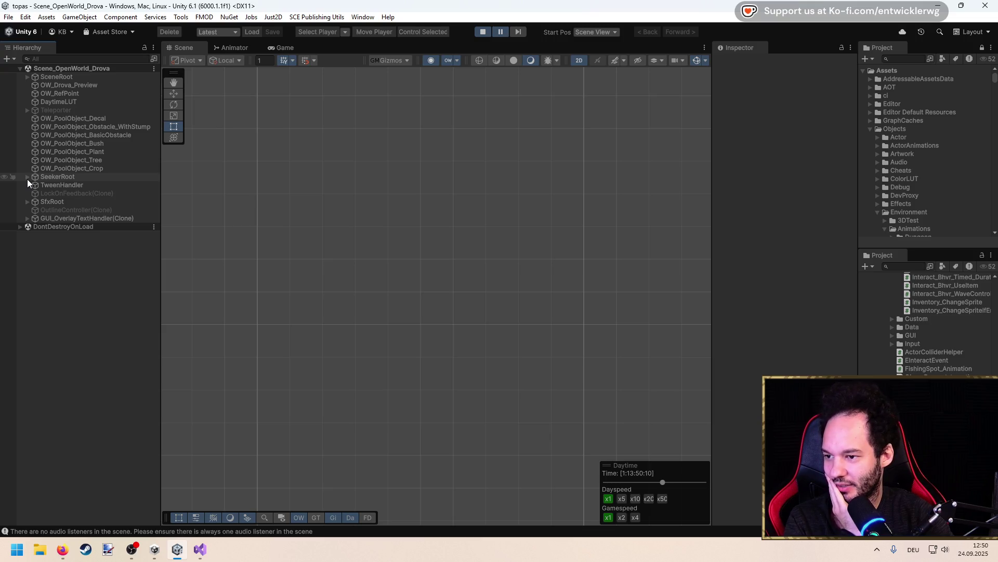
# Inspect GUI_OverlayTextHandler(Clone)'s components, restore the Scene view width, then return to Visual Studio
pyautogui.click(91, 217)
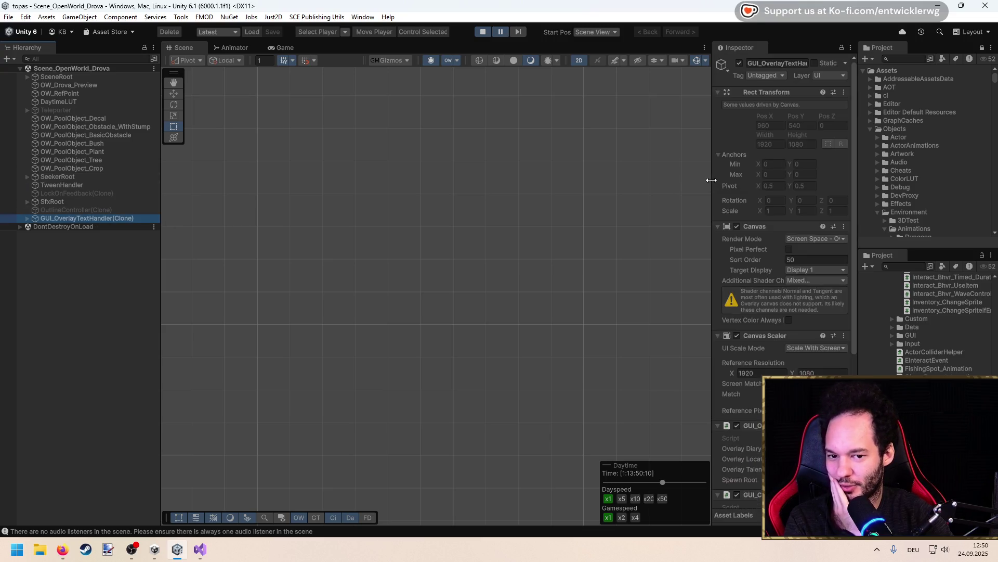
pyautogui.moveTo(711, 180); pyautogui.dragTo(522, 189)
pyautogui.scroll(-5, 641, 292)
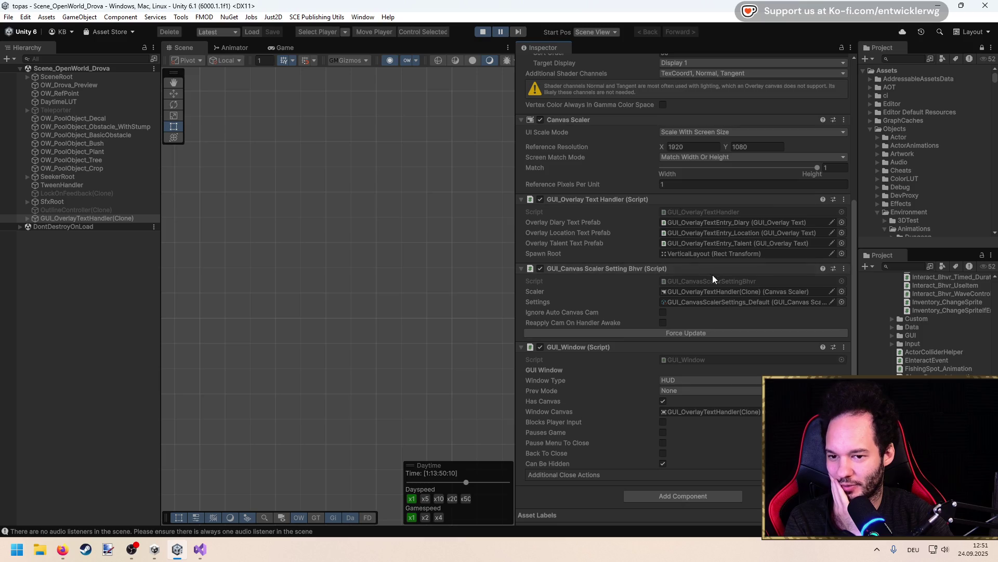
pyautogui.moveTo(515, 156); pyautogui.dragTo(697, 180)
pyautogui.click(98, 316)
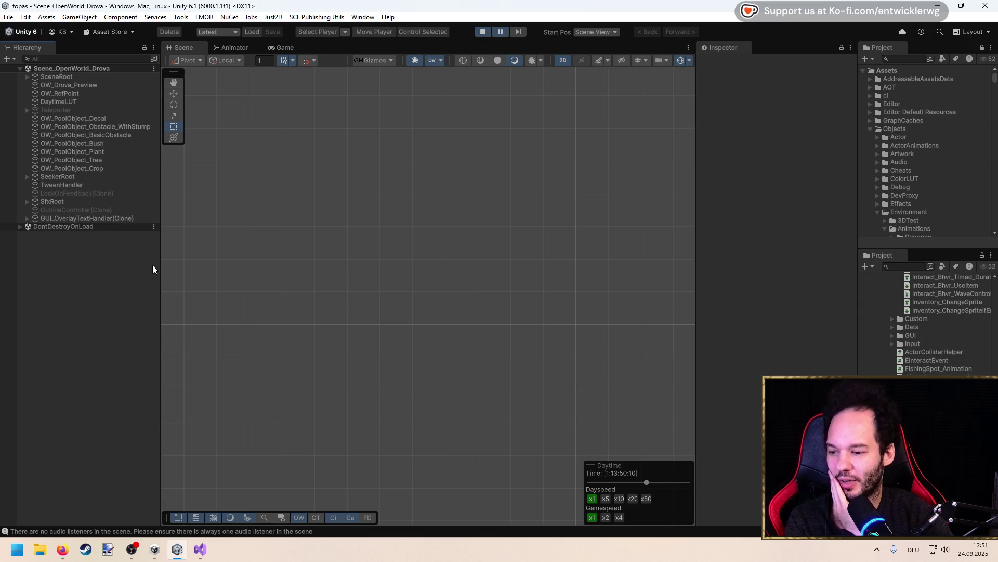
pyautogui.click(205, 554)
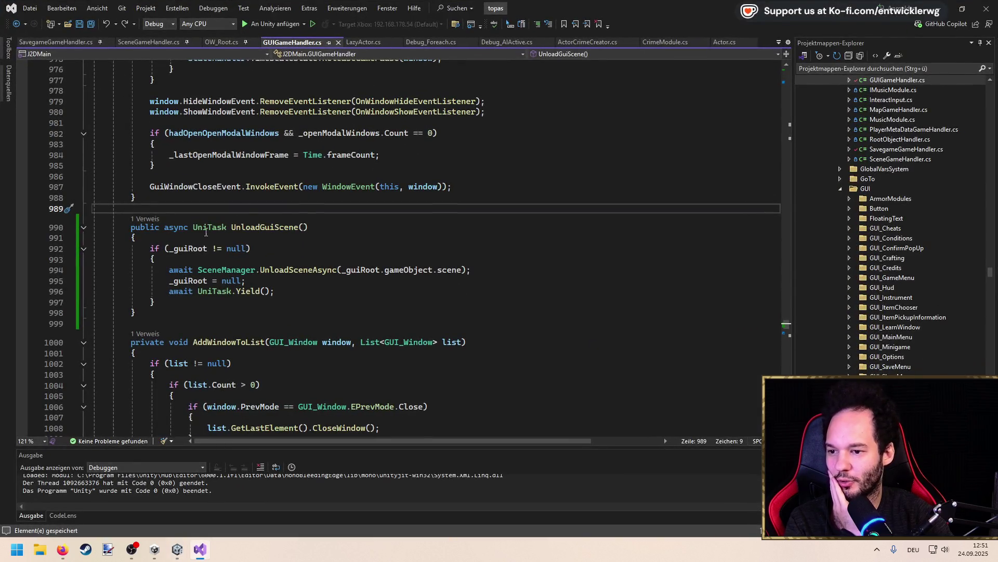
# Follow UnloadGuiScene's references to the UnloadWorld call in SavegameGameHandler.cs
pyautogui.click(146, 218)
pyautogui.doubleClick(156, 208)
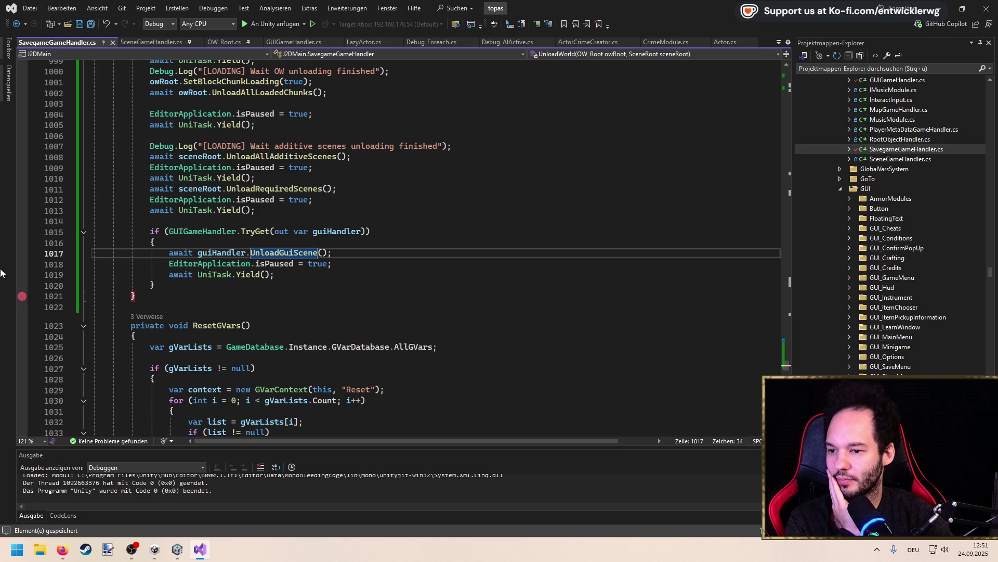
pyautogui.hotkey('ctrl', '-')
pyautogui.hotkey('ctrl', '-')
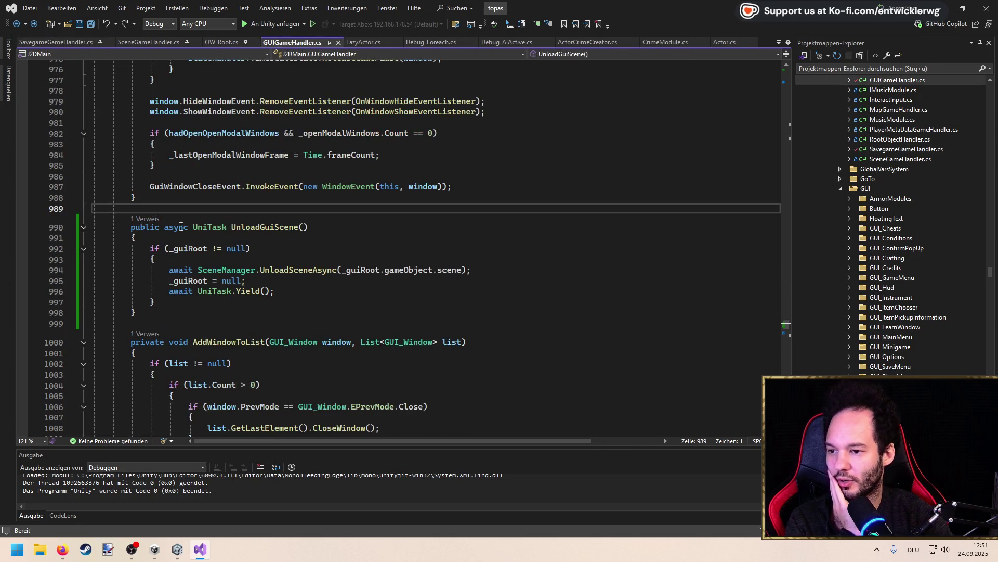
pyautogui.click(151, 220)
pyautogui.doubleClick(156, 188)
pyautogui.scroll(6, 156, 208)
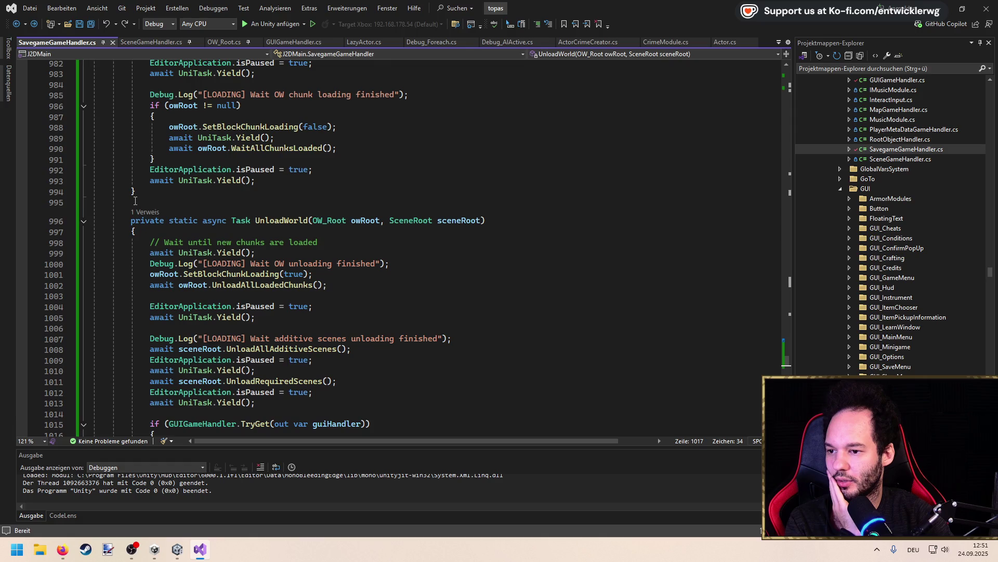
pyautogui.click(145, 211)
pyautogui.doubleClick(181, 183)
pyautogui.click(346, 261)
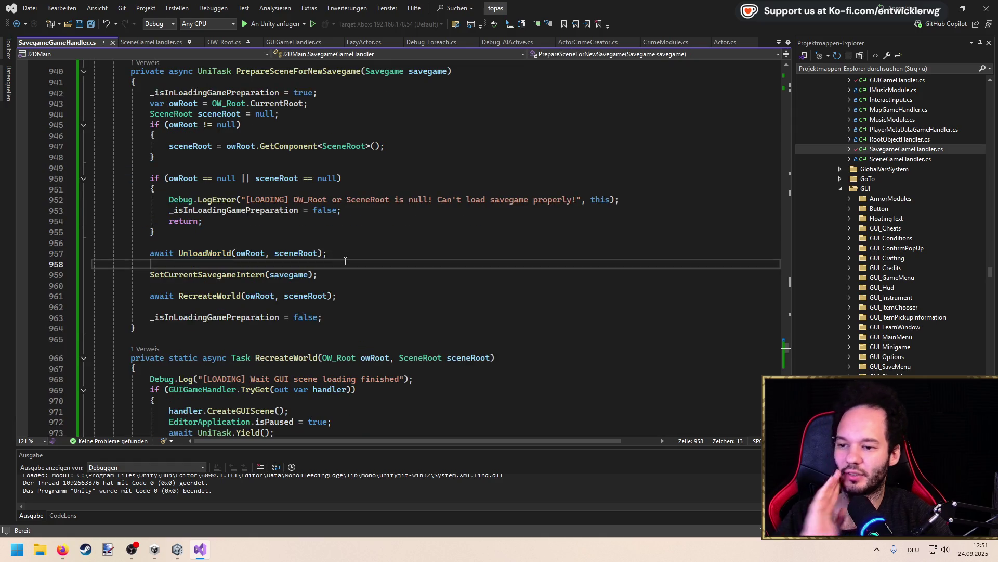
# Add a Debug.Log after UnloadWorld saying 'Unloading world finished. Prepare savegame…' and save the file
pyautogui.press('Return')
pyautogui.write('D')
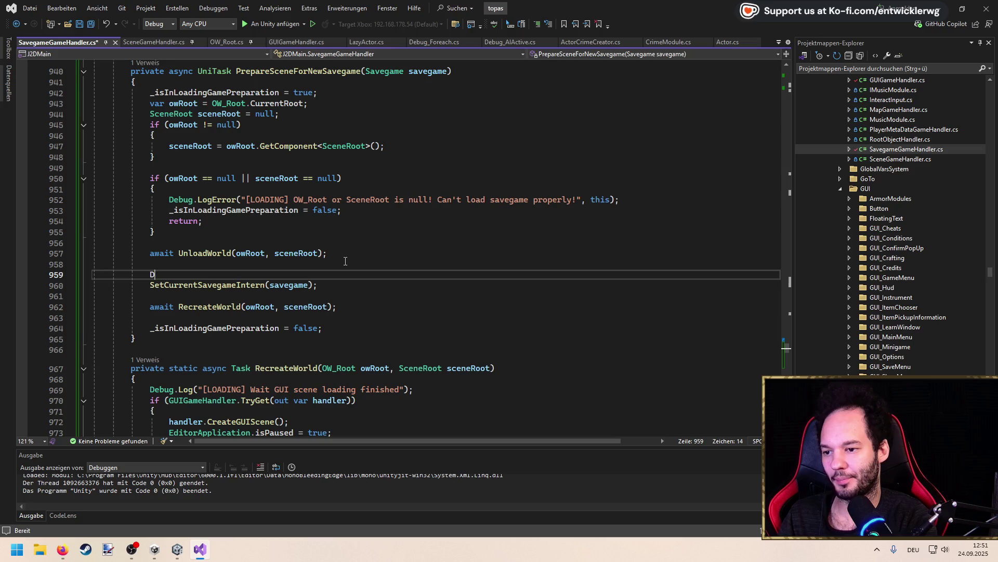
pyautogui.write('ebug.Log("')
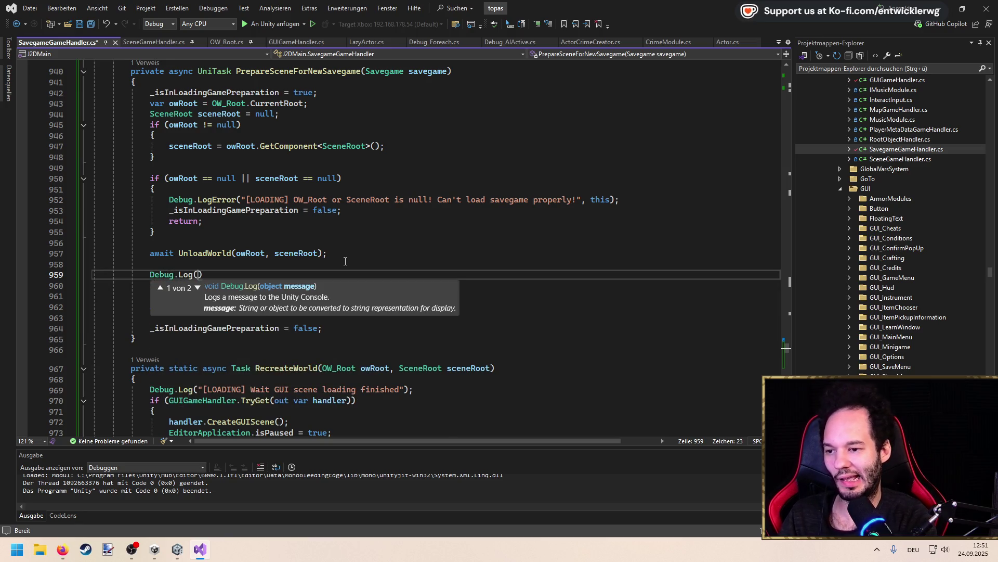
pyautogui.write('[')
pyautogui.press('Tab')
pyautogui.hotkey('ctrl', 'shift', 'Left')
pyautogui.hotkey('ctrl', 'shift', 'Left')
pyautogui.hotkey('ctrl', 'shift', 'Left')
pyautogui.write('Unloading world fini')
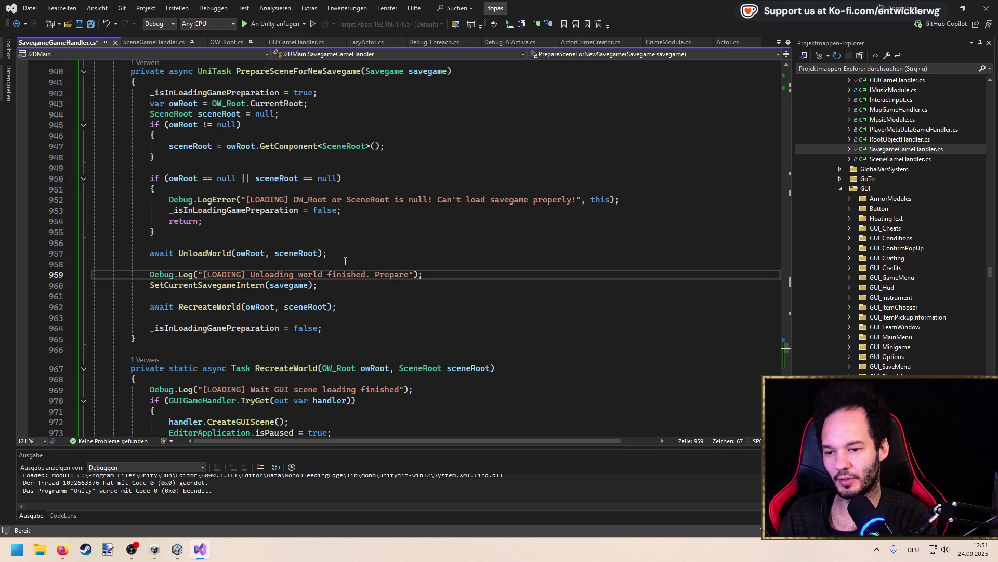
pyautogui.write('shed. Prepare savegame to recre')
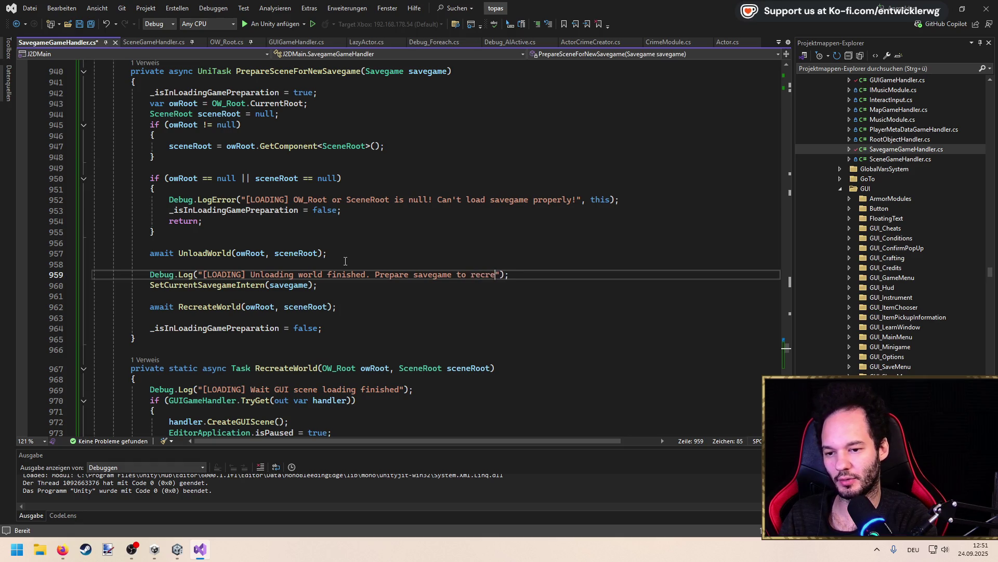
pyautogui.write('te ')
pyautogui.write('.')
pyautogui.hotkey('ctrl', 's')
# Add a Debug.Log("[LOADING] Recreate world from savegame") line below that log
pyautogui.press('Down')
pyautogui.press('Down')
pyautogui.press('Return')
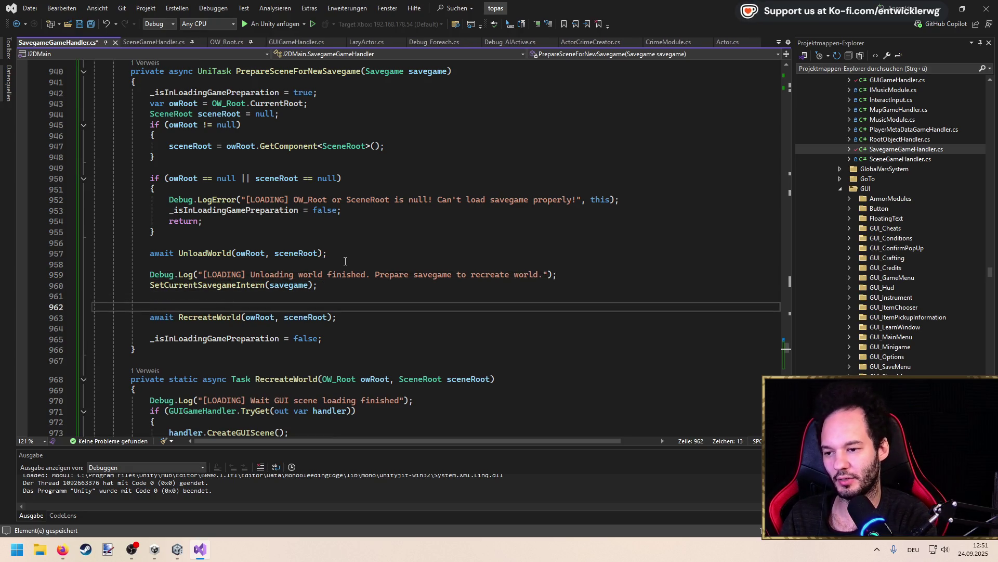
pyautogui.write('Debug.Log(/')
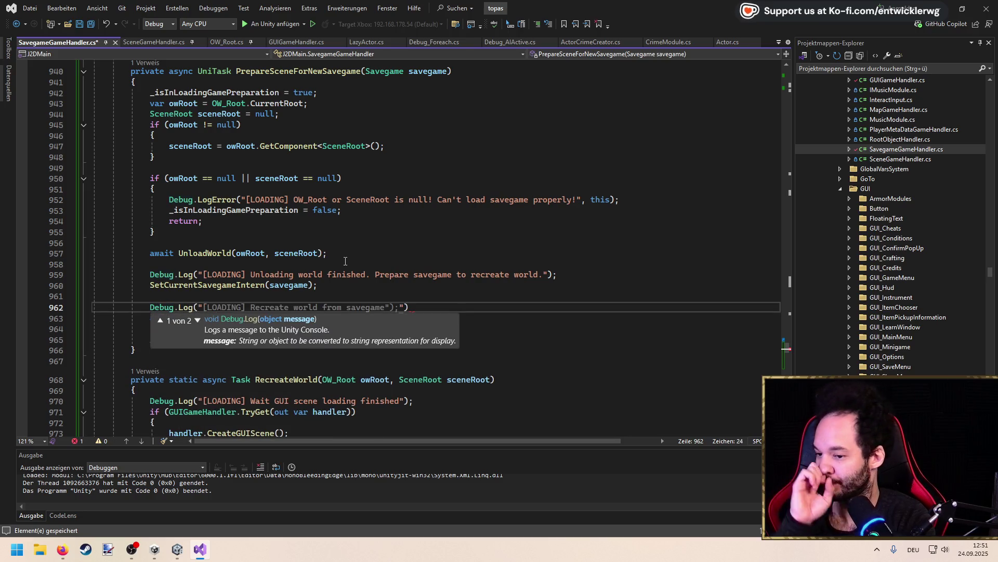
pyautogui.press('Tab')
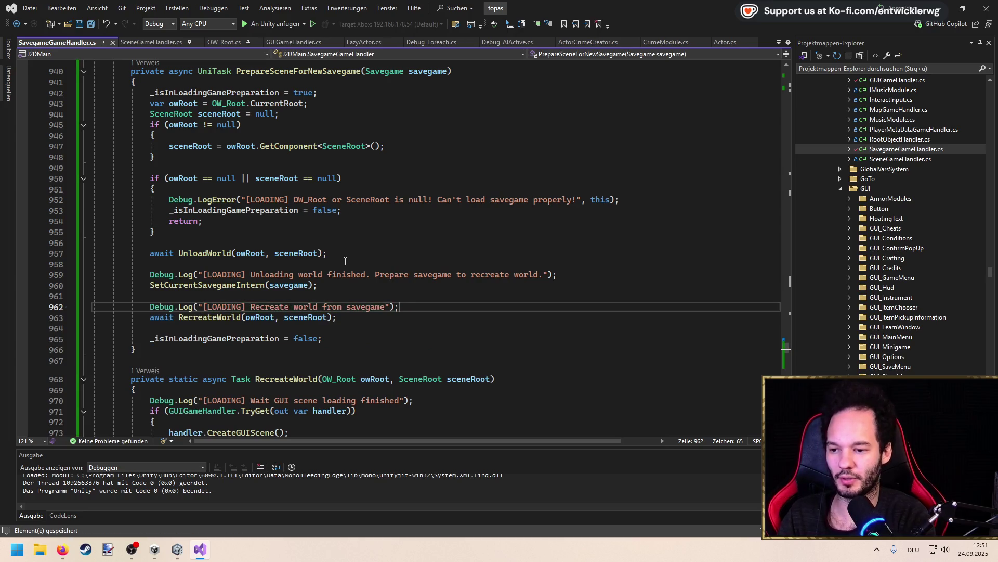
pyautogui.hotkey('alt', 'Tab')
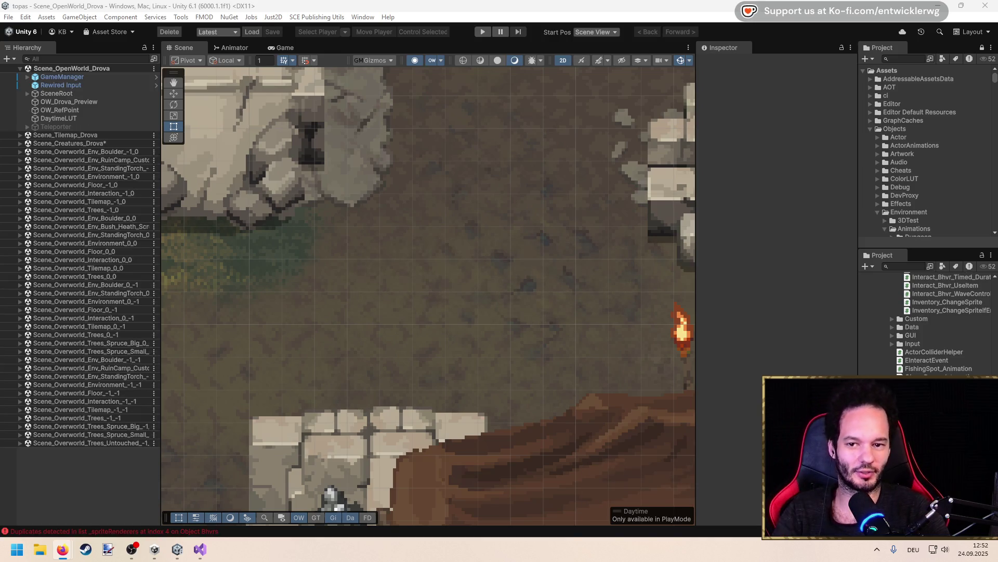
# Save the modified scenes in Unity, pan and zoom the Scene view, and enter Play Mode
pyautogui.click(796, 190)
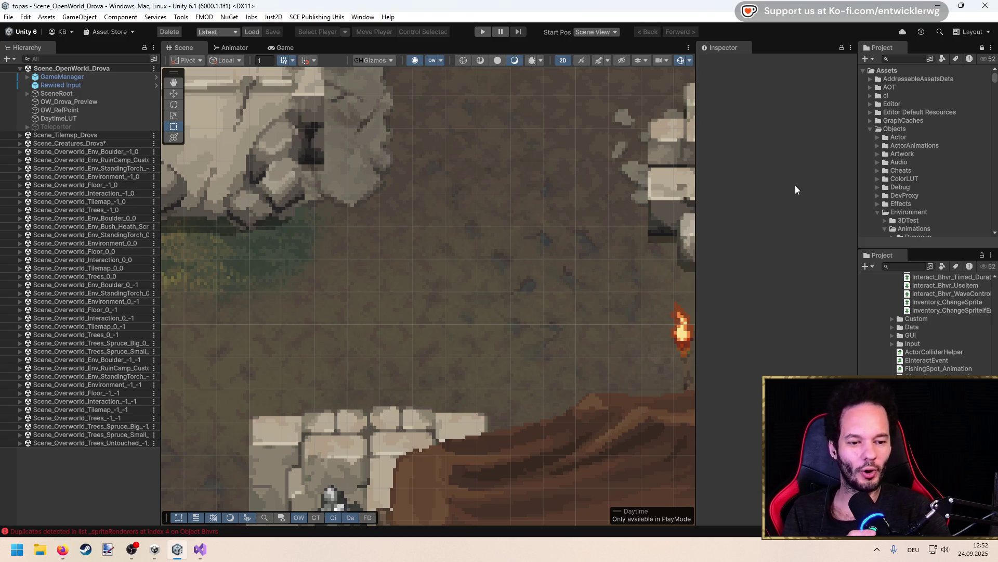
pyautogui.hotkey('ctrl', 's')
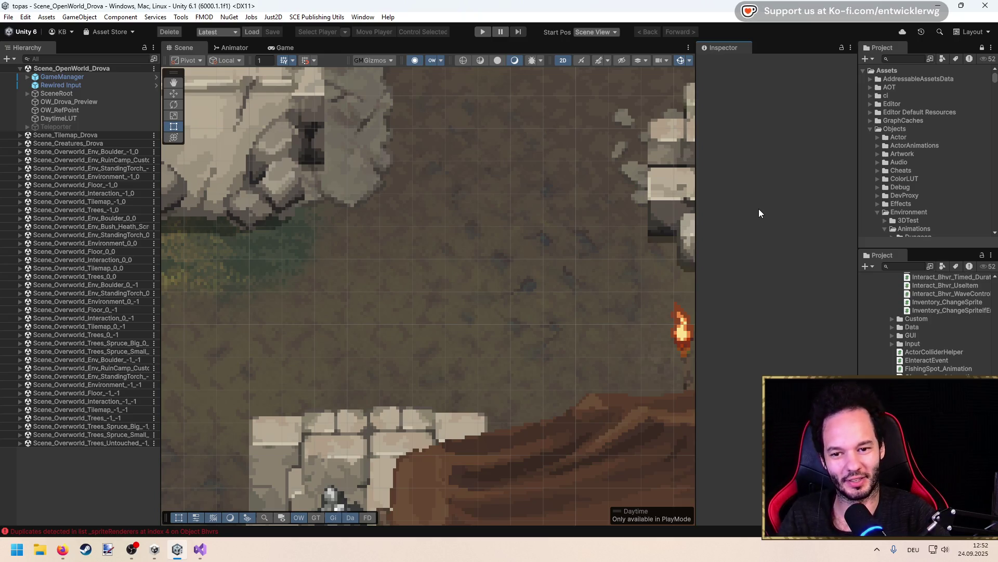
pyautogui.scroll(-5, 364, 307)
pyautogui.moveTo(363, 308)
pyautogui.mouseDown()
pyautogui.moveTo(531, 276)
pyautogui.moveTo(478, 266)
pyautogui.moveTo(470, 232)
pyautogui.mouseUp()
pyautogui.scroll(4, 476, 265)
pyautogui.scroll(2, 421, 239)
pyautogui.scroll(1, 421, 240)
pyautogui.click(479, 35)
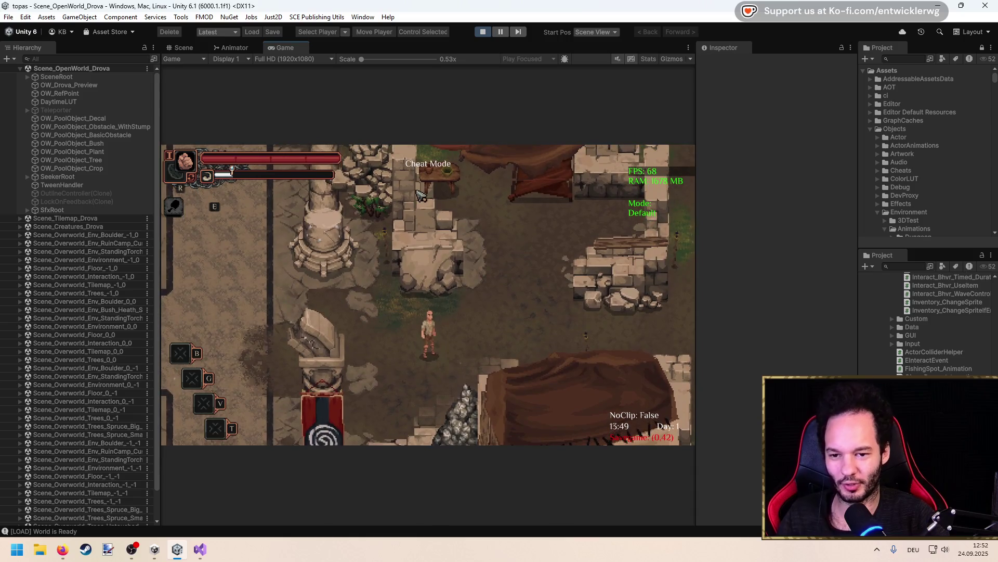
# Walk the character around town with WASD, then quick-save the game
pyautogui.press('d')
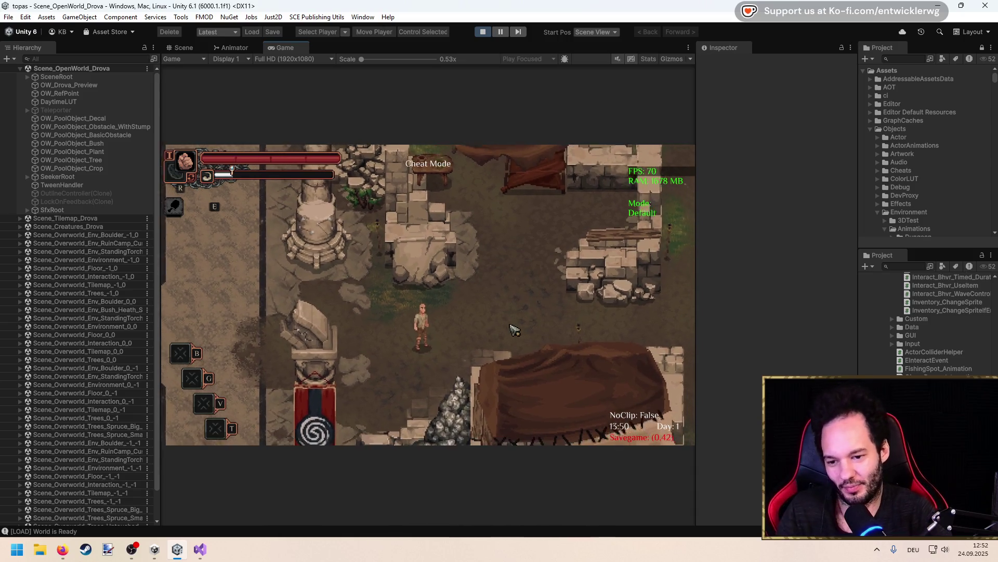
pyautogui.press('d')
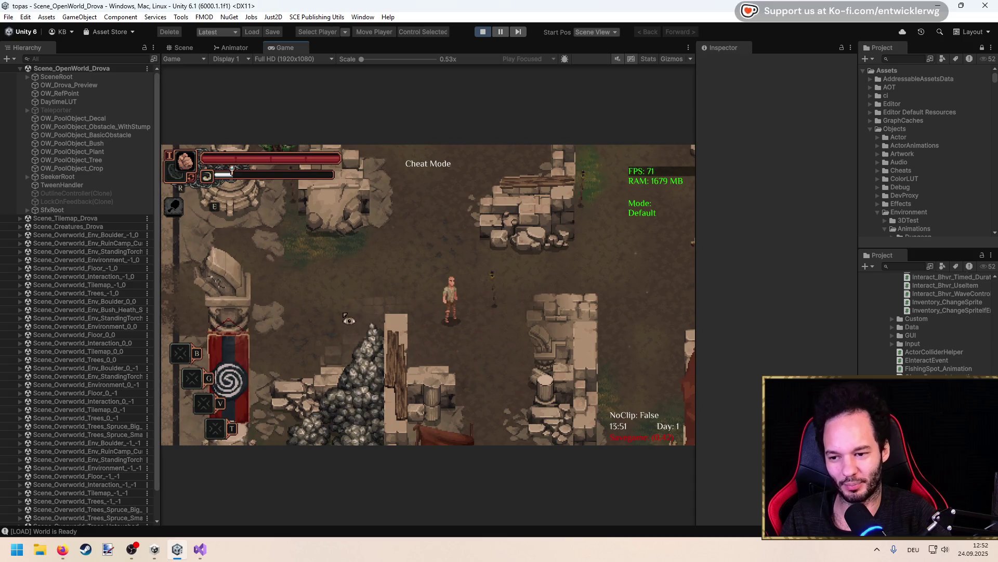
pyautogui.press('s')
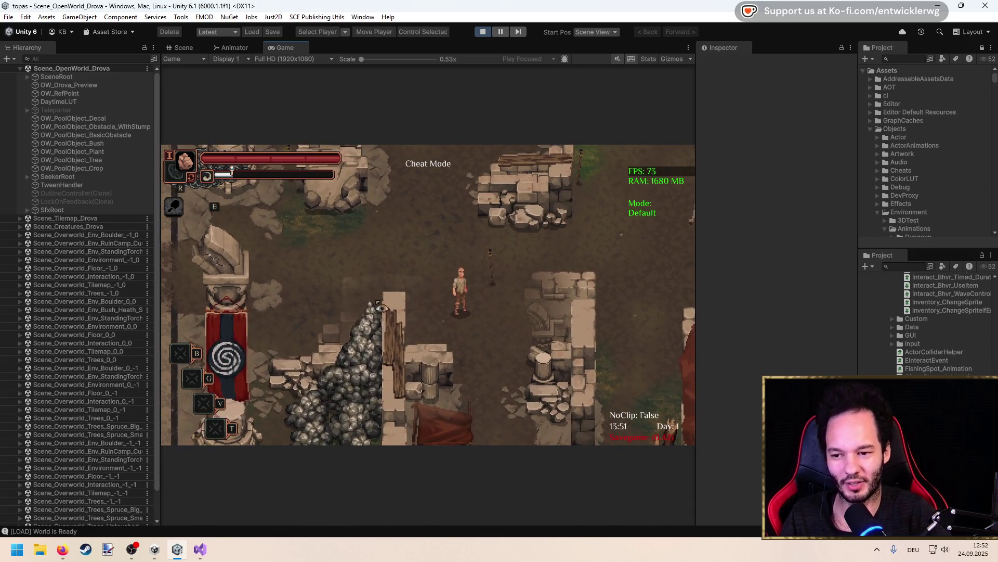
pyautogui.press('a')
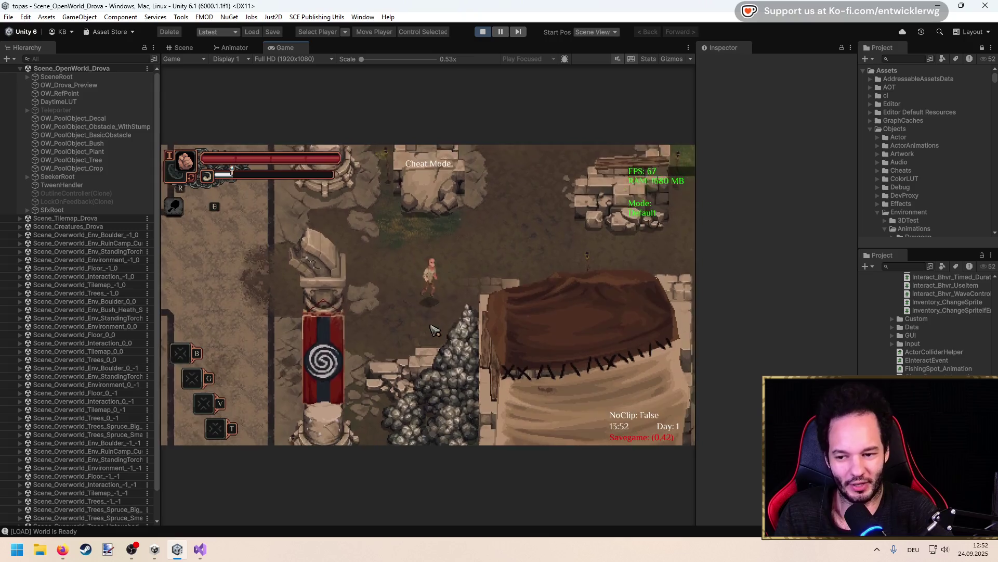
pyautogui.press('d')
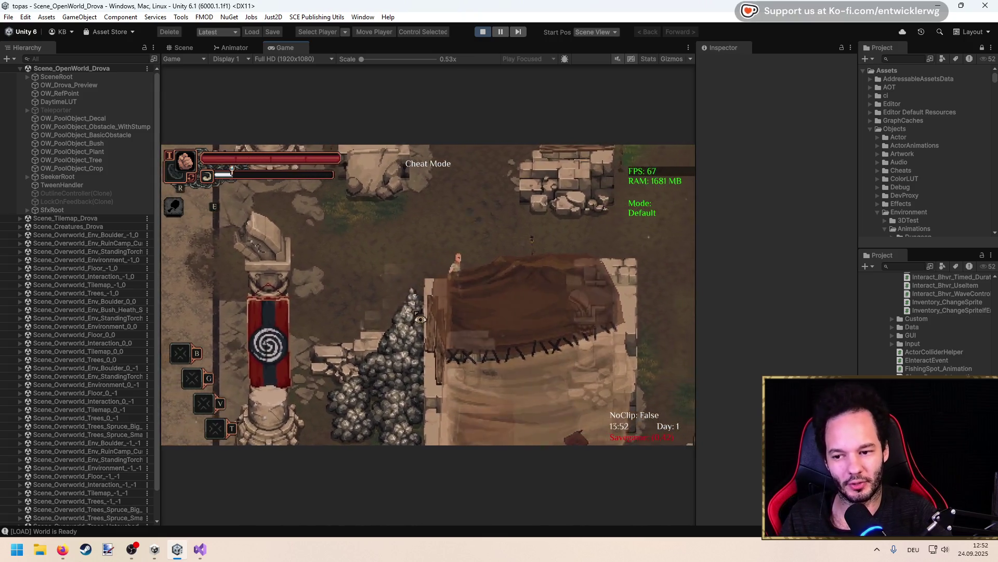
pyautogui.press('w')
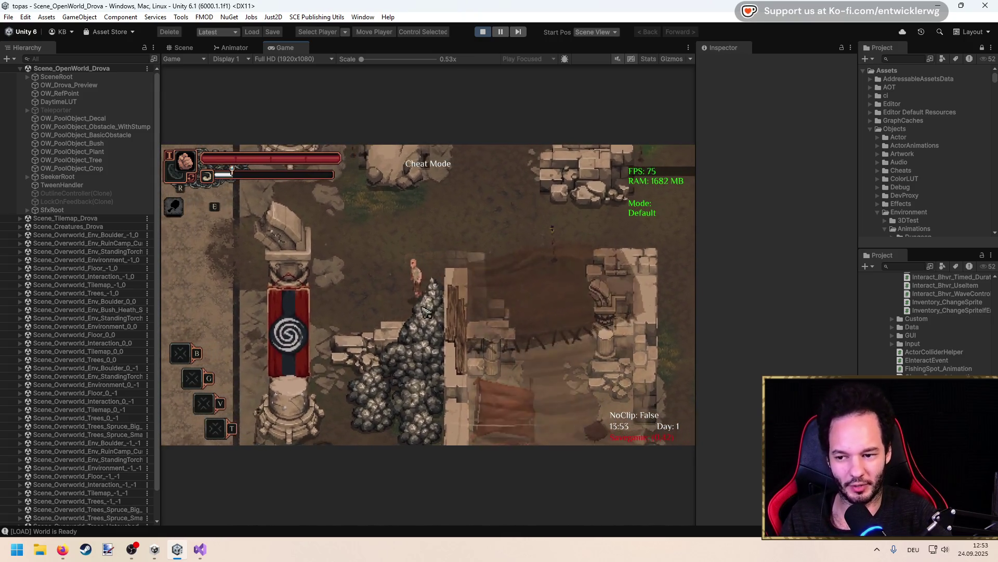
pyautogui.press('w')
pyautogui.press('a')
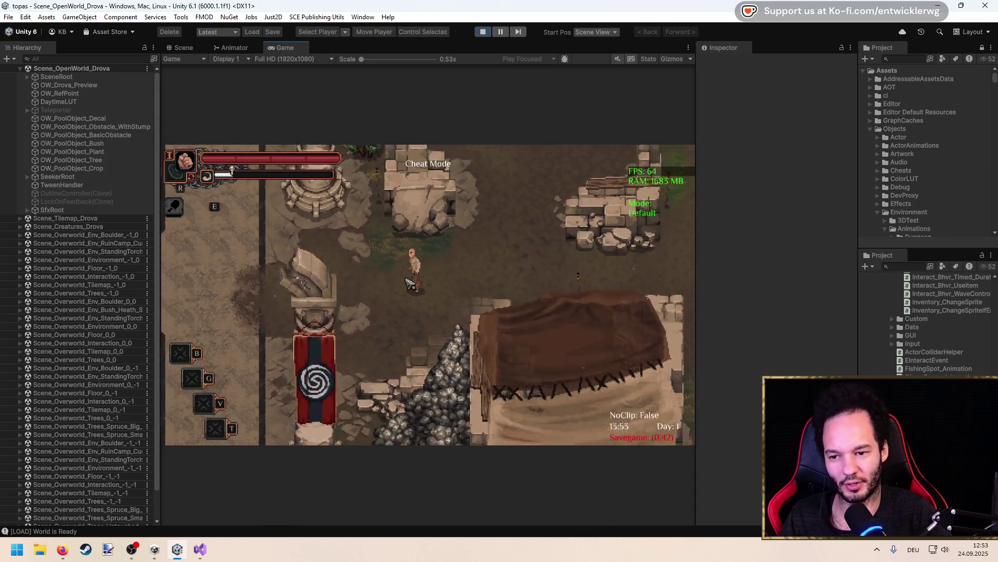
pyautogui.press('a')
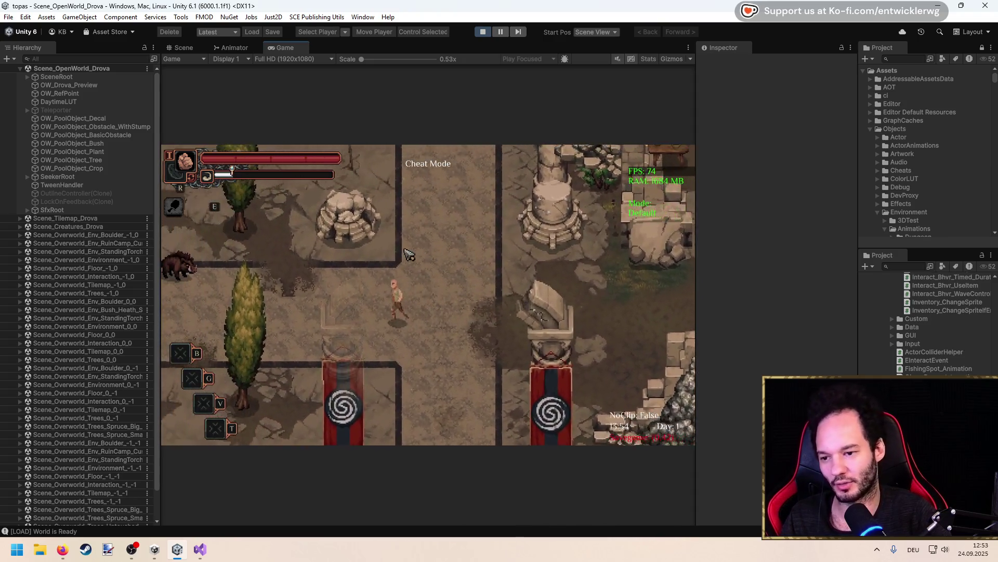
pyautogui.press('d')
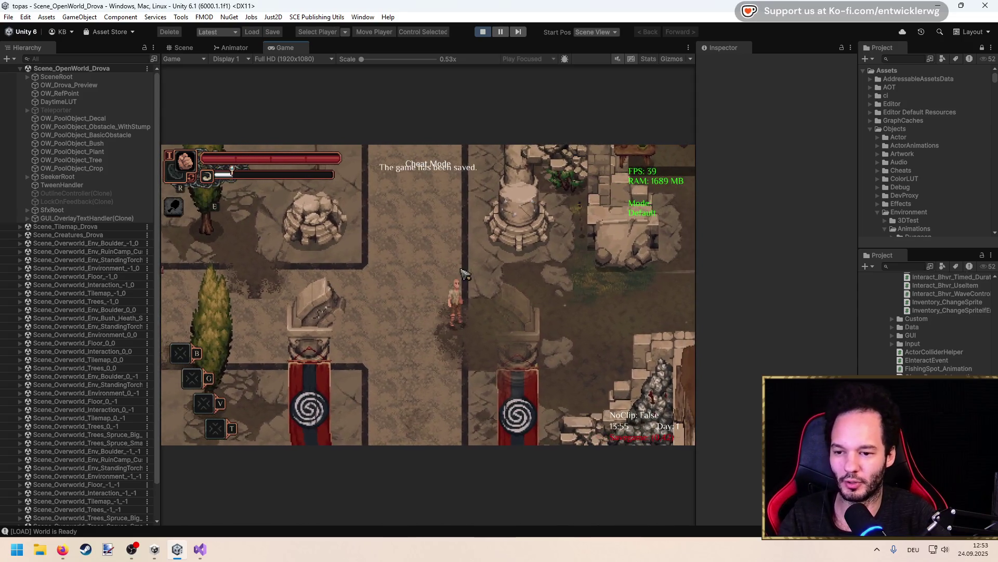
pyautogui.press('d')
pyautogui.press('d')
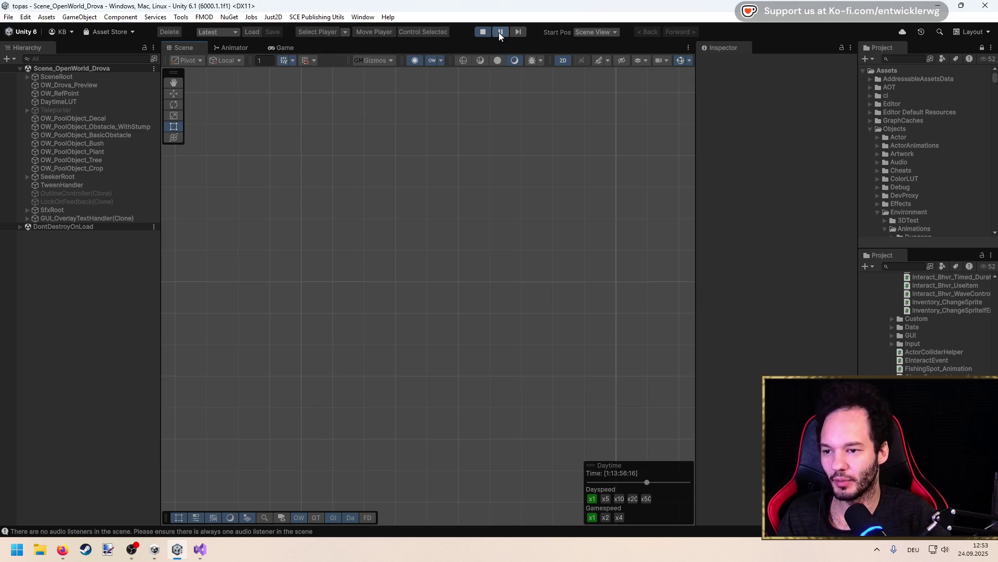
# Pause the reloaded game and open the Console to review the LOADING messages and errors
pyautogui.press('f')
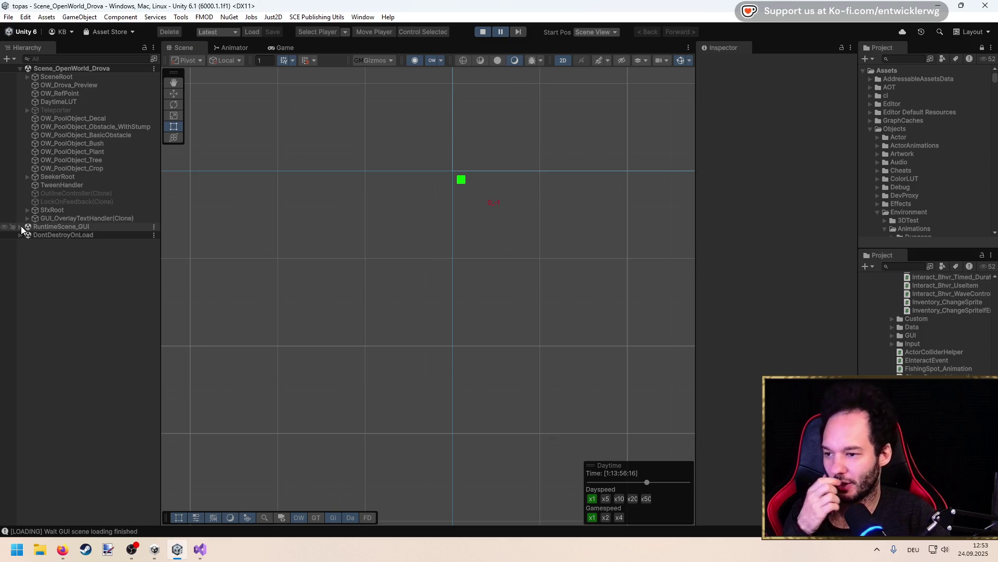
pyautogui.click(502, 32)
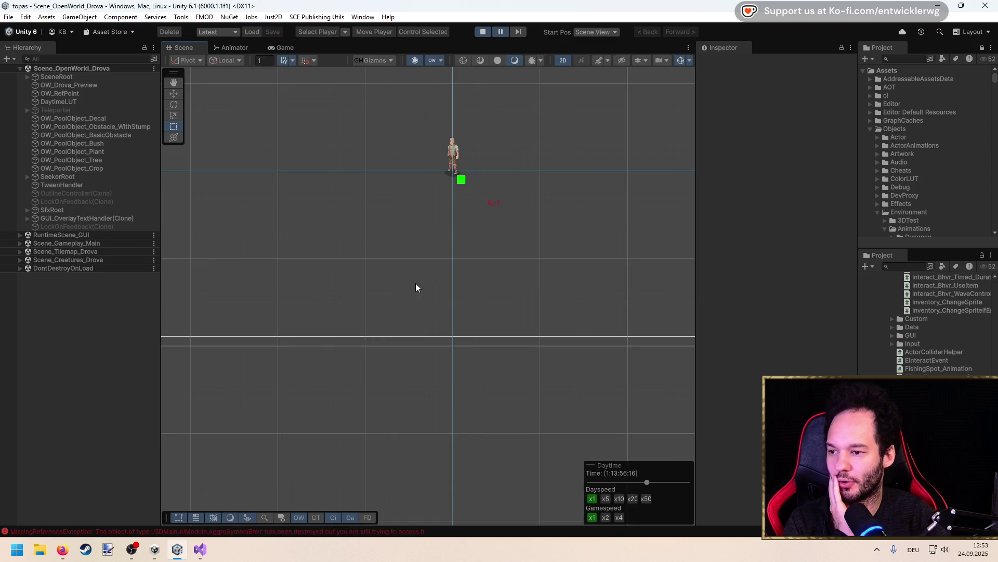
pyautogui.click(396, 531)
pyautogui.moveTo(807, 335); pyautogui.dragTo(795, 114)
pyautogui.scroll(-5, 424, 220)
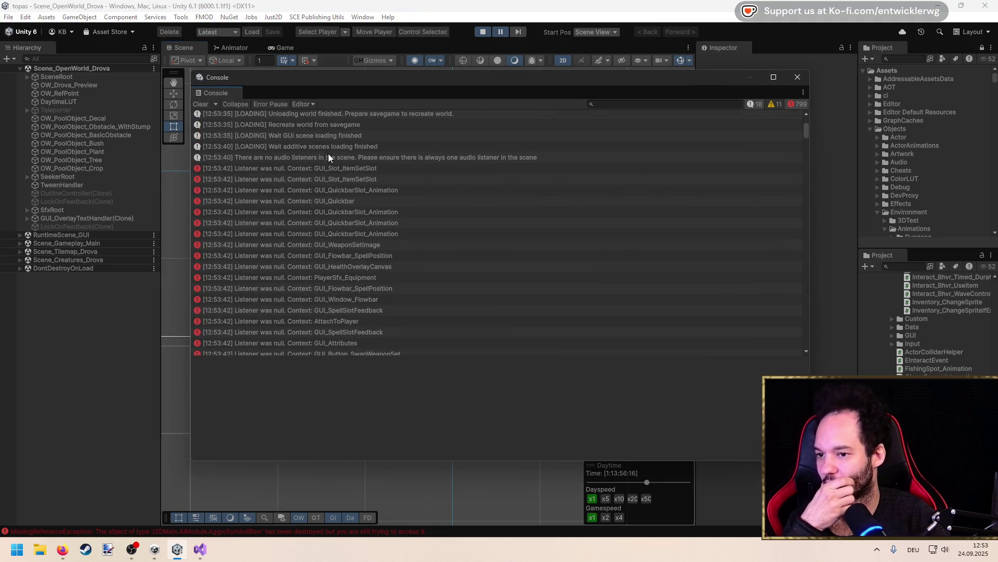
# Check the Console errors' stack traces and follow the RVOController MissingReferenceException into GameObjectObjectPool.cs
pyautogui.click(313, 172)
pyautogui.scroll(-5, 315, 180)
pyautogui.click(331, 134)
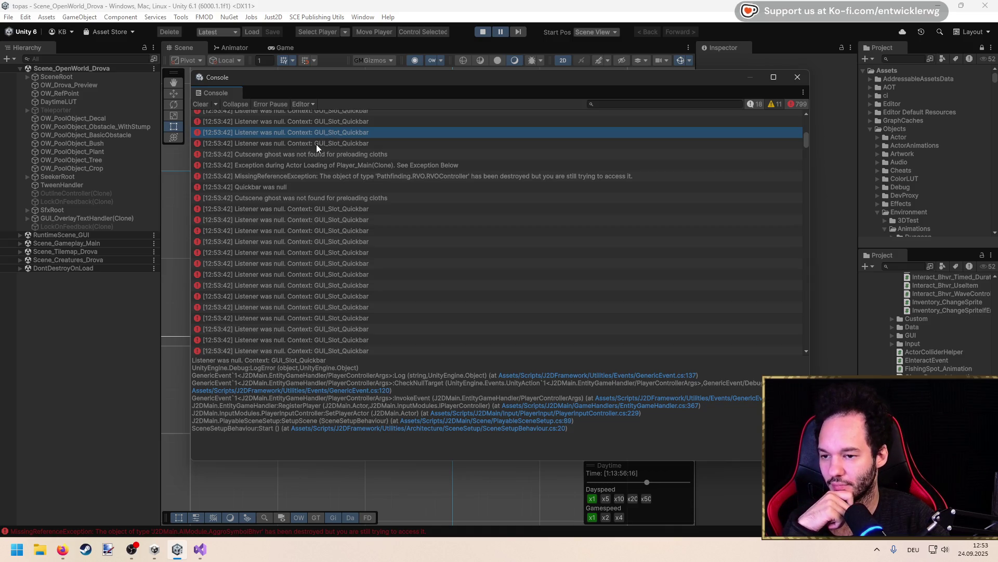
pyautogui.click(316, 151)
pyautogui.click(306, 165)
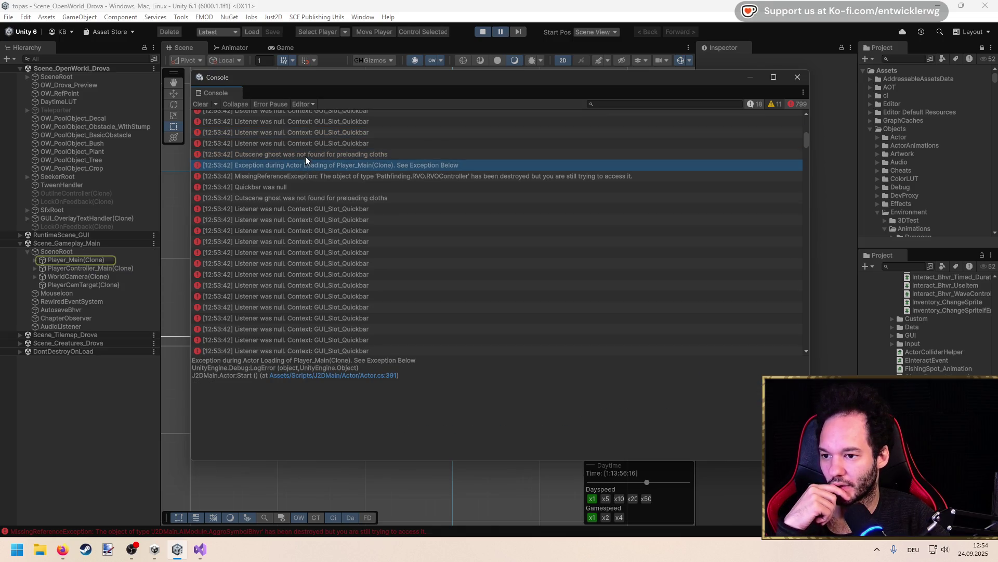
pyautogui.click(306, 176)
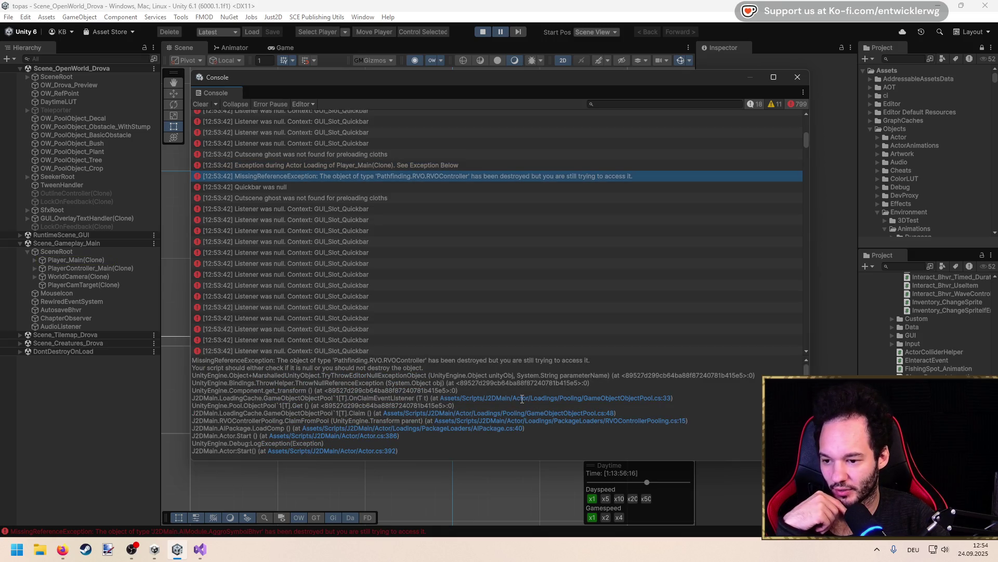
pyautogui.doubleClick(522, 398)
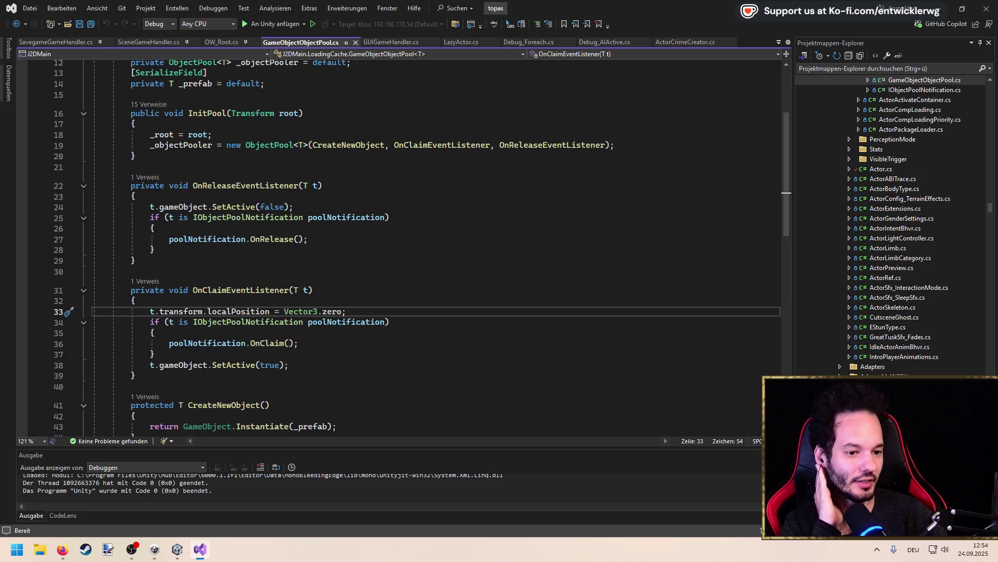
# Place the caret on empty line 30 near OnClaimEventListener in GameObjectObjectPool.cs
pyautogui.click(336, 267)
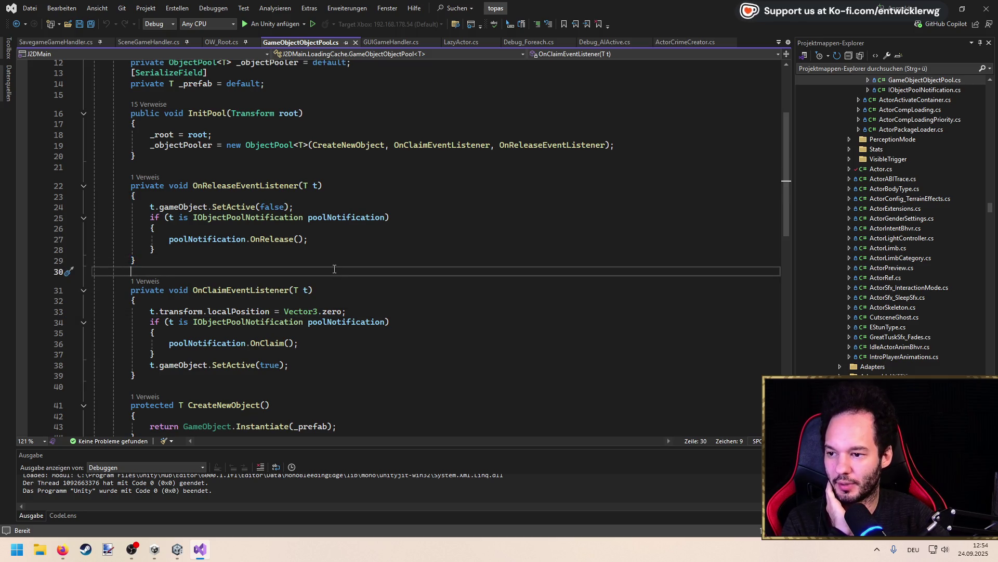
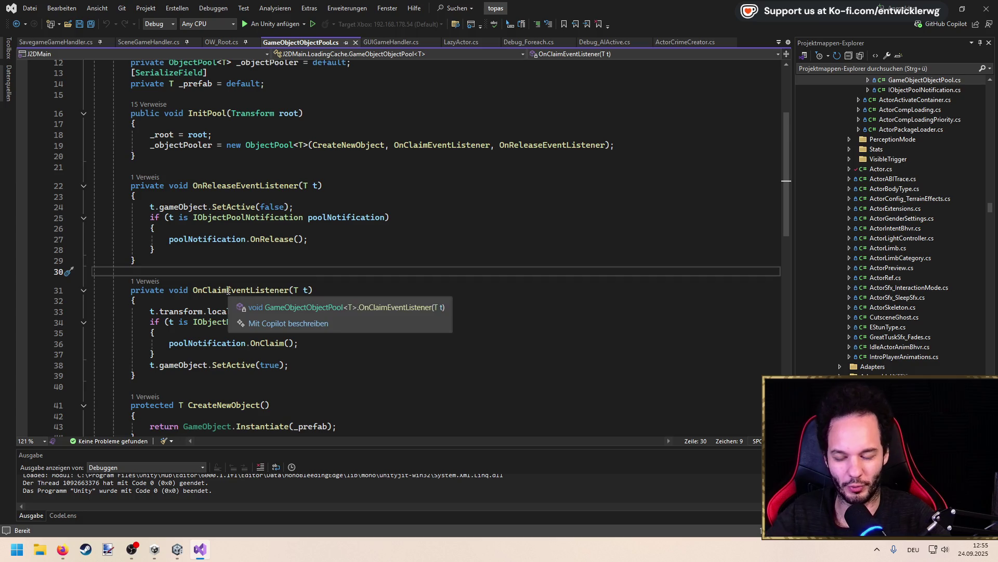
# Review the release listener's notification block and SetActive call in GameObjectObjectPool.cs
pyautogui.click(232, 252)
pyautogui.press('Down')
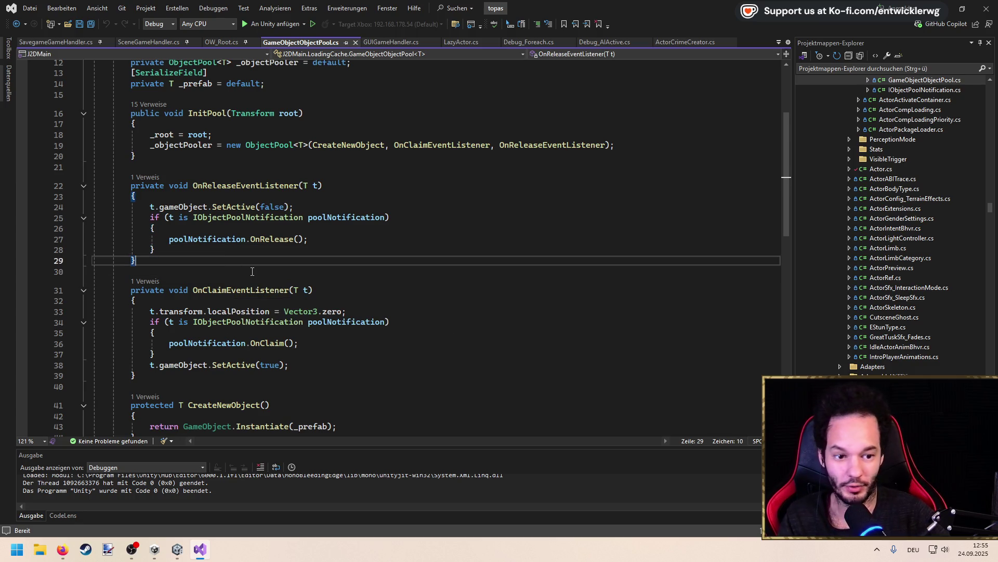
pyautogui.click(252, 251)
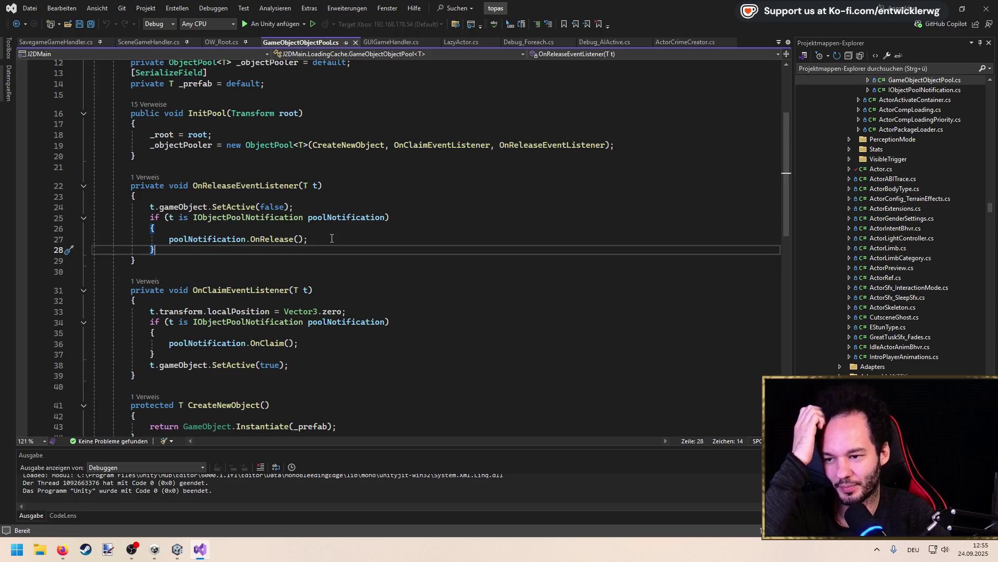
pyautogui.moveTo(306, 253)
pyautogui.mouseDown()
pyautogui.moveTo(94, 207)
pyautogui.moveTo(94, 217)
pyautogui.moveTo(175, 250)
pyautogui.moveTo(94, 207)
pyautogui.moveTo(93, 217)
pyautogui.mouseUp()
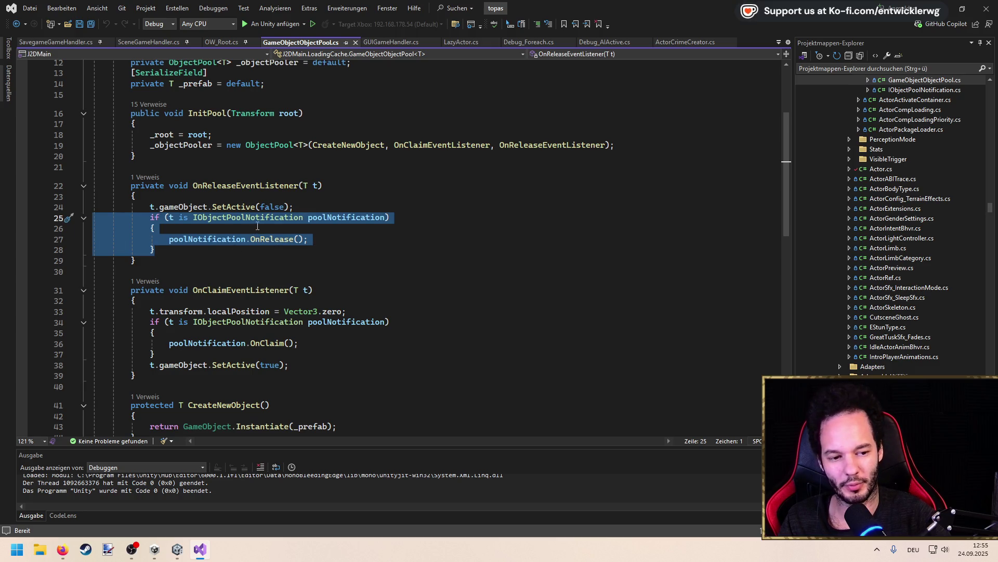
pyautogui.click(340, 232)
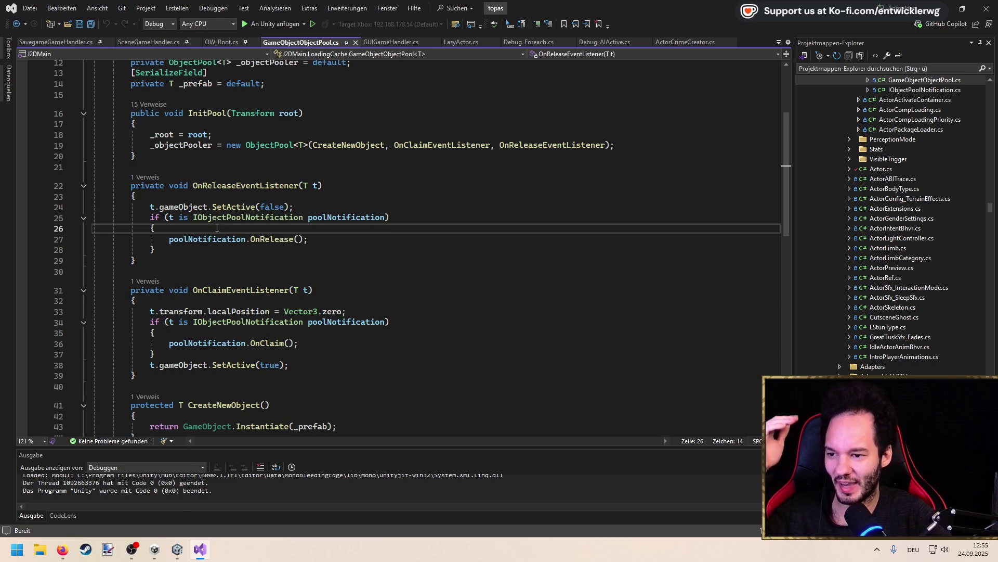
pyautogui.click(151, 207)
pyautogui.scroll(4, 177, 221)
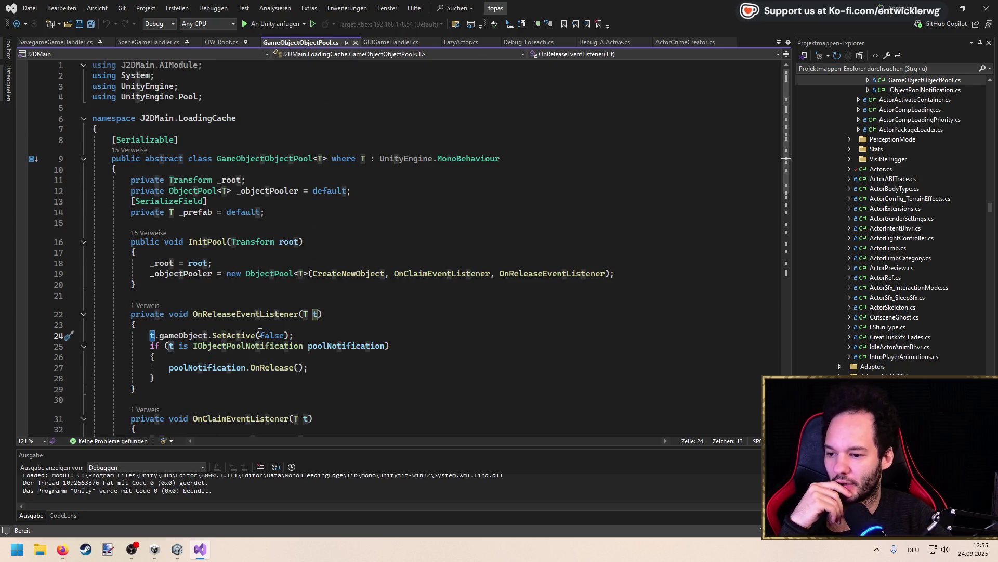
pyautogui.scroll(-1, 226, 291)
pyautogui.scroll(-3, 225, 292)
pyautogui.click(210, 271)
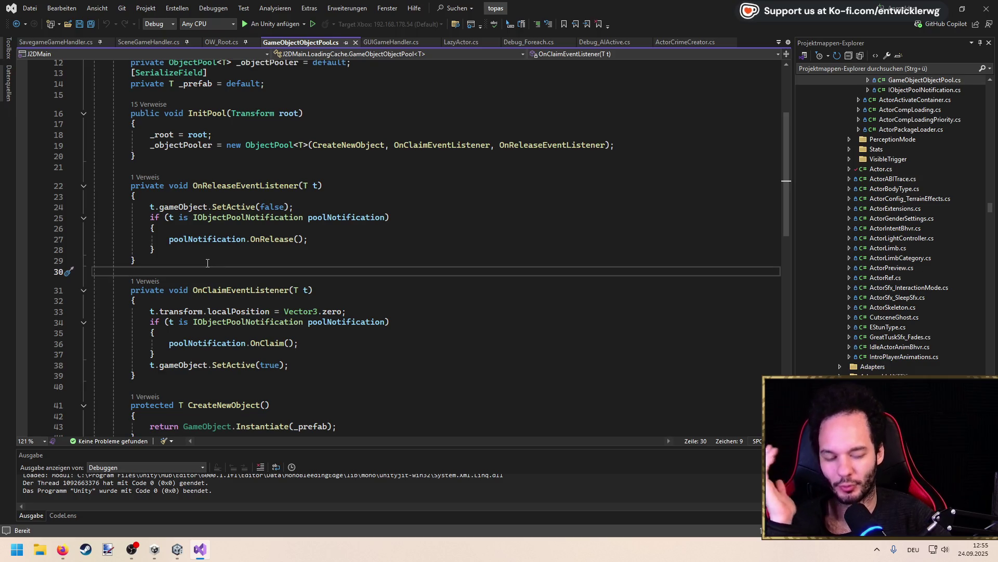
pyautogui.scroll(-1, 199, 256)
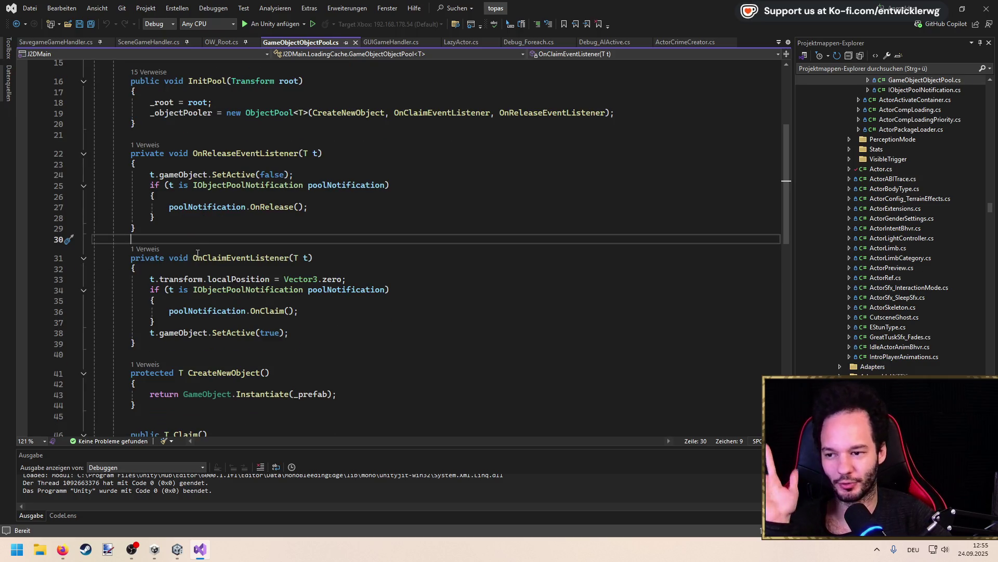
pyautogui.scroll(1, 185, 246)
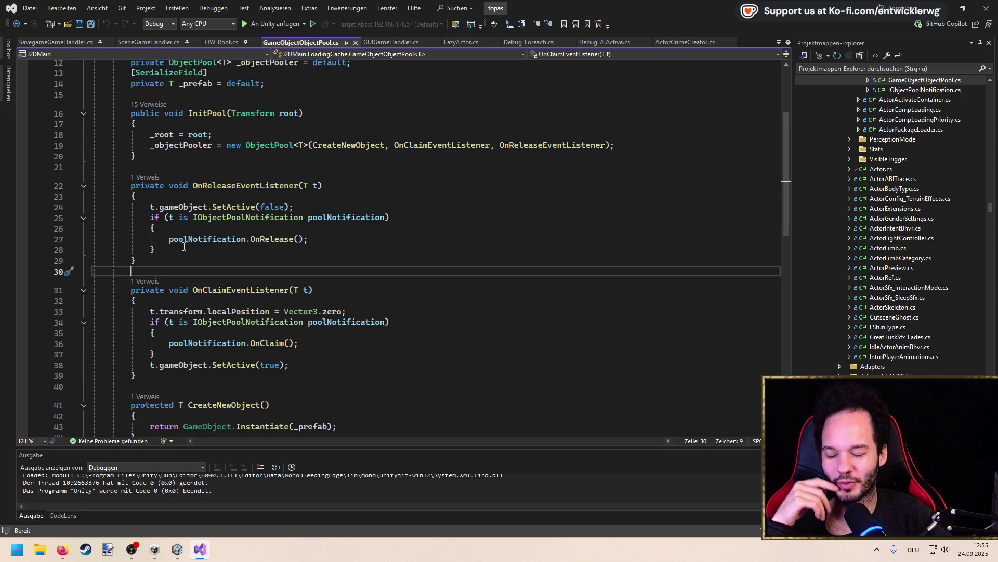
# Check the uses of parameter t, the CreateNewObject callback and the _root field near InitPool
pyautogui.click(152, 207)
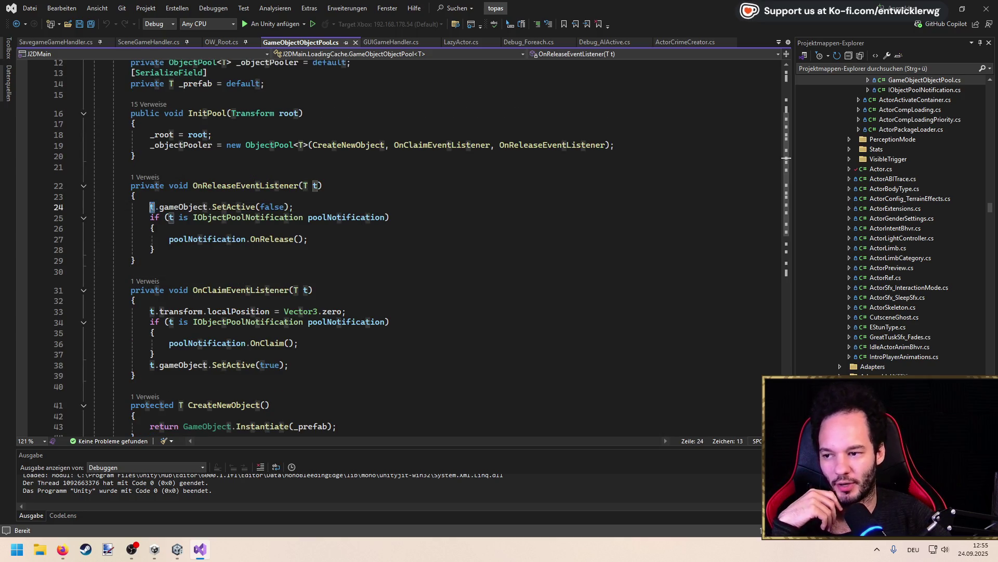
pyautogui.click(133, 169)
pyautogui.click(182, 250)
pyautogui.scroll(2, 306, 187)
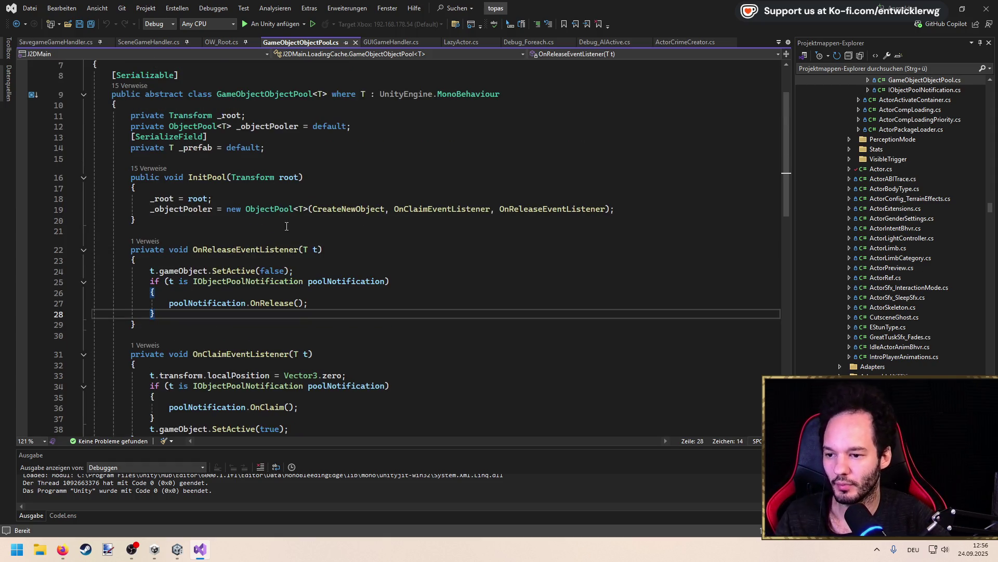
pyautogui.click(312, 209)
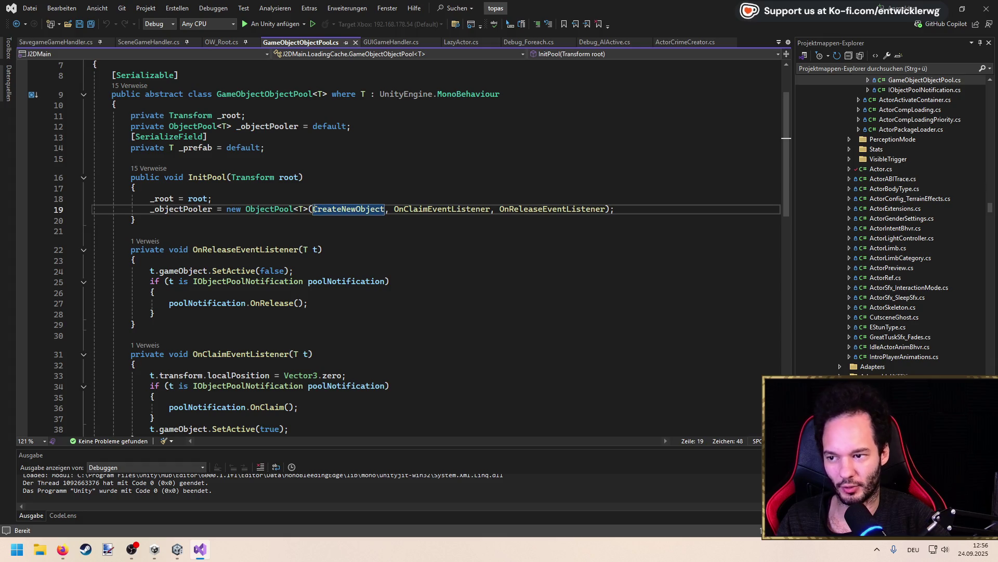
pyautogui.doubleClick(234, 115)
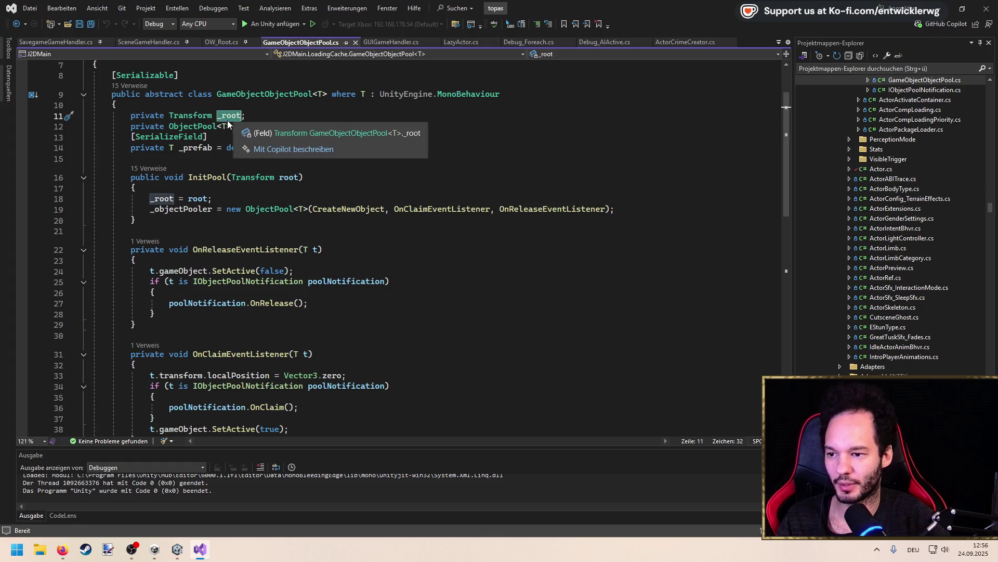
pyautogui.click(235, 227)
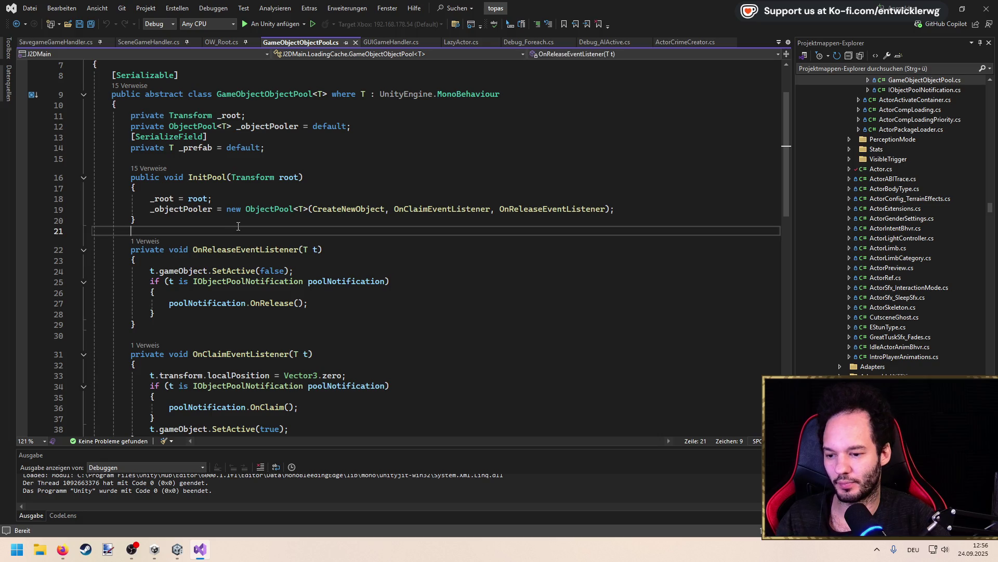
# Add public void SetRoot(Transform root) { _root = root; } below InitPool and save
pyautogui.press('Return')
pyautogui.write('public void ')
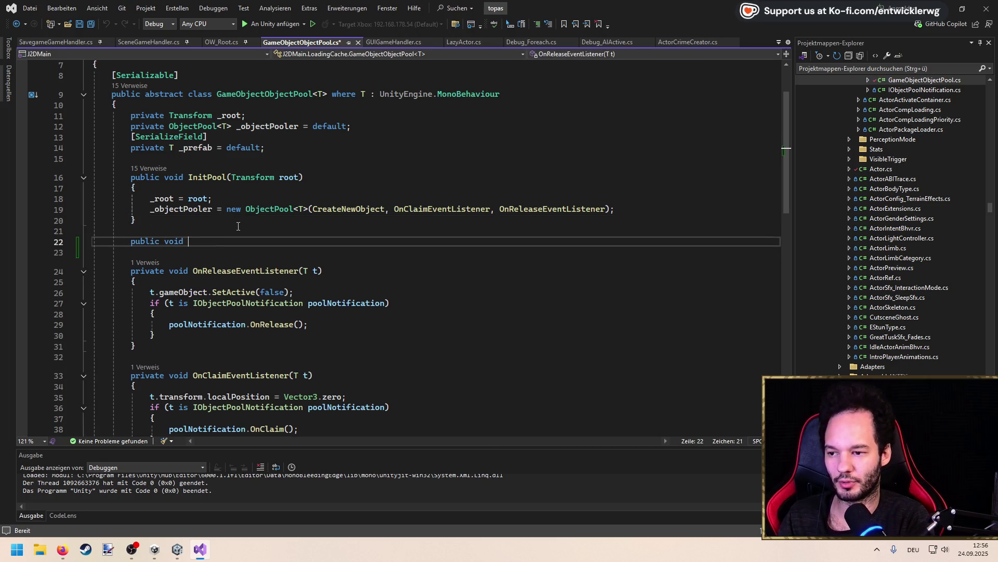
pyautogui.write('SetRoot(Transform root)')
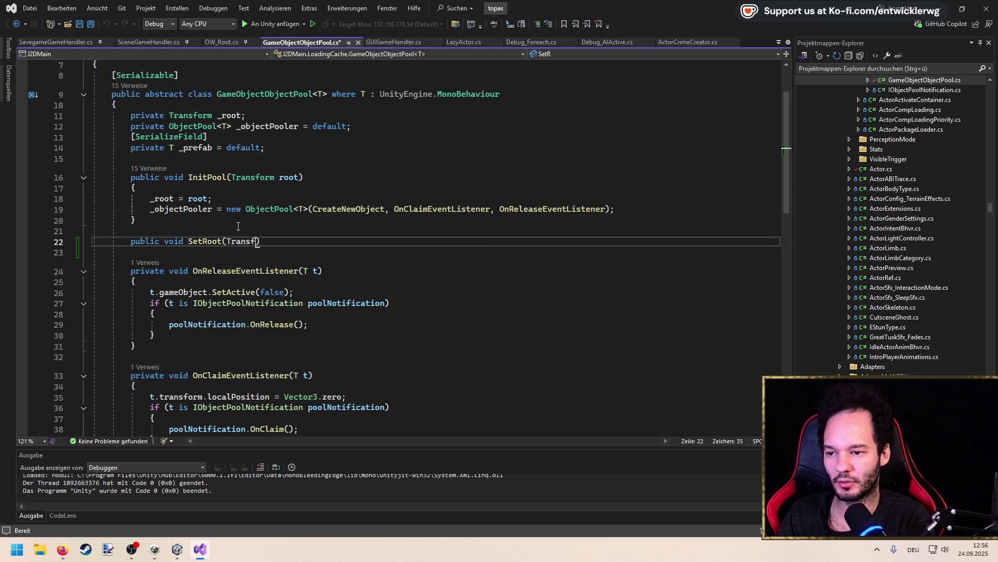
pyautogui.hotkey('ctrl', 's')
pyautogui.press('Return')
pyautogui.write('{')
pyautogui.press('Return')
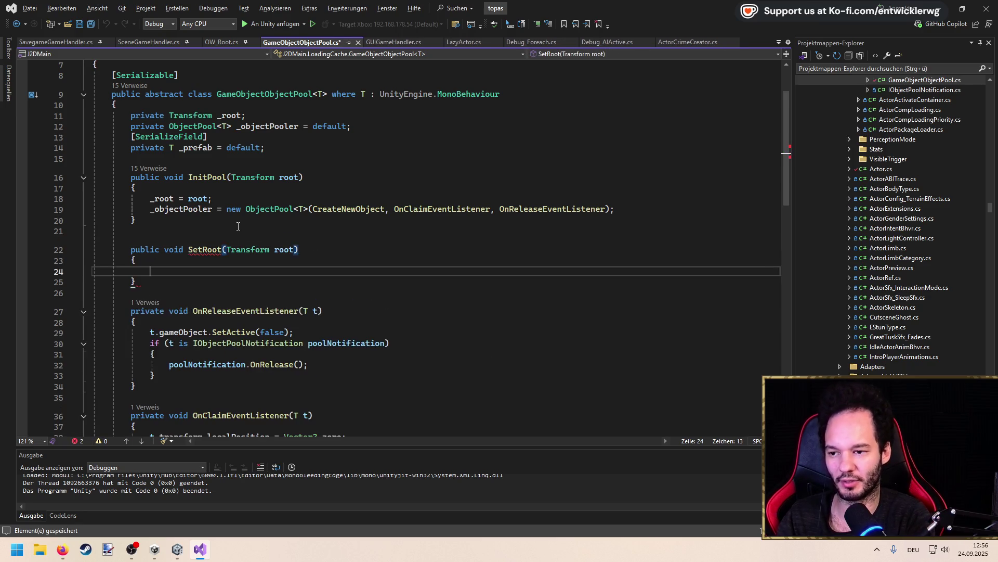
pyautogui.write('_root = root;')
pyautogui.hotkey('ctrl', 's')
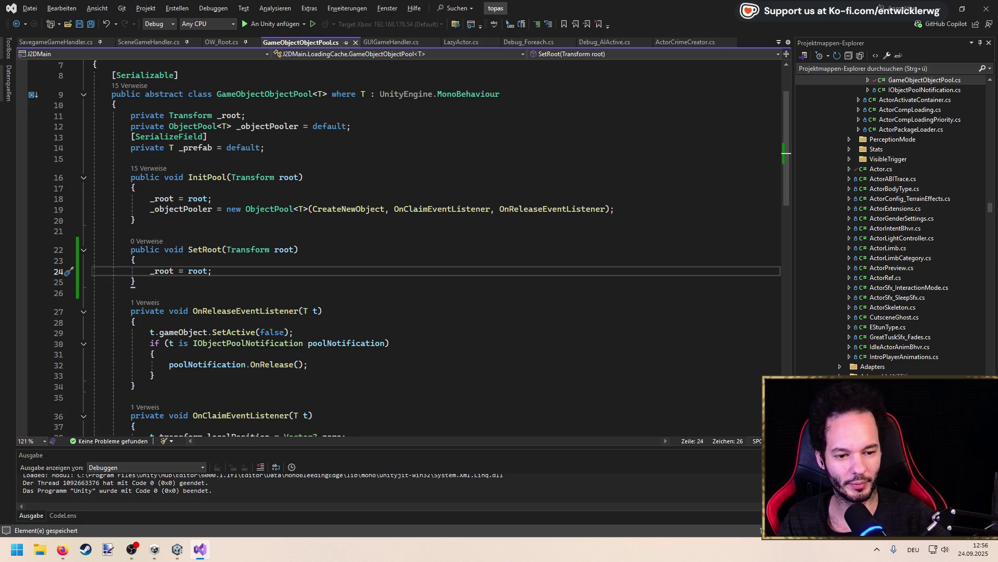
pyautogui.hotkey('alt', 'Tab')
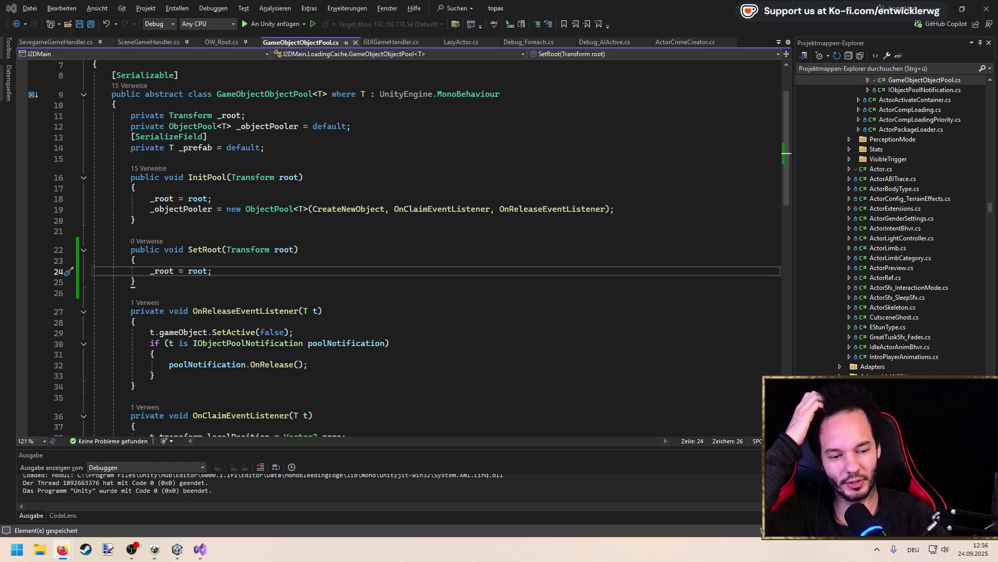
pyautogui.click(411, 222)
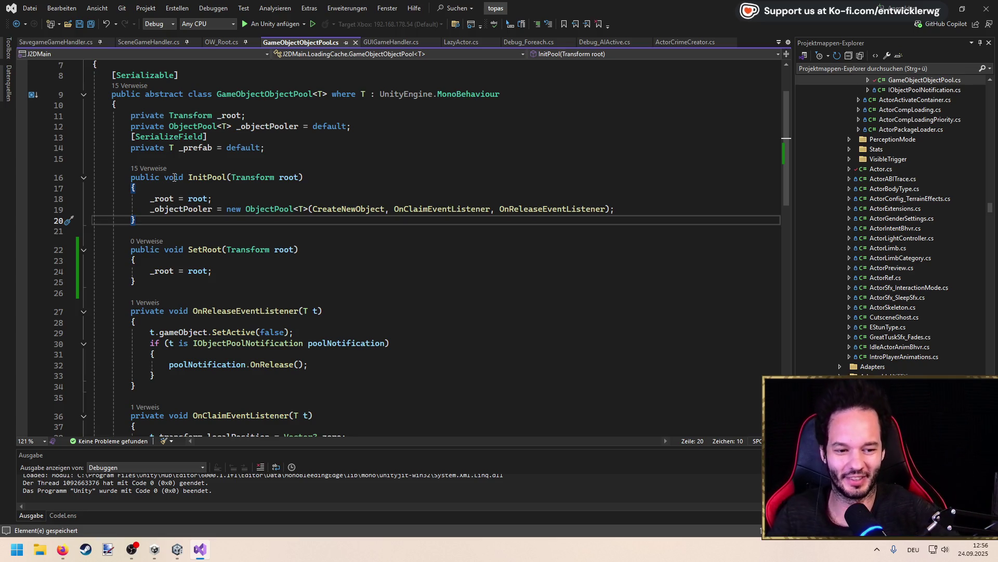
# Inspect the new SetRoot method and its placement below InitPool
pyautogui.click(220, 232)
pyautogui.click(213, 248)
pyautogui.click(211, 234)
pyautogui.moveTo(207, 285); pyautogui.dragTo(193, 174)
pyautogui.click(184, 162)
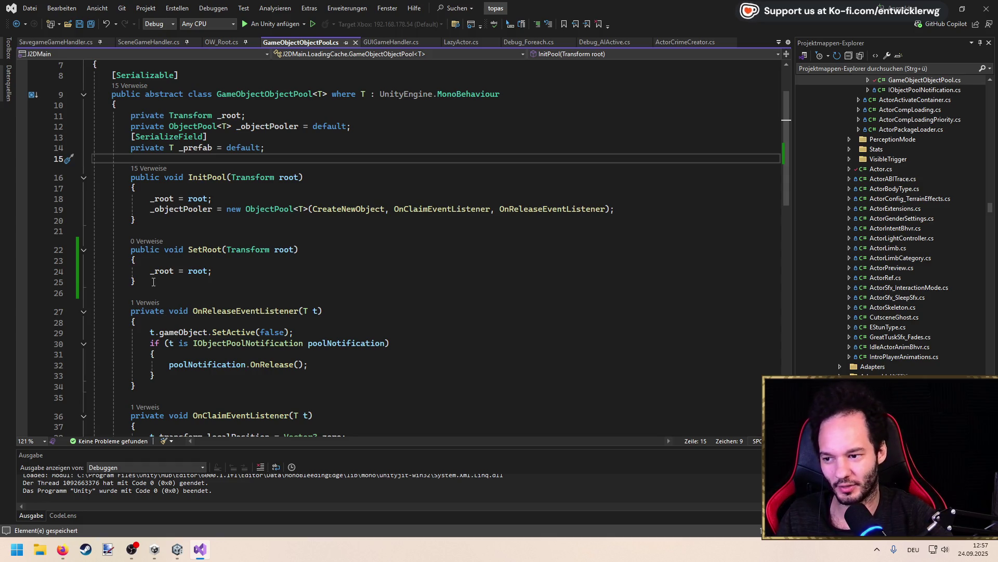
pyautogui.click(155, 230)
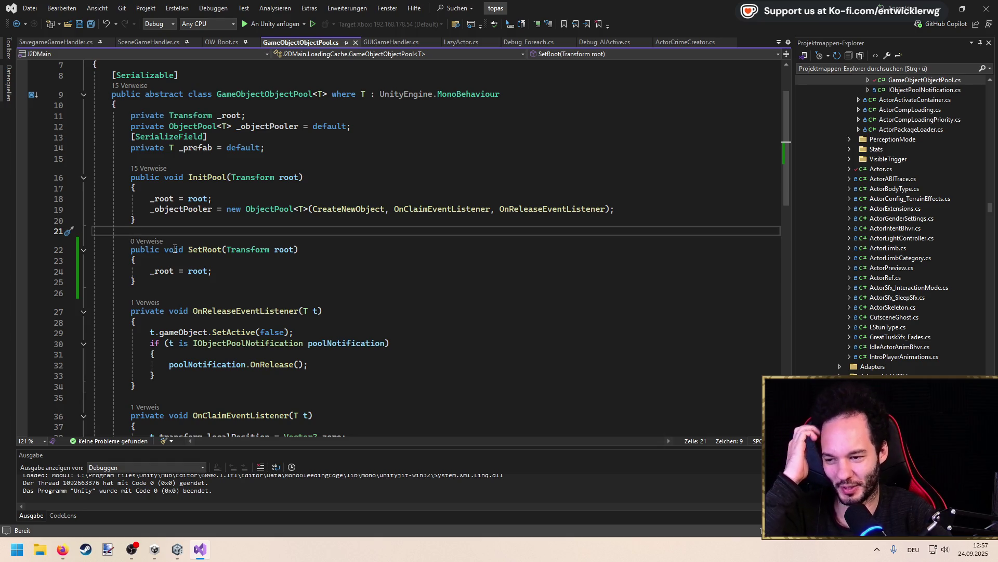
pyautogui.moveTo(130, 293)
pyautogui.mouseDown()
pyautogui.moveTo(134, 233)
pyautogui.moveTo(143, 234)
pyautogui.mouseUp()
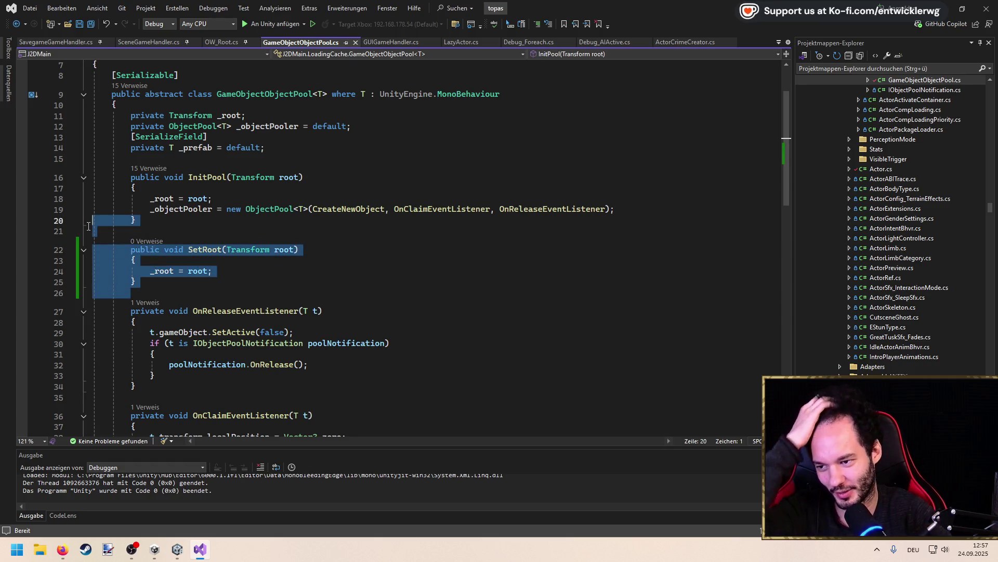
pyautogui.click(137, 231)
pyautogui.click(160, 292)
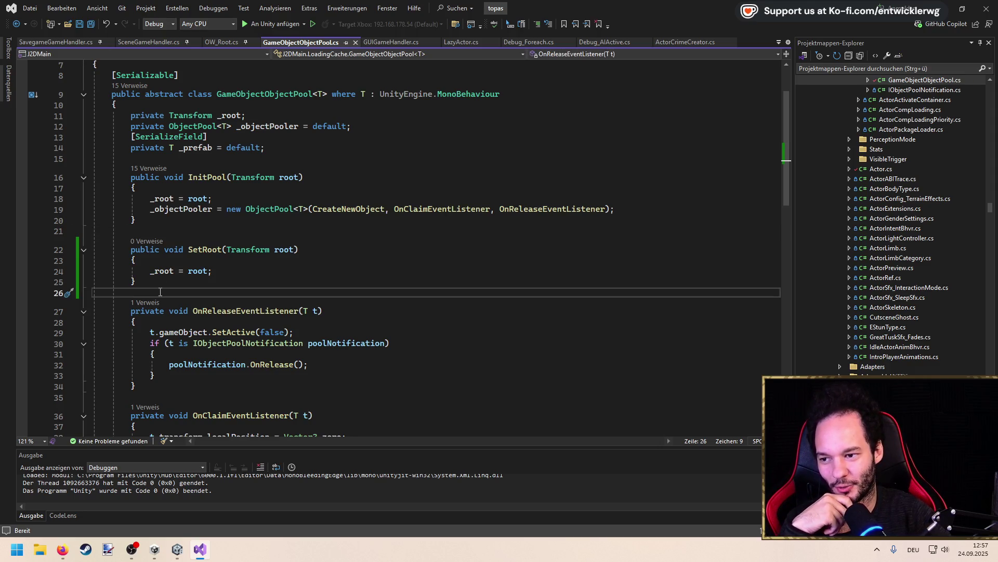
pyautogui.moveTo(161, 292); pyautogui.dragTo(134, 233)
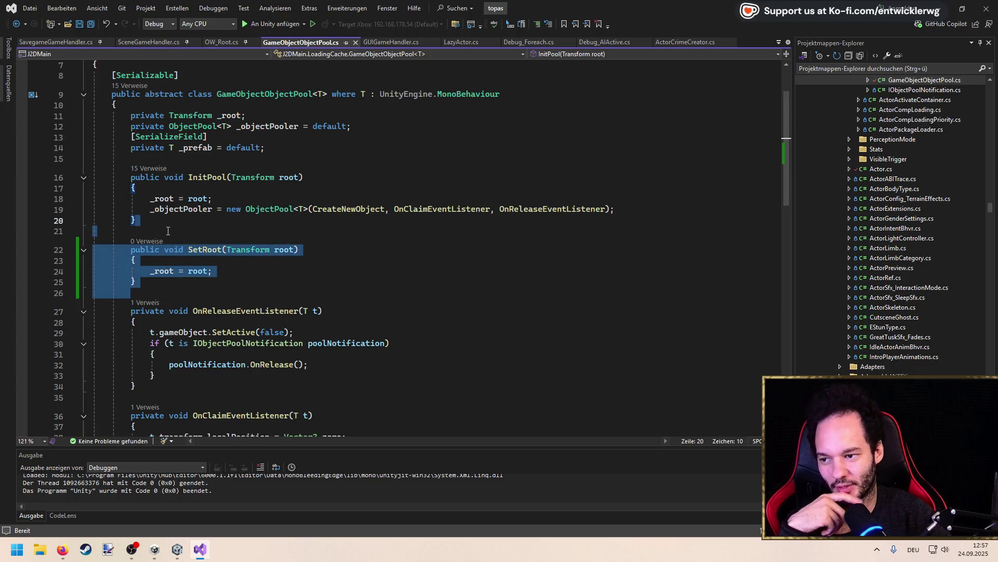
pyautogui.click(168, 229)
# Review the OnReleaseEventListener method and show InitPool's 15 references via CodeLens
pyautogui.click(169, 283)
pyautogui.click(145, 321)
pyautogui.moveTo(130, 397); pyautogui.dragTo(154, 235)
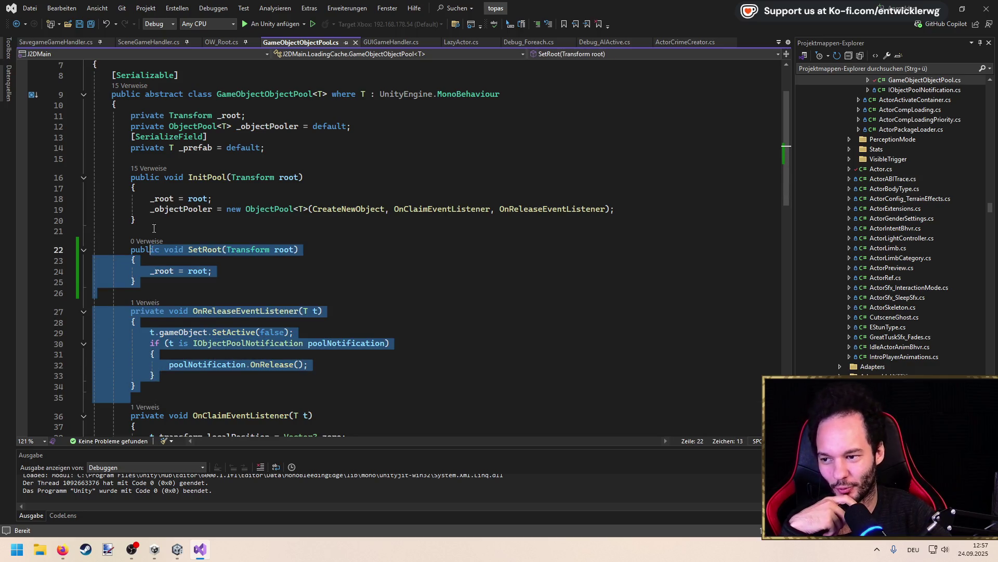
pyautogui.click(154, 224)
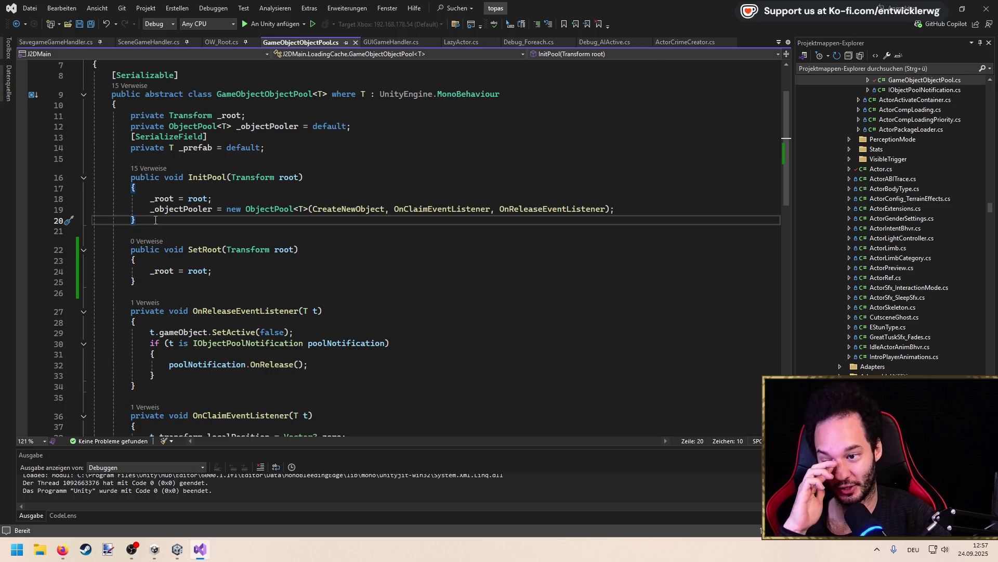
pyautogui.hotkey('alt', 'Tab')
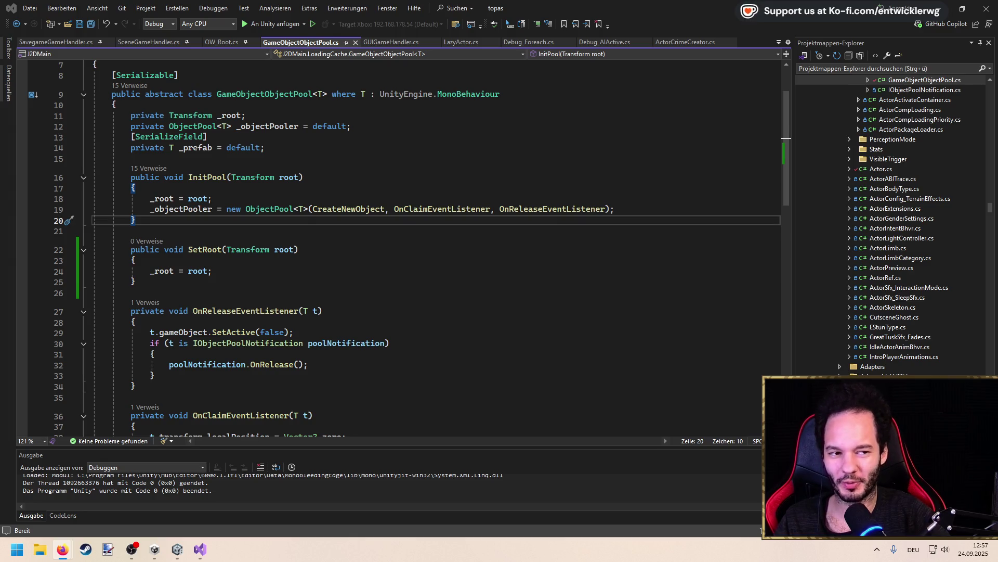
pyautogui.click(224, 291)
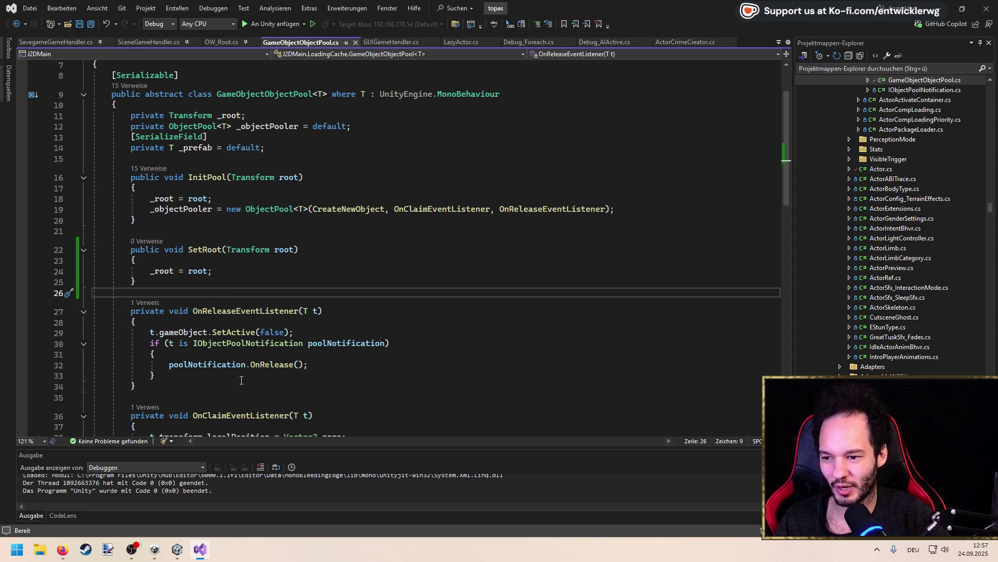
pyautogui.moveTo(131, 398)
pyautogui.mouseDown()
pyautogui.moveTo(216, 294)
pyautogui.moveTo(92, 296)
pyautogui.mouseUp()
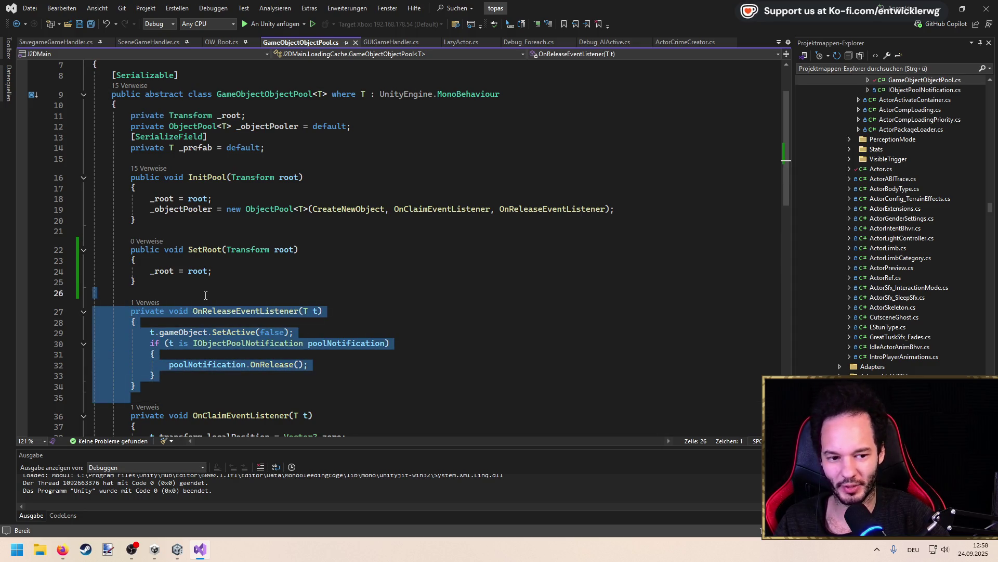
pyautogui.click(219, 285)
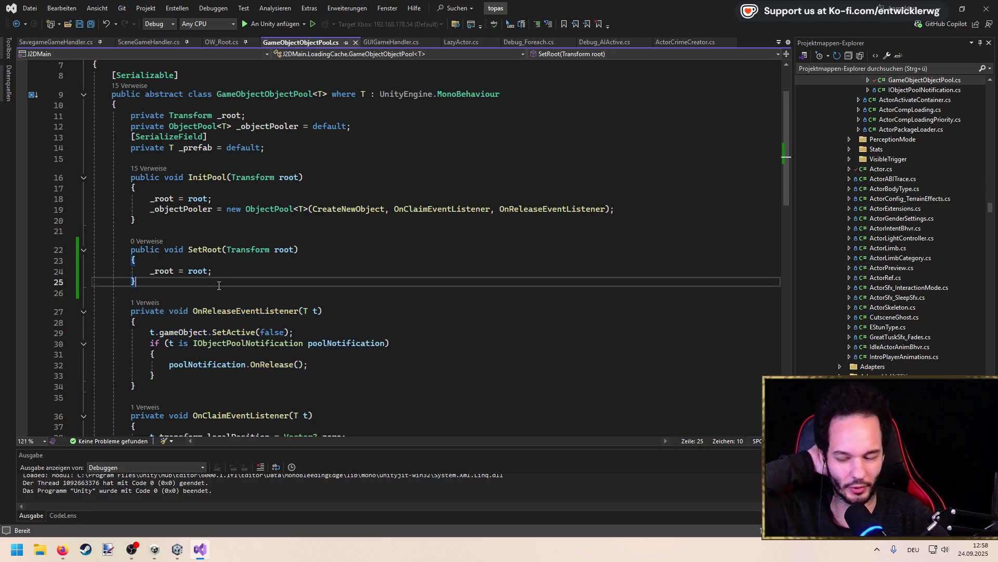
pyautogui.click(162, 169)
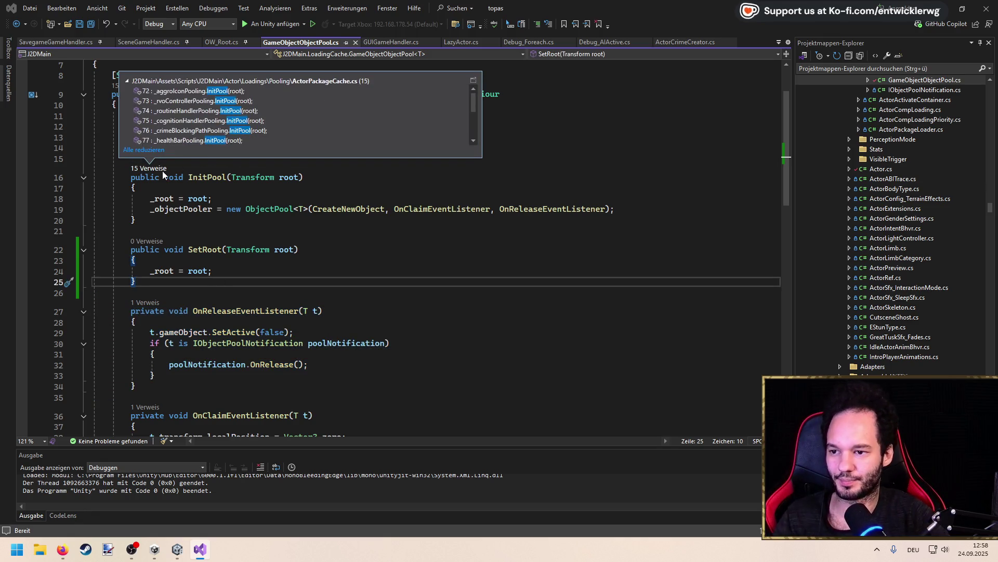
# Follow InitPool's reference into ActorPackageCache.cs and on to its caller in ObjectPoolerGameHandler
pyautogui.scroll(-2, 199, 136)
pyautogui.scroll(2, 201, 137)
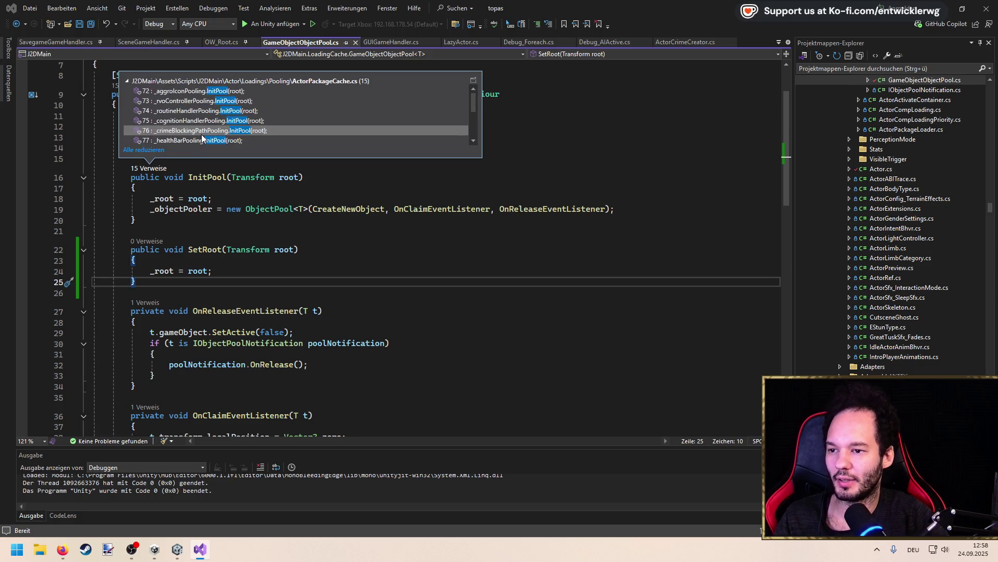
pyautogui.doubleClick(217, 91)
pyautogui.scroll(10, 255, 166)
pyautogui.scroll(-15, 186, 288)
pyautogui.scroll(20, 186, 289)
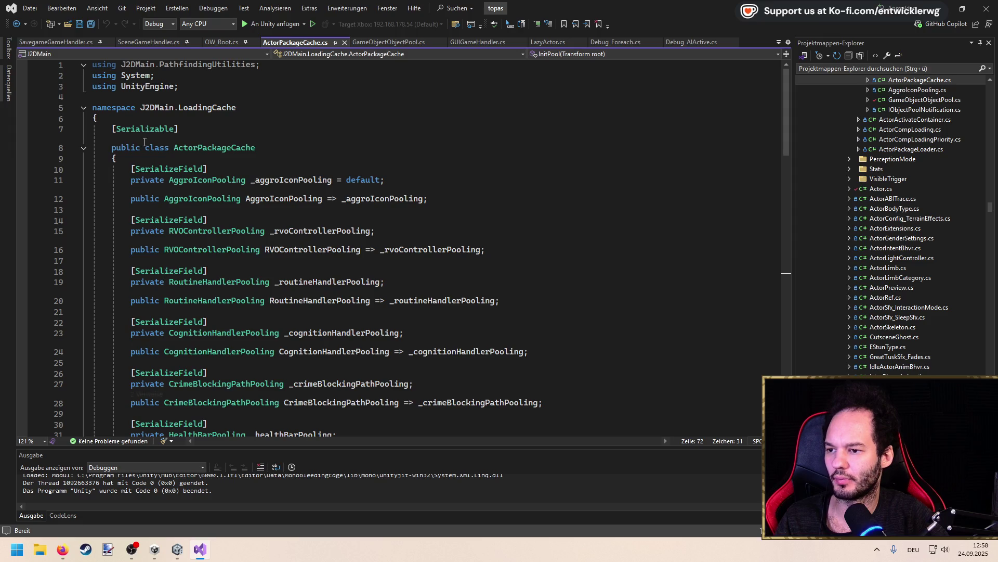
pyautogui.scroll(-20, 145, 142)
pyautogui.scroll(1, 156, 161)
pyautogui.click(162, 172)
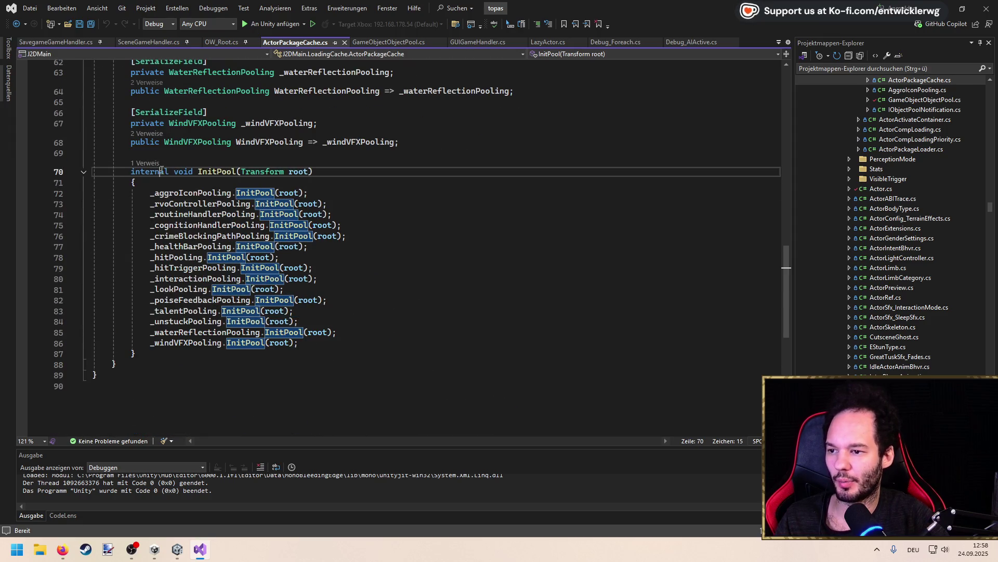
pyautogui.click(146, 163)
pyautogui.doubleClick(188, 130)
# Save AwakeHandler's pool-root setup, highlight the uses of _poolRoot, and bring Unity forward
pyautogui.click(362, 212)
pyautogui.hotkey('ctrl', 's')
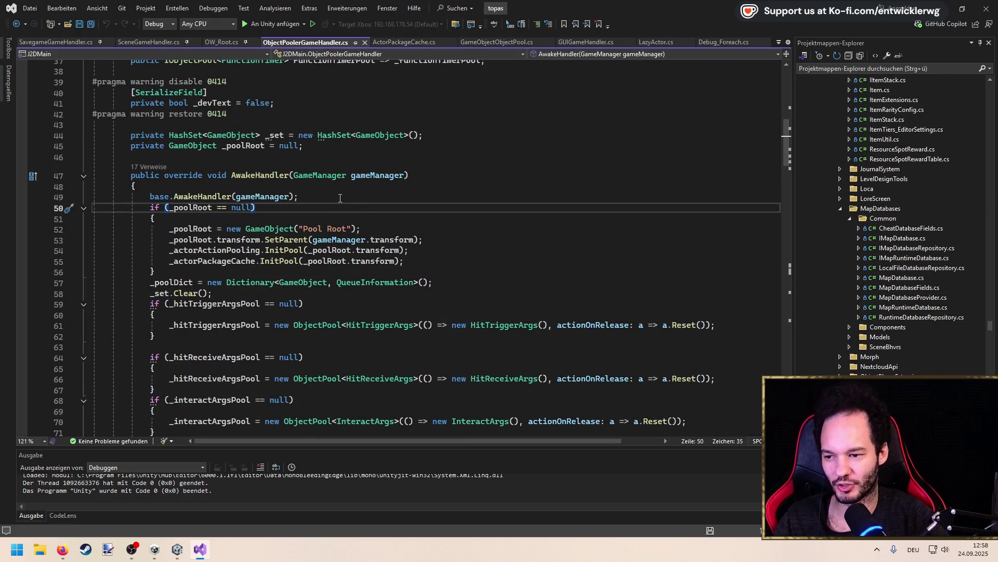
pyautogui.scroll(1, 339, 198)
pyautogui.click(191, 239)
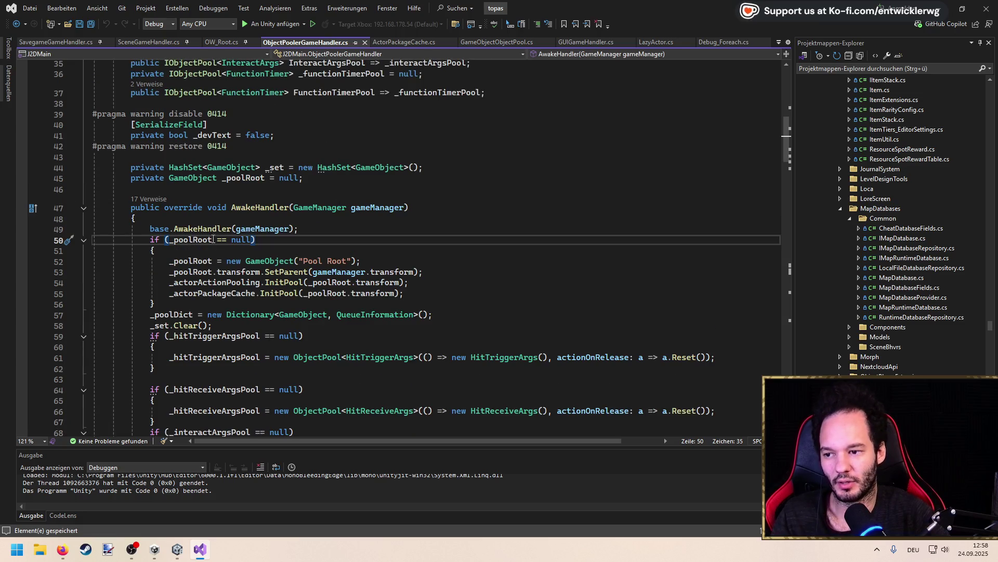
pyautogui.doubleClick(191, 239)
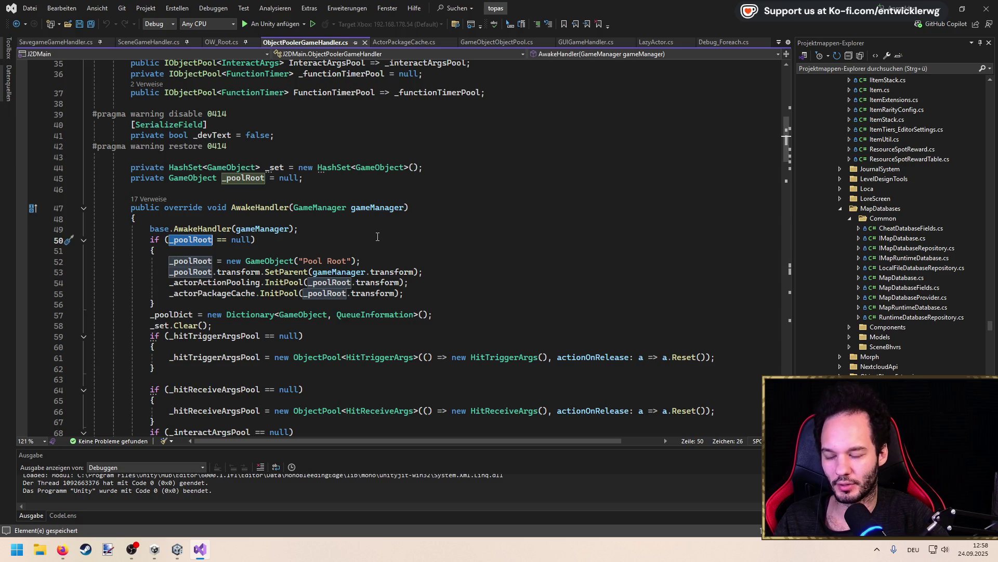
pyautogui.scroll(7, 377, 236)
pyautogui.scroll(-6, 360, 248)
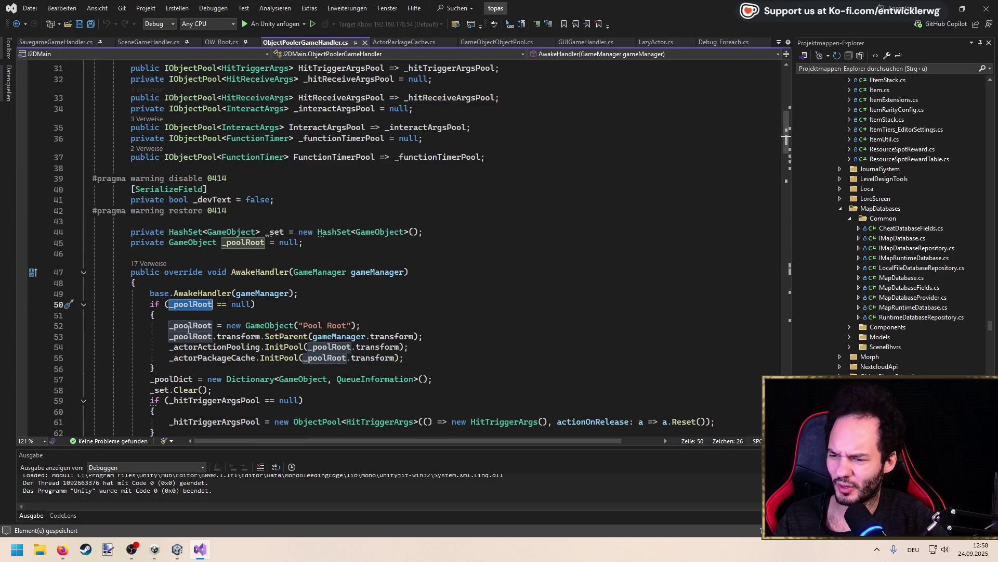
pyautogui.moveTo(278, 326)
pyautogui.click(294, 257)
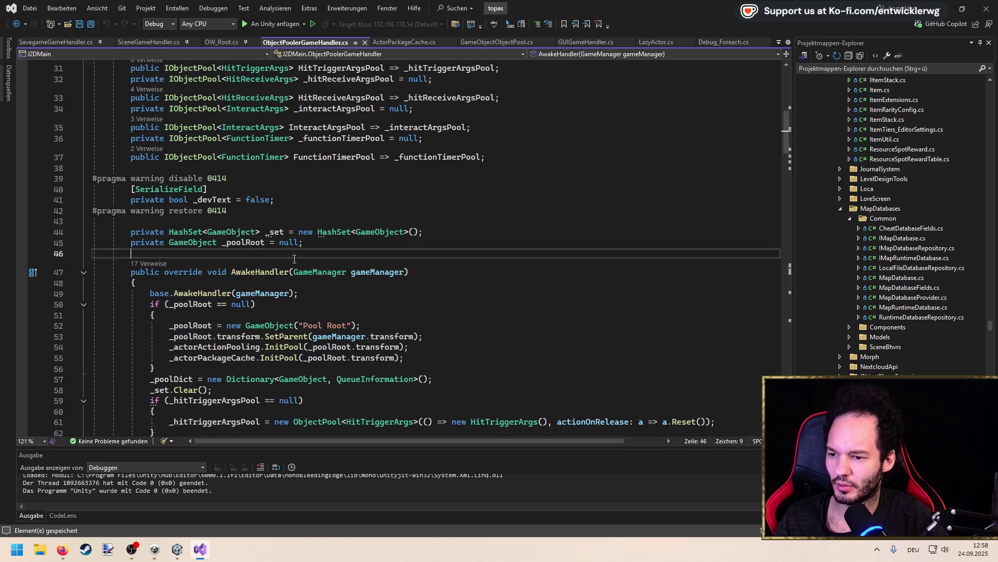
pyautogui.click(938, 8)
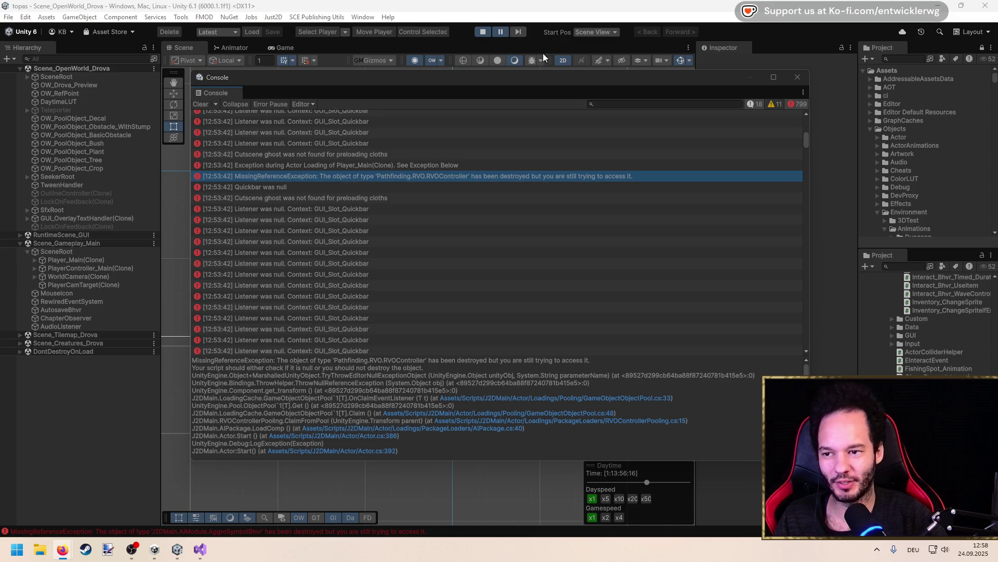
# Stop play mode, close the Console, and narrow the Hierarchy to widen the scene view
pyautogui.click(483, 32)
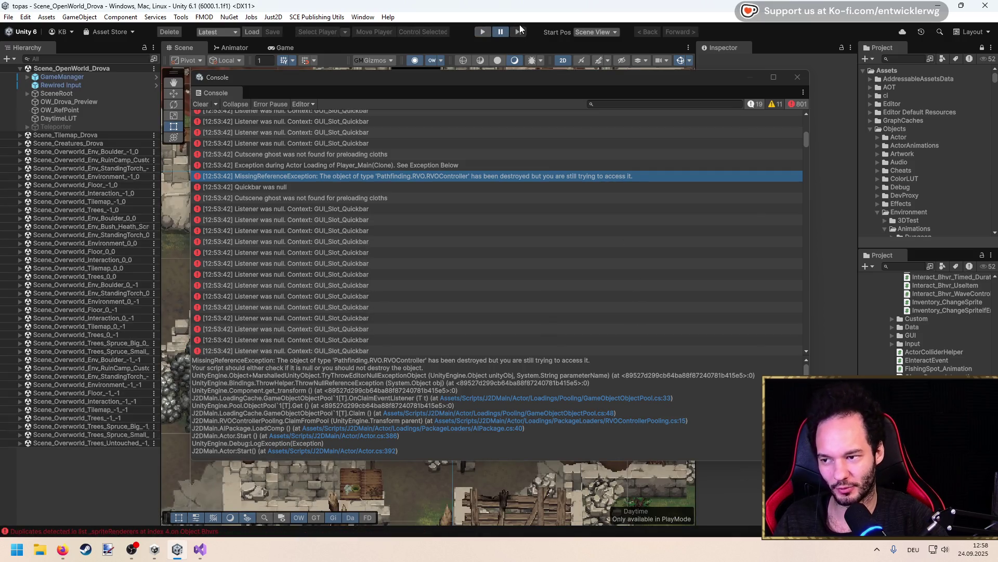
pyautogui.click(797, 78)
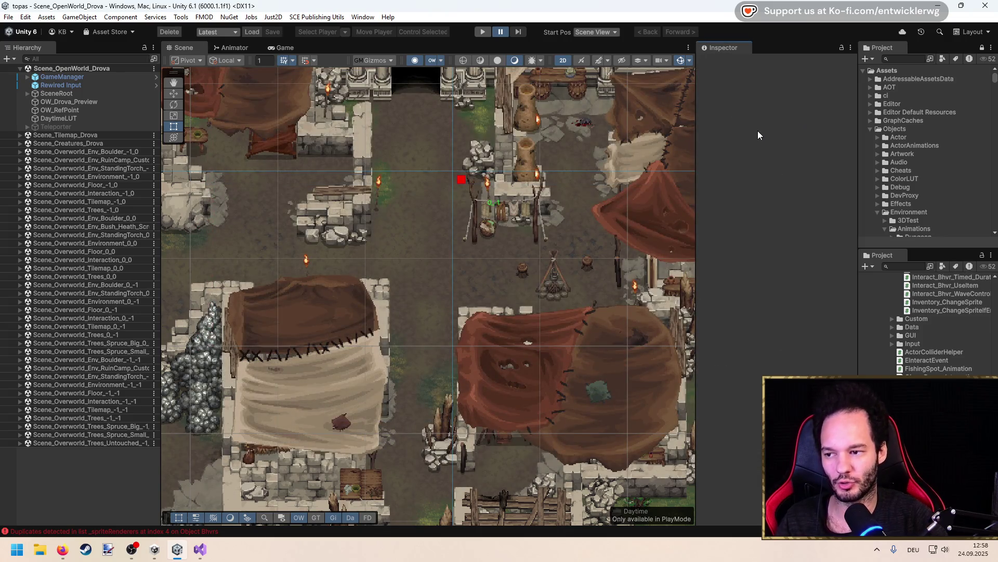
pyautogui.moveTo(161, 202); pyautogui.dragTo(134, 208)
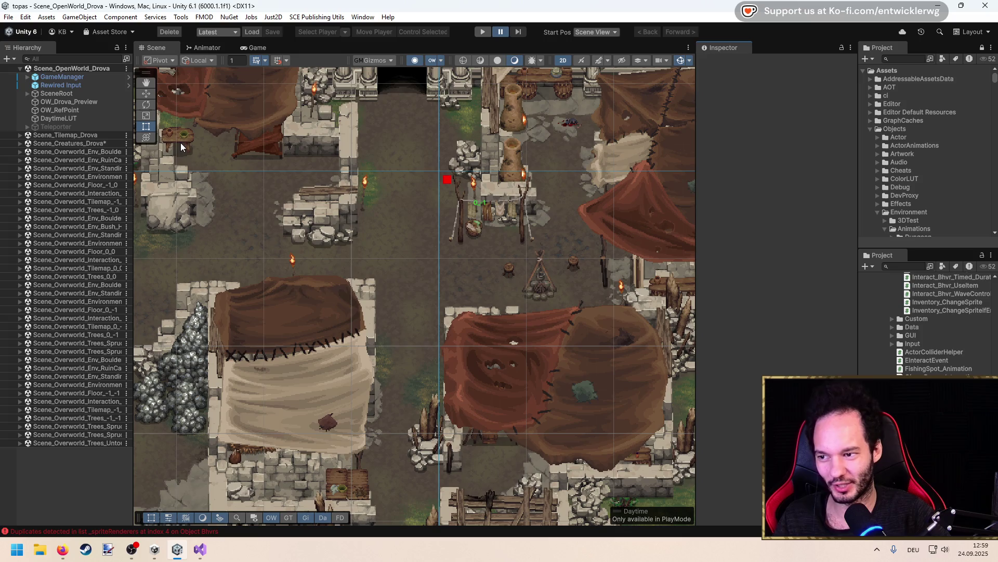
# Narrow the Hierarchy, pan and zoom the town map, and turn off Pause on play
pyautogui.moveTo(134, 159)
pyautogui.mouseDown()
pyautogui.moveTo(122, 158)
pyautogui.moveTo(154, 159)
pyautogui.moveTo(137, 161)
pyautogui.mouseUp()
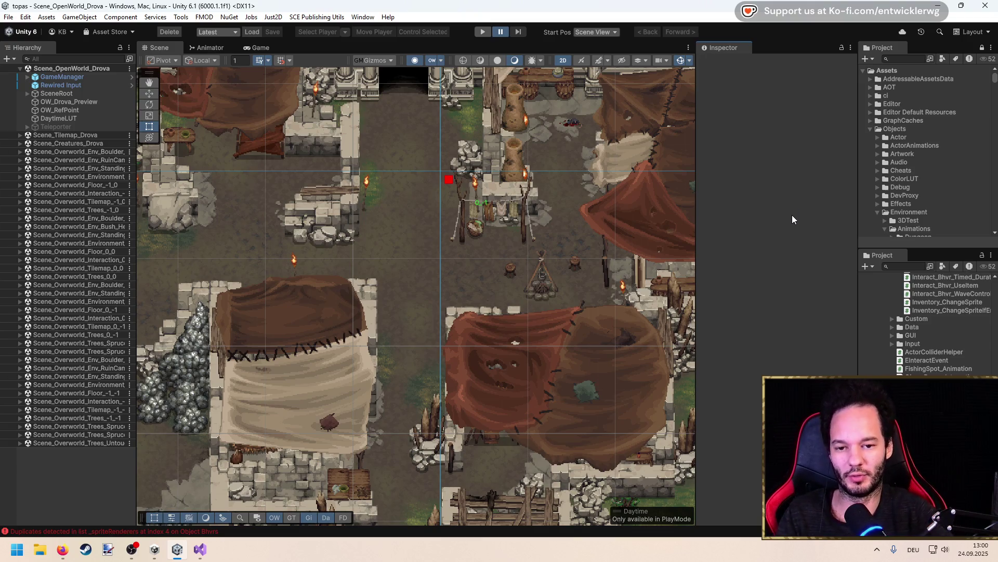
pyautogui.moveTo(388, 222); pyautogui.dragTo(511, 249)
pyautogui.scroll(2, 564, 258)
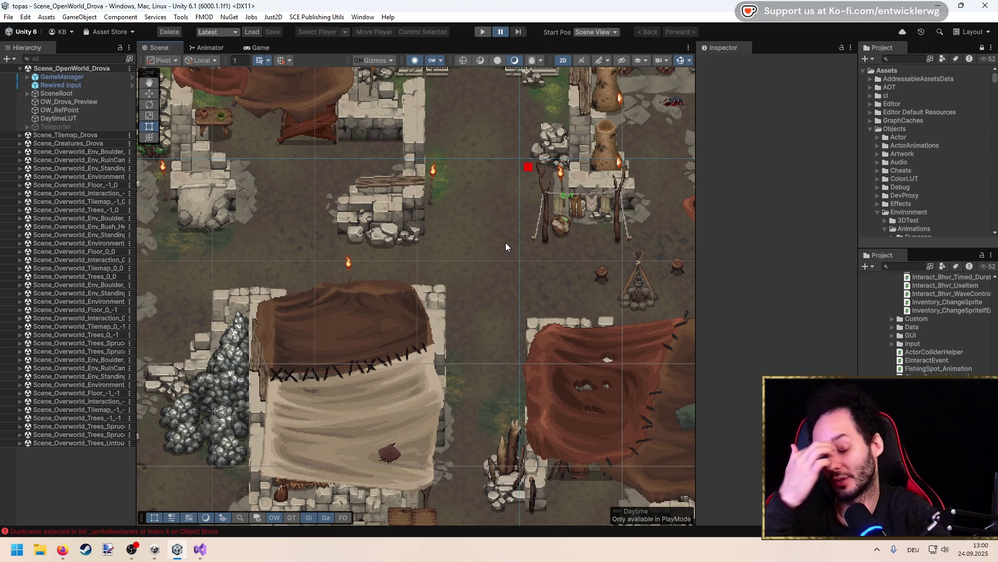
pyautogui.scroll(3, 502, 237)
pyautogui.moveTo(455, 295); pyautogui.dragTo(486, 260)
pyautogui.click(499, 34)
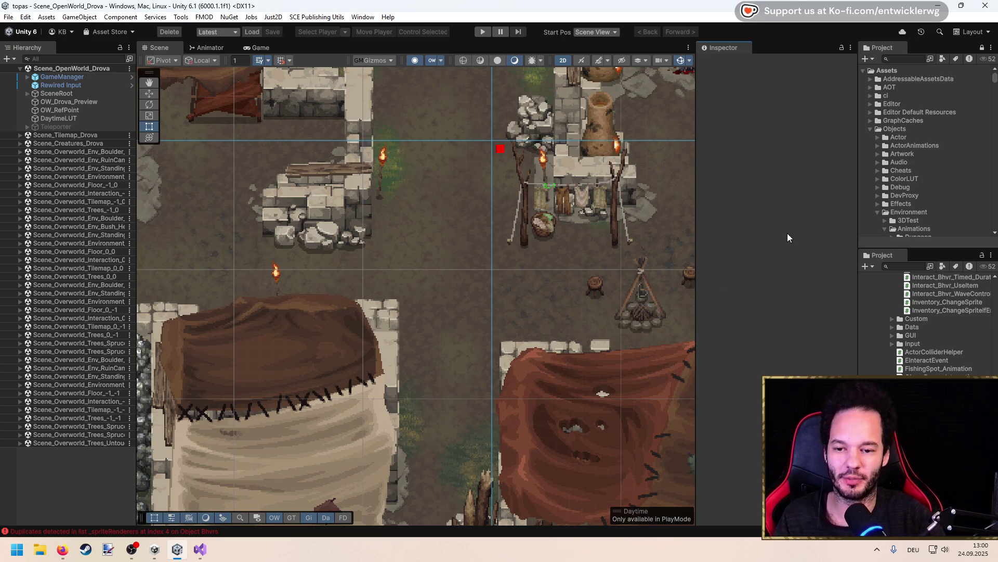
# Peek at SceneRoot's children in the Hierarchy, then return to Visual Studio
pyautogui.scroll(2, 453, 290)
pyautogui.scroll(-2, 452, 288)
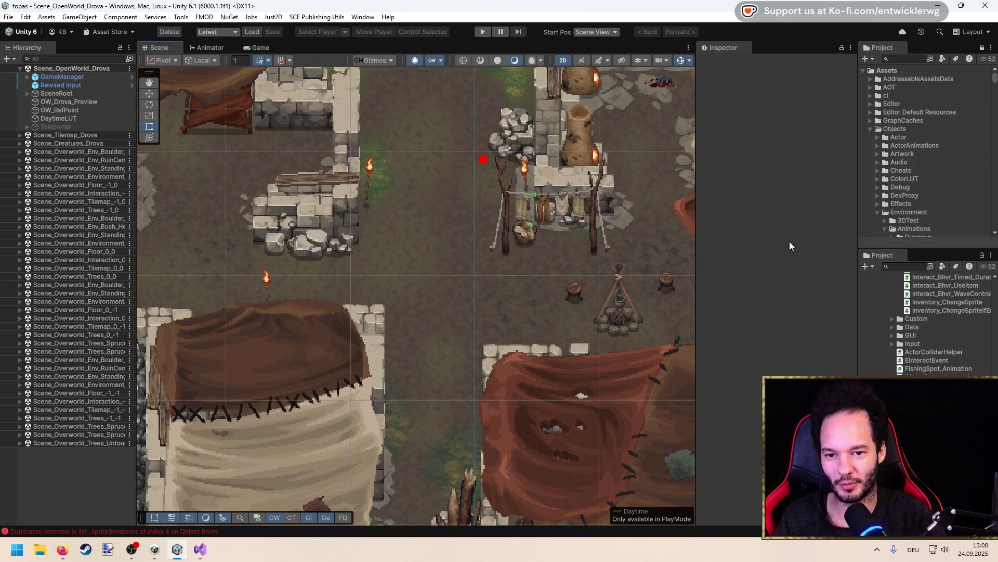
pyautogui.click(25, 95)
pyautogui.click(25, 95)
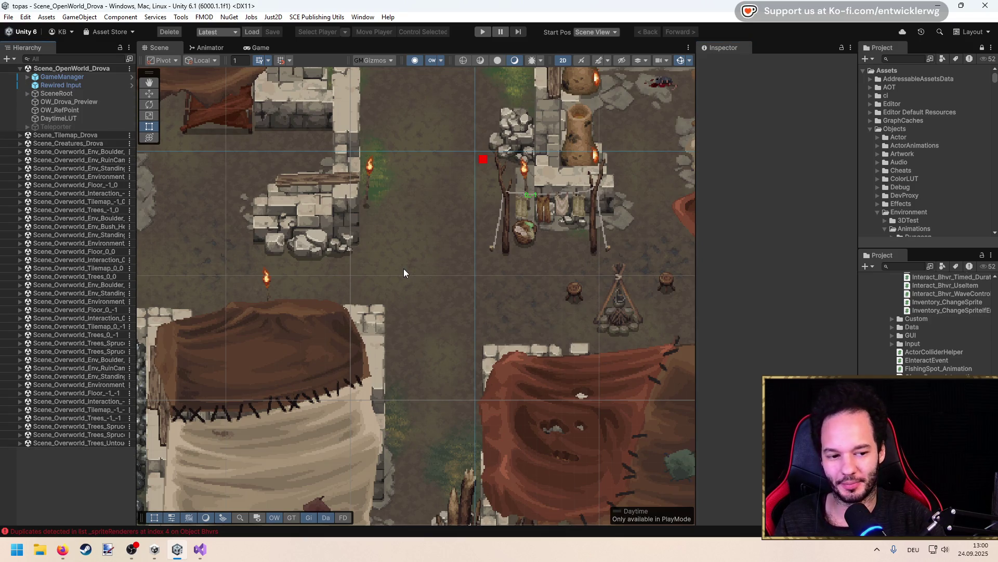
pyautogui.scroll(1, 404, 270)
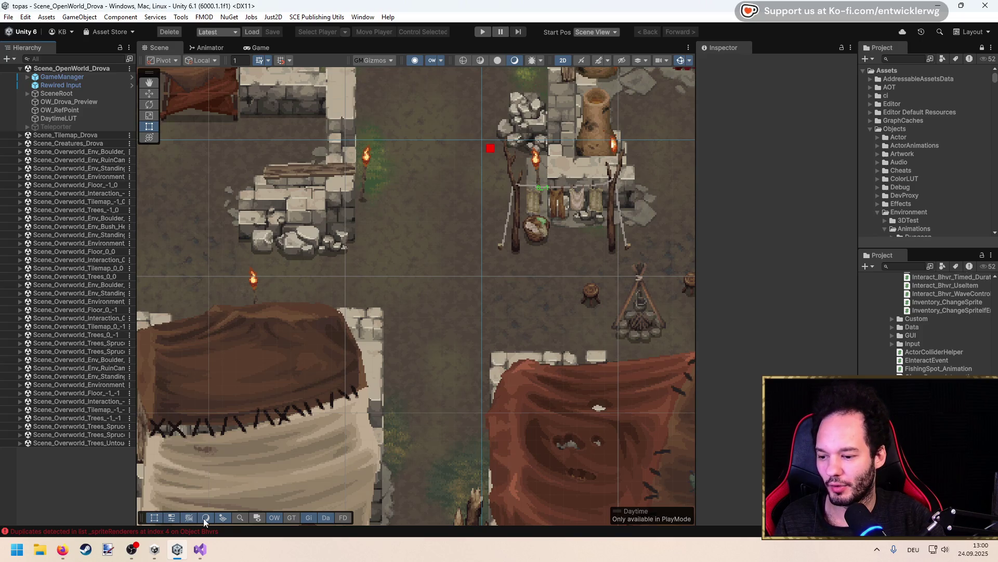
pyautogui.click(200, 549)
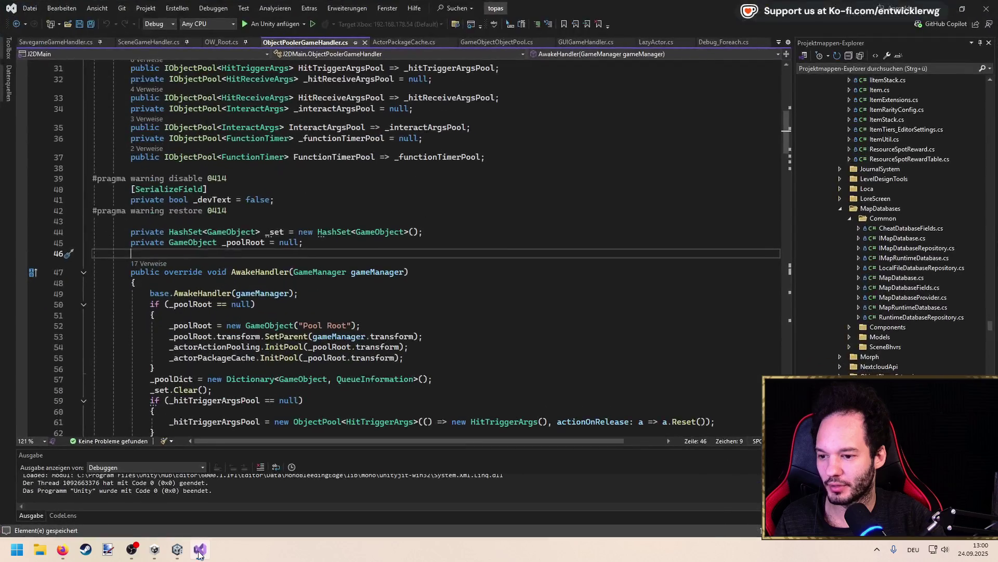
# Highlight _poolRoot's uses in AwakeHandler, then start play mode in Unity to test world reload
pyautogui.doubleClick(193, 326)
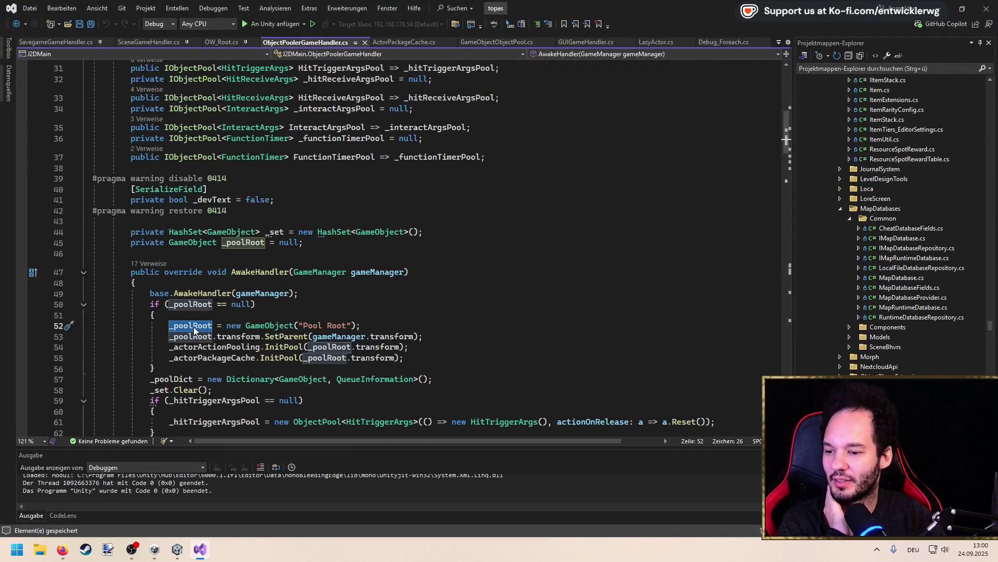
pyautogui.scroll(-7, 262, 286)
pyautogui.scroll(6, 262, 286)
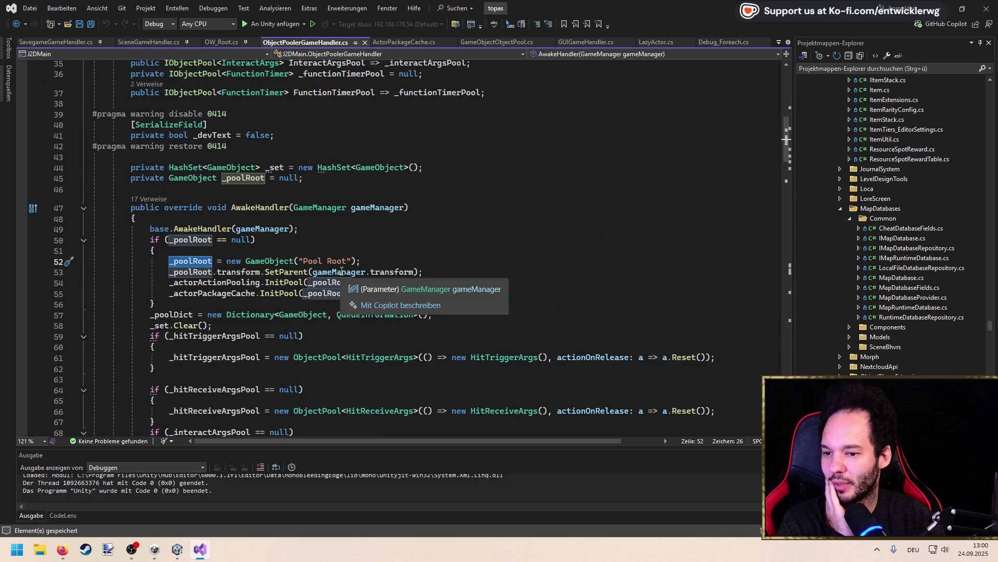
pyautogui.scroll(1, 323, 248)
pyautogui.scroll(-2, 323, 248)
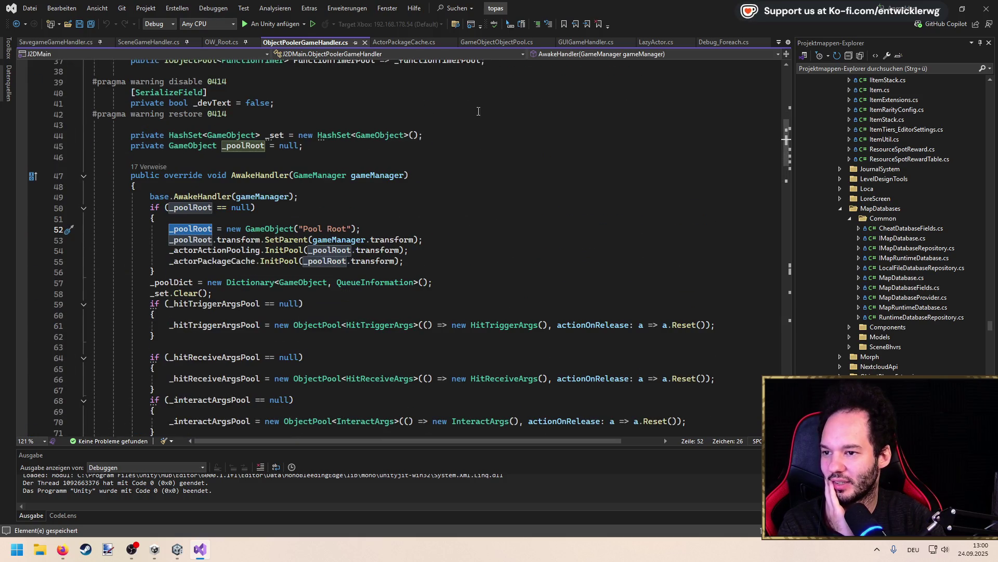
pyautogui.hotkey('alt', 'Tab')
pyautogui.click(483, 34)
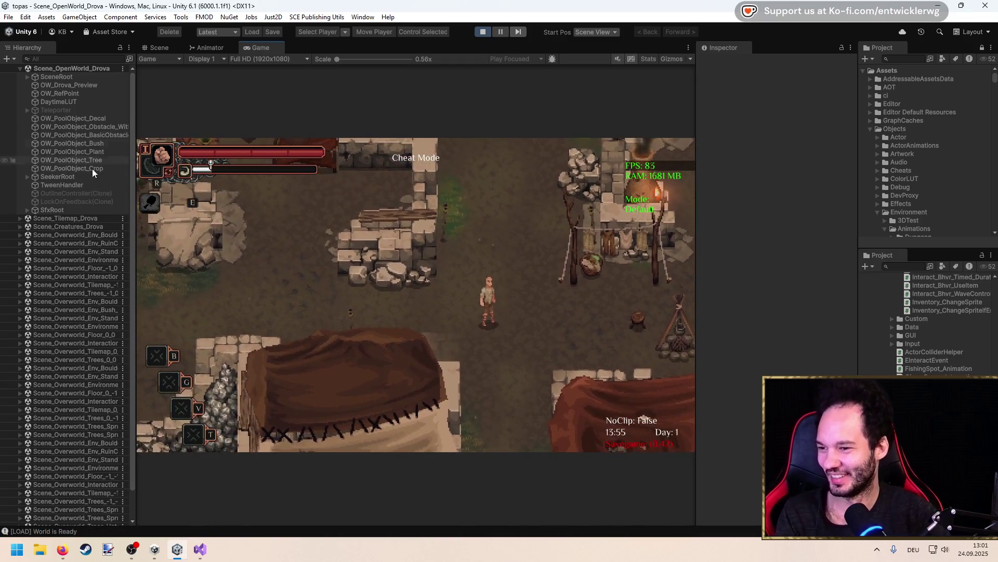
# Widen the Hierarchy and locate the Pool Root object under GameManager in Scene_Gameplay_Main
pyautogui.moveTo(134, 218); pyautogui.dragTo(271, 218)
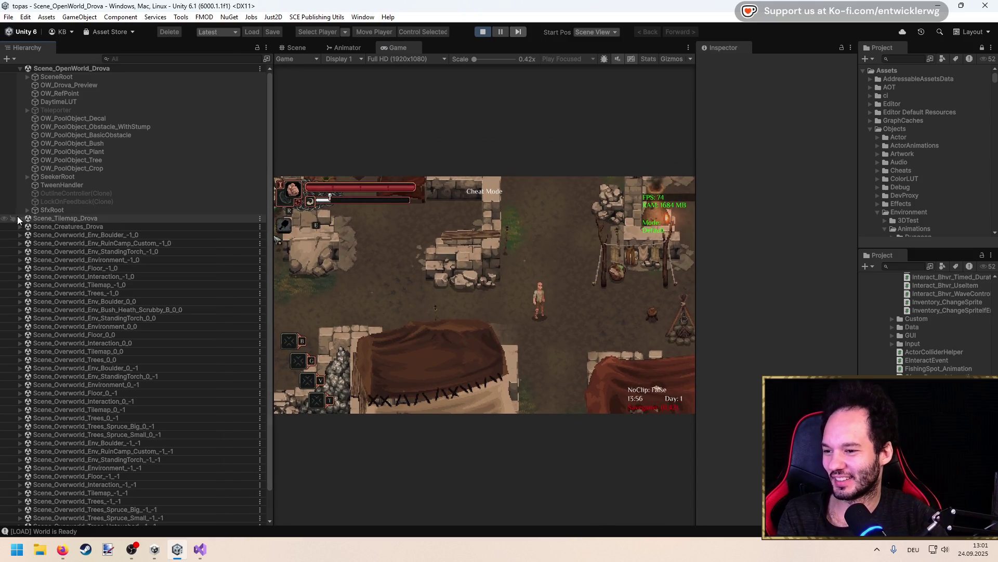
pyautogui.scroll(-3, 18, 234)
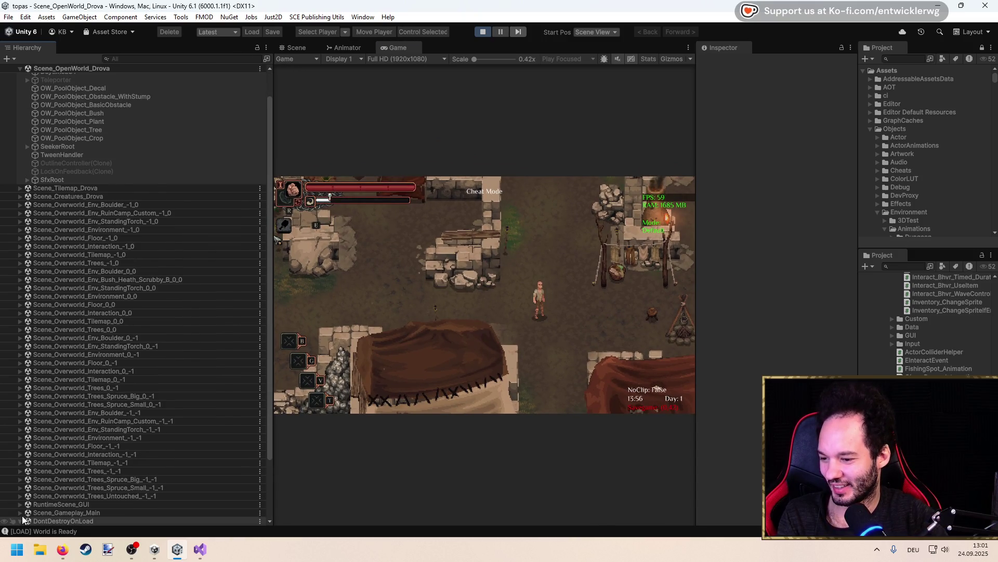
pyautogui.scroll(-2, 25, 514)
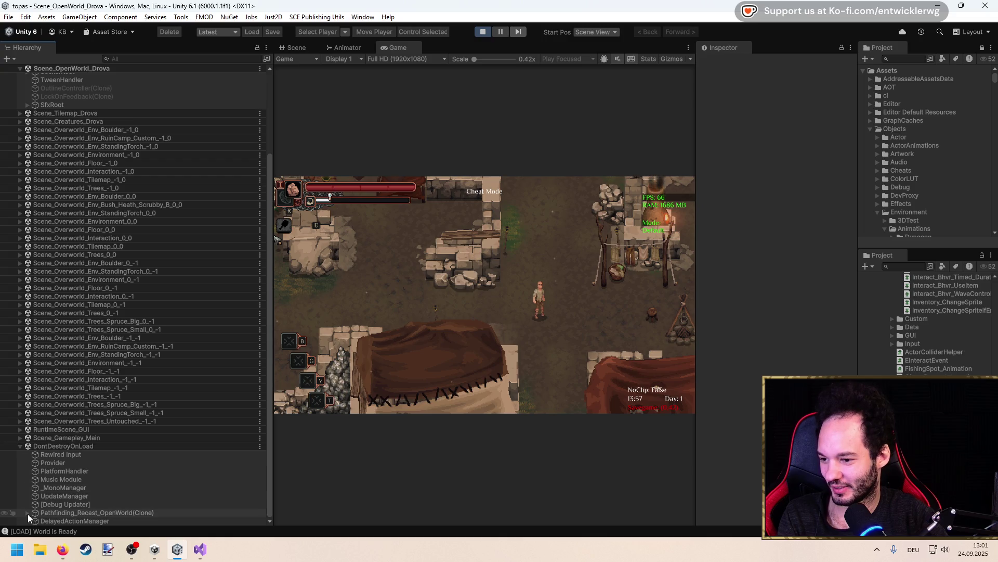
pyautogui.scroll(3, 35, 364)
pyautogui.scroll(-3, 42, 364)
pyautogui.click(19, 438)
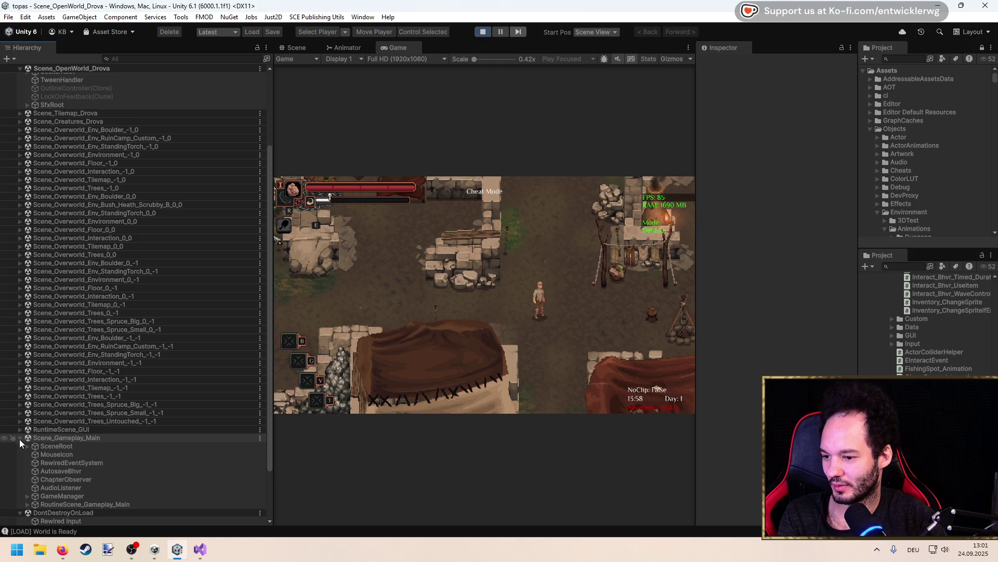
pyautogui.click(30, 497)
pyautogui.click(27, 496)
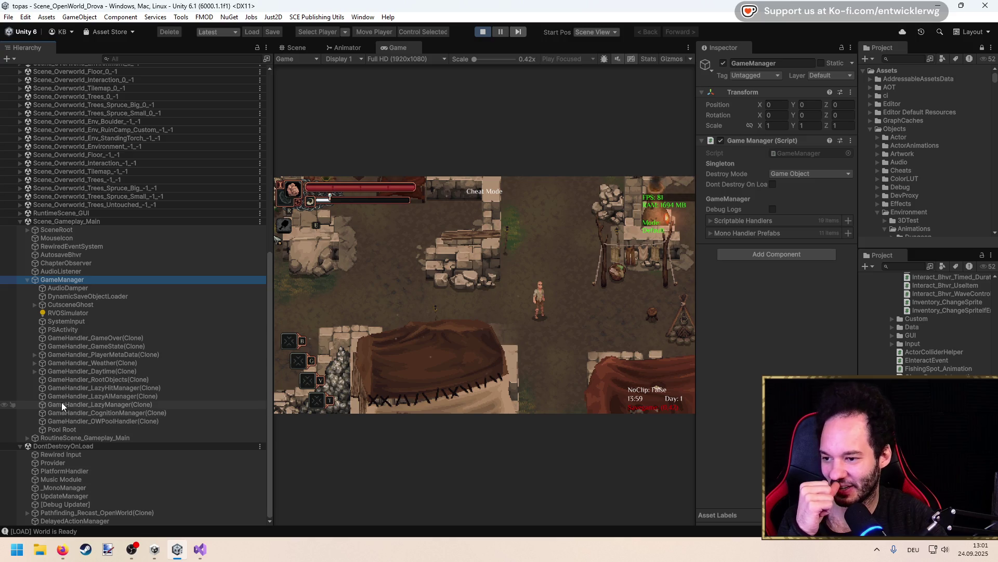
pyautogui.click(34, 305)
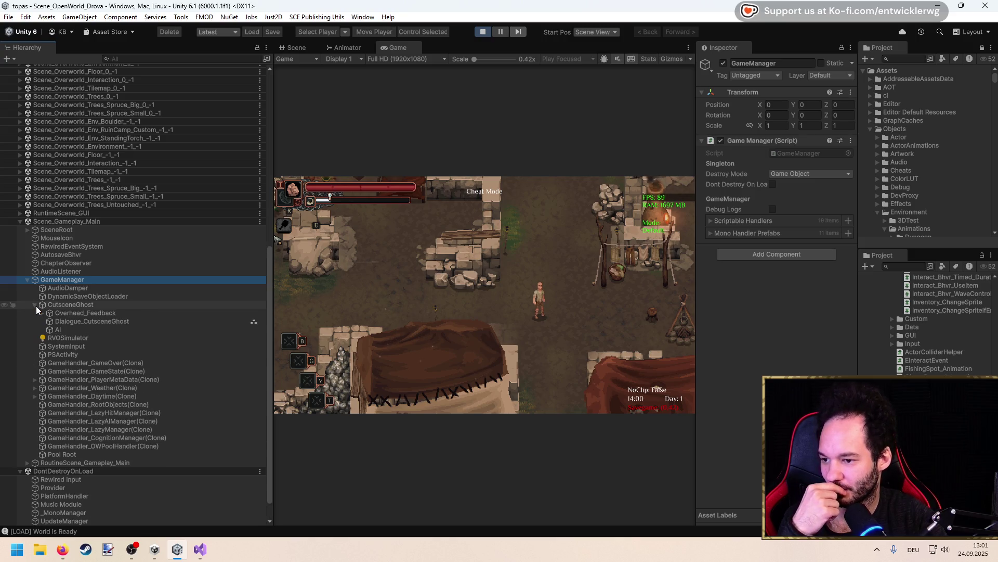
pyautogui.click(35, 305)
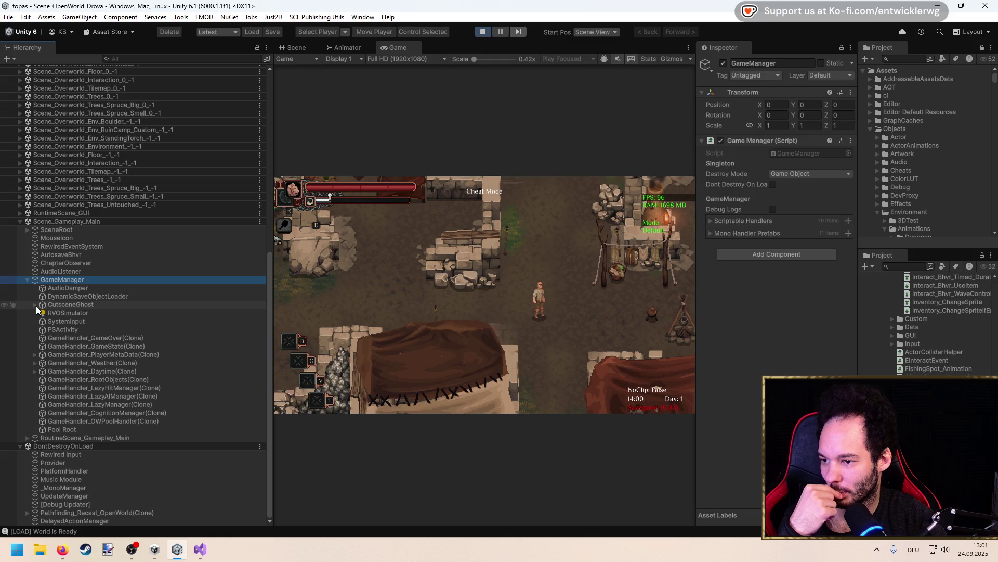
pyautogui.click(56, 431)
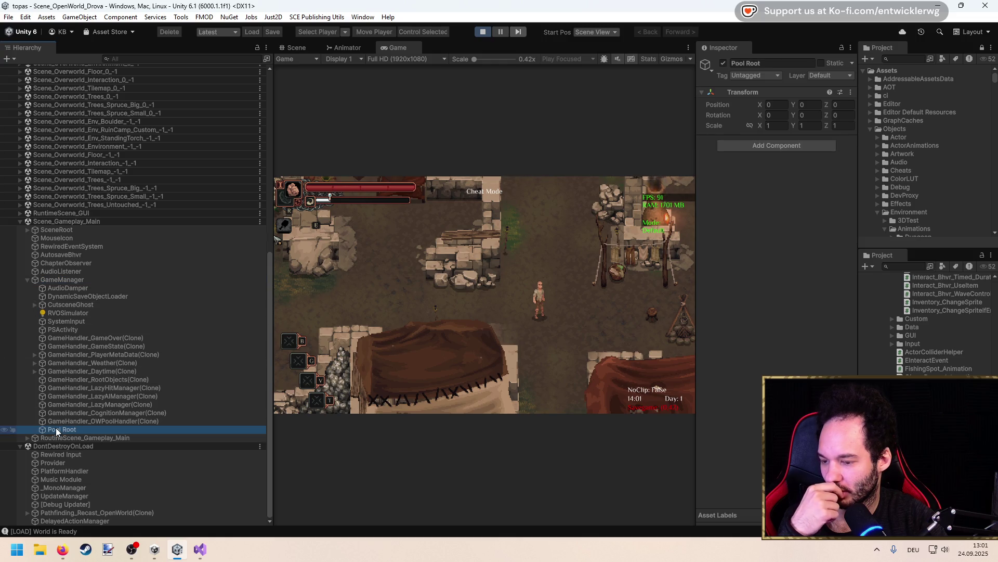
# Compare against AwakeHandler in Visual Studio, then inspect GameManager and SceneRoot in Unity
pyautogui.scroll(10, 88, 271)
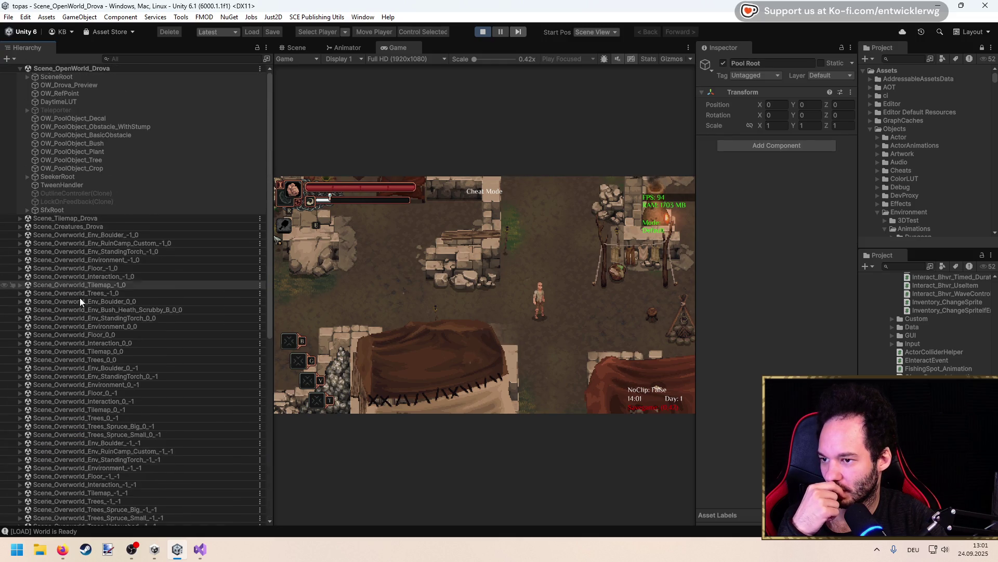
pyautogui.scroll(-5, 80, 312)
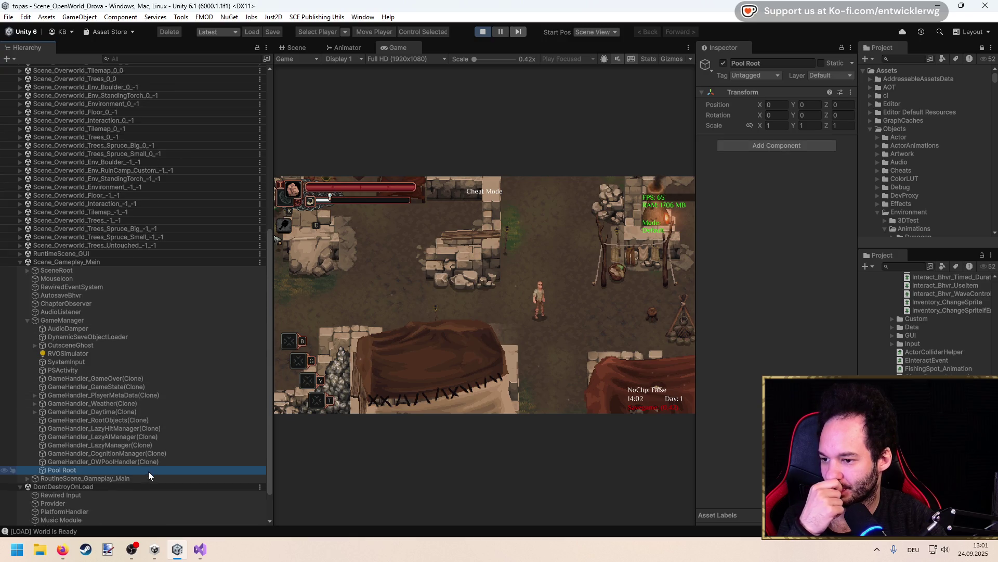
pyautogui.click(200, 549)
pyautogui.doubleClick(243, 177)
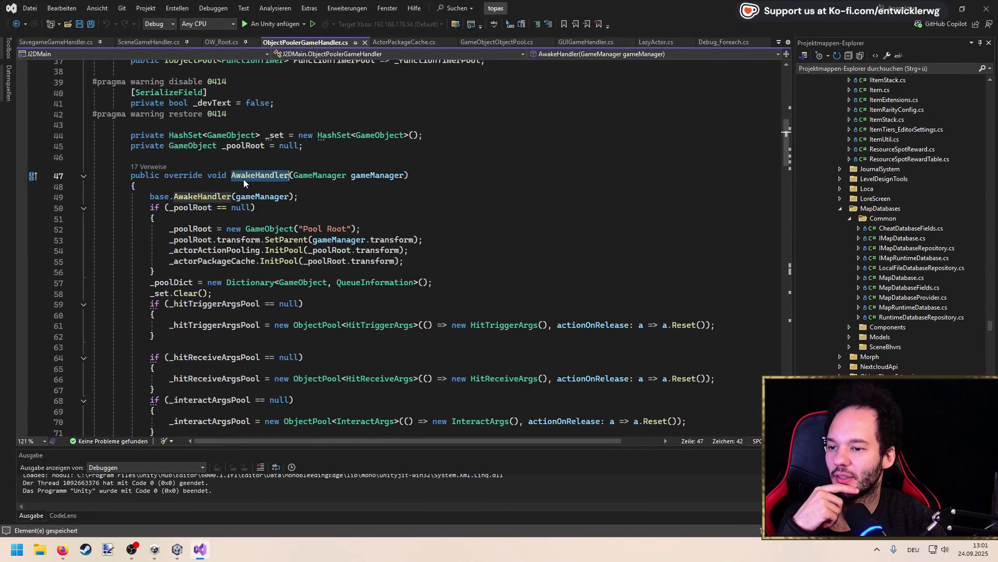
pyautogui.scroll(4, 244, 179)
pyautogui.scroll(-5, 244, 179)
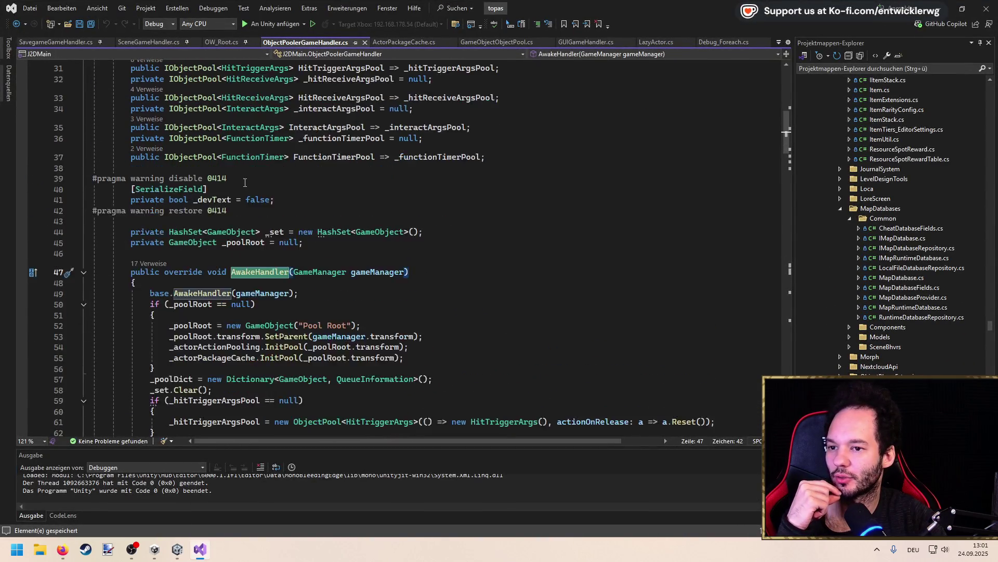
pyautogui.hotkey('alt', 'Tab')
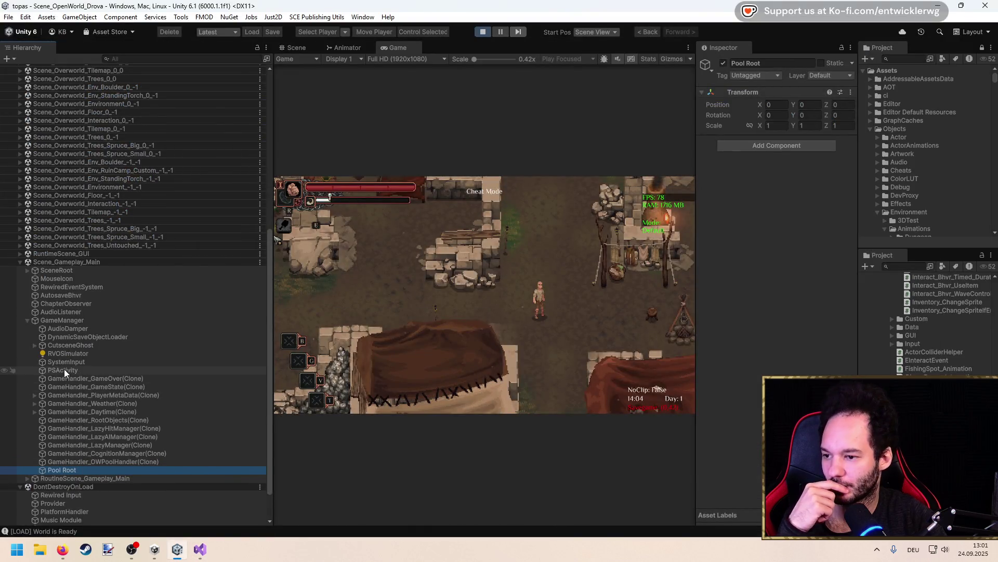
pyautogui.click(76, 321)
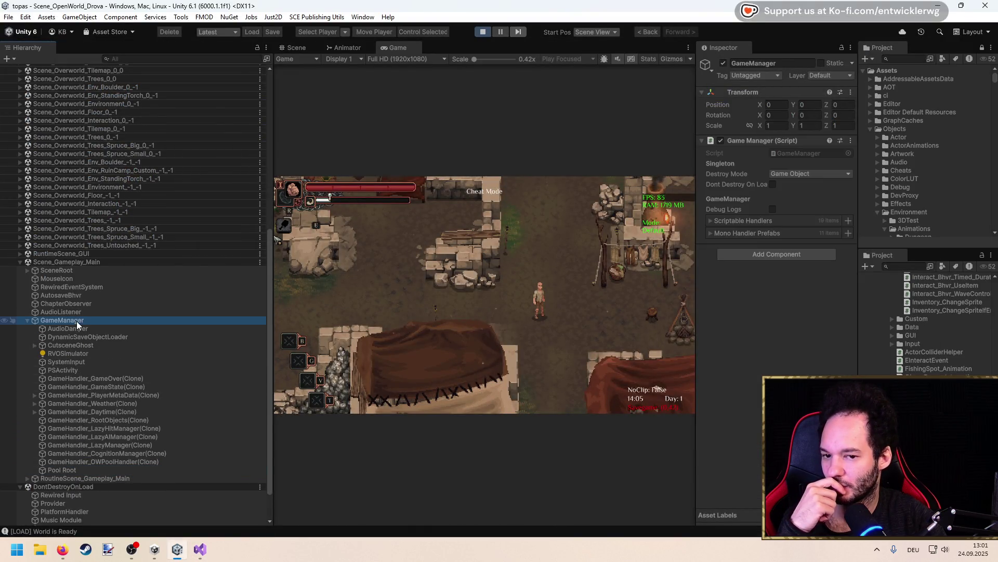
pyautogui.click(78, 270)
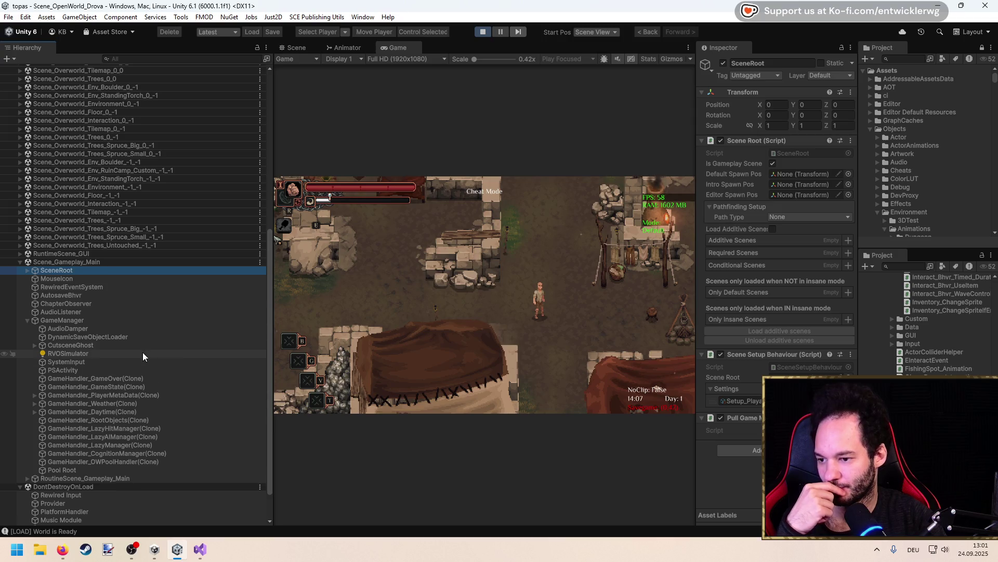
pyautogui.moveTo(273, 352); pyautogui.dragTo(365, 354)
# Inspect Scene_Gameplay_Main's ChapterObserver, AudioListener, AutosaveBhvr, SceneRoot and RoutineScene children
pyautogui.click(30, 321)
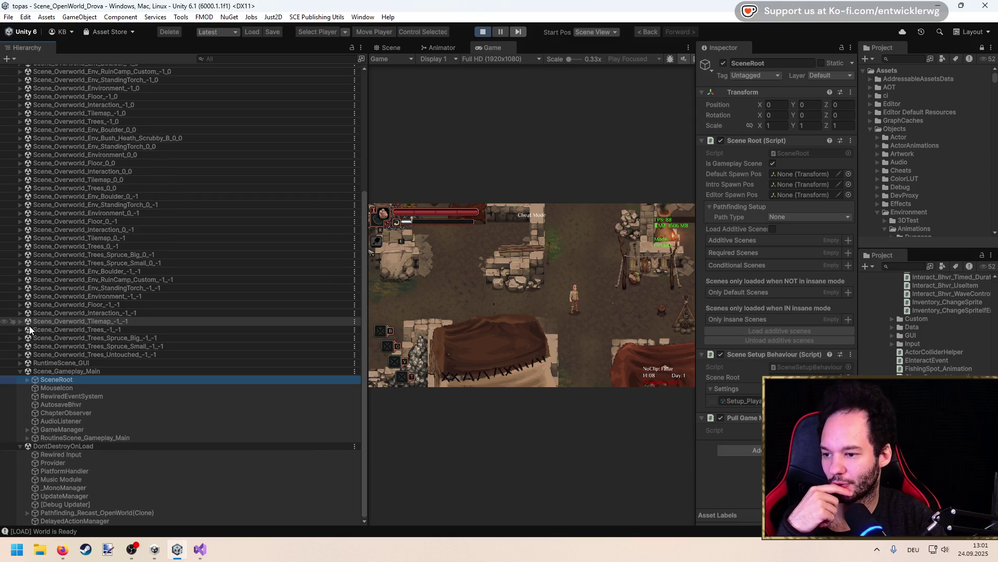
pyautogui.click(58, 372)
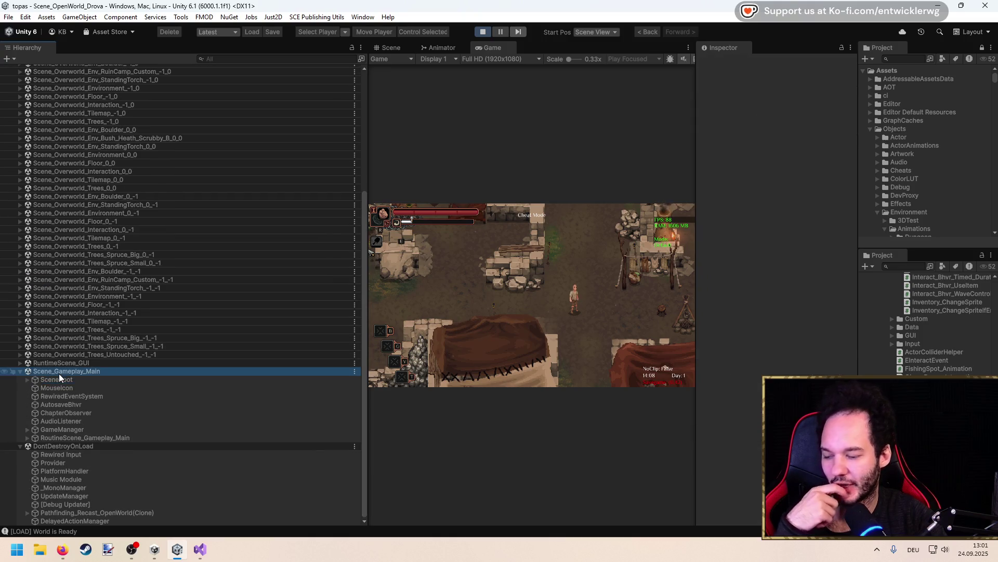
pyautogui.click(52, 413)
pyautogui.click(56, 420)
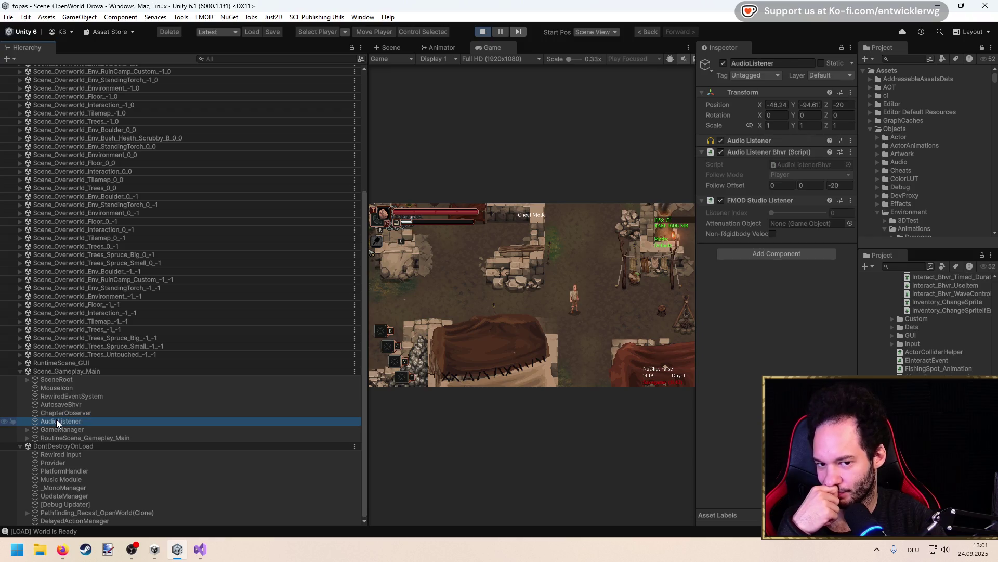
pyautogui.click(62, 404)
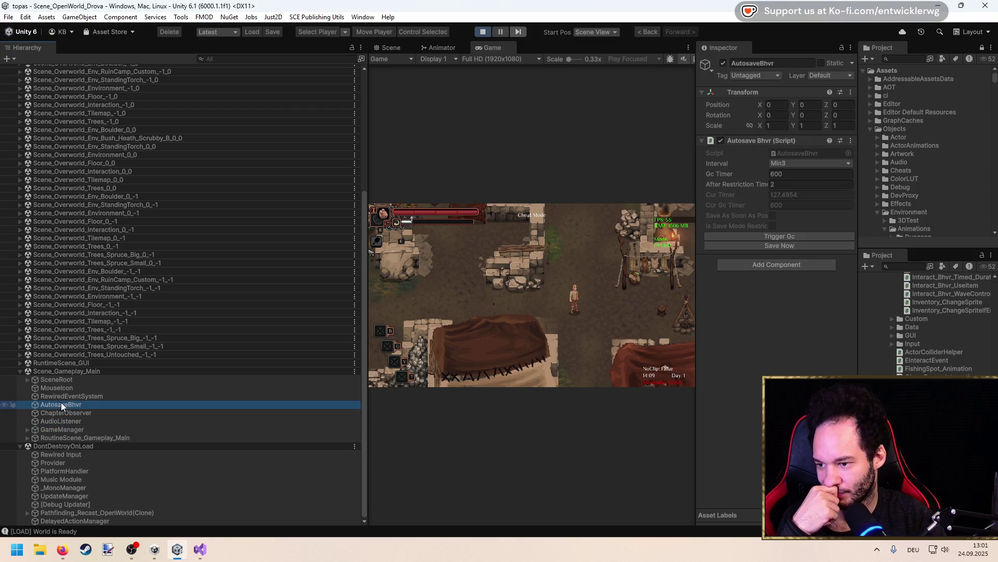
pyautogui.click(27, 379)
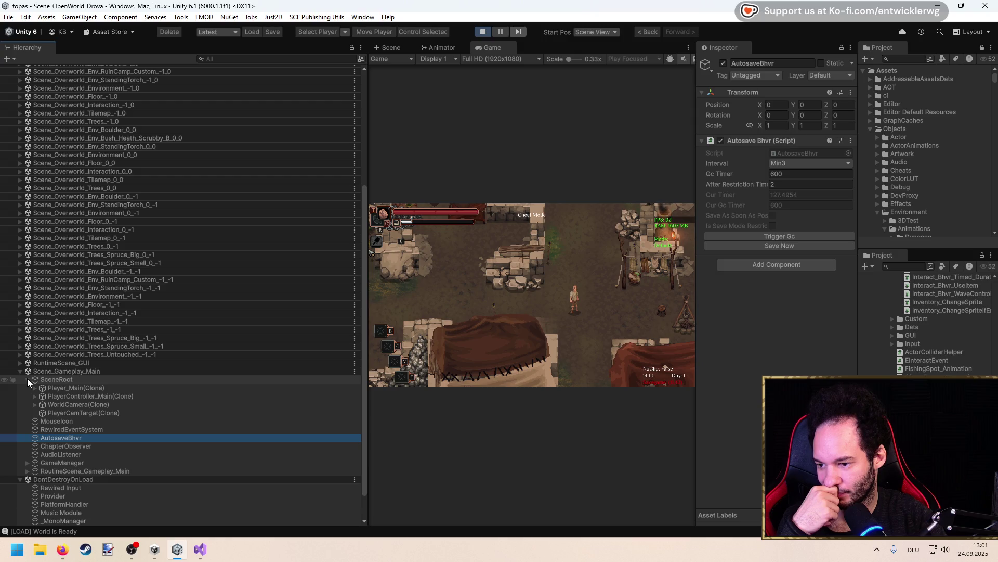
pyautogui.click(26, 380)
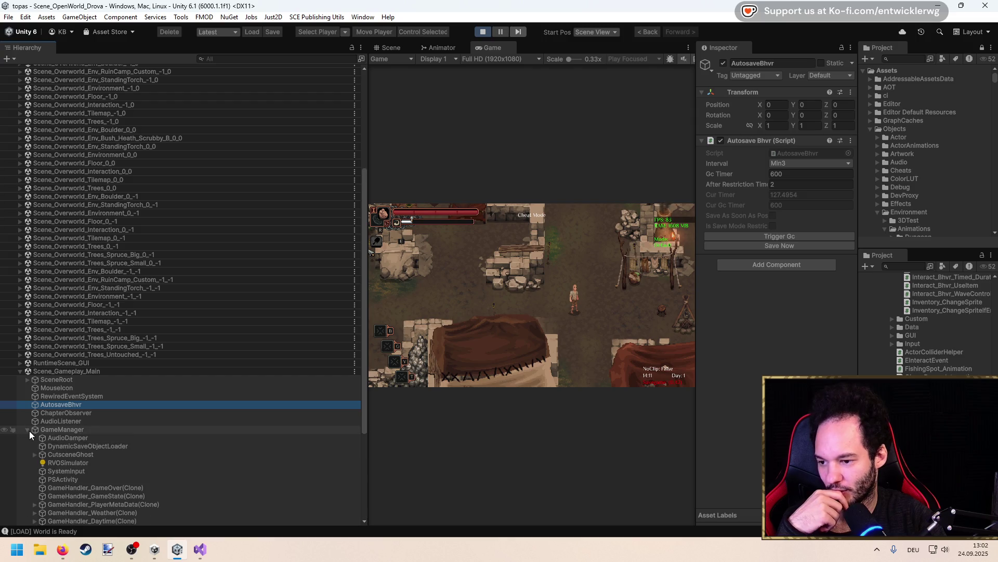
pyautogui.click(30, 436)
pyautogui.click(29, 436)
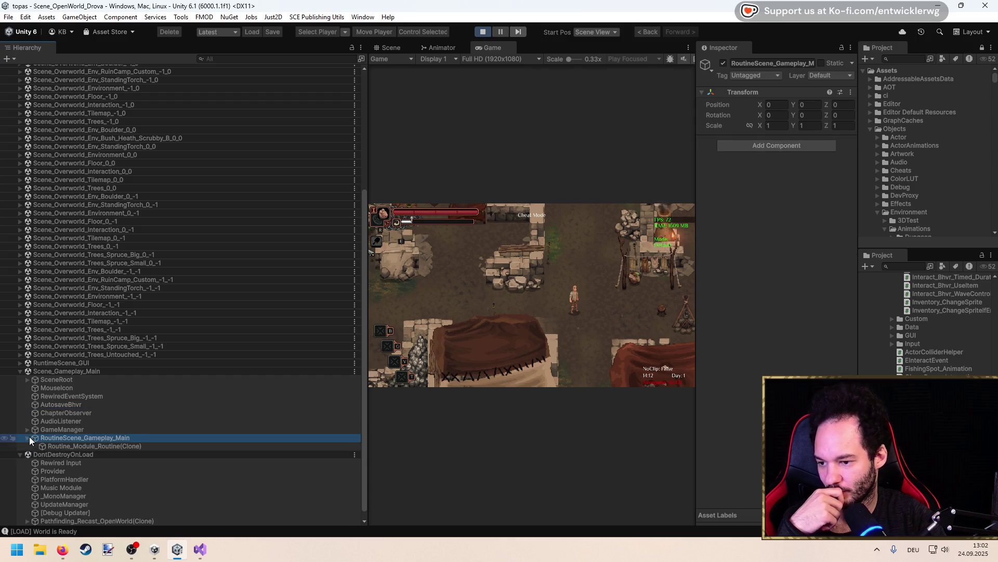
pyautogui.click(45, 444)
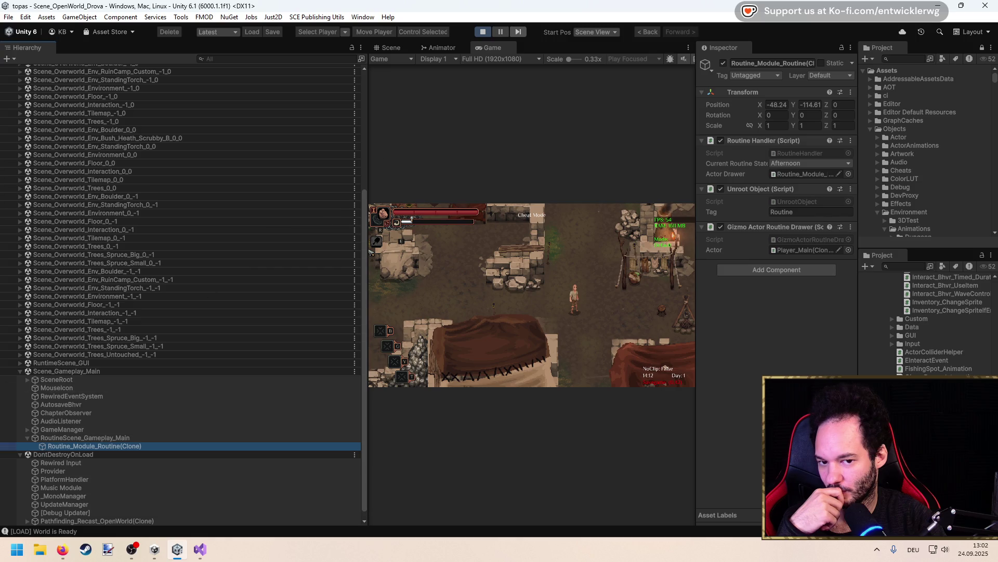
# Stop the game, narrow the Hierarchy again, and return to Visual Studio at line 46
pyautogui.click(485, 32)
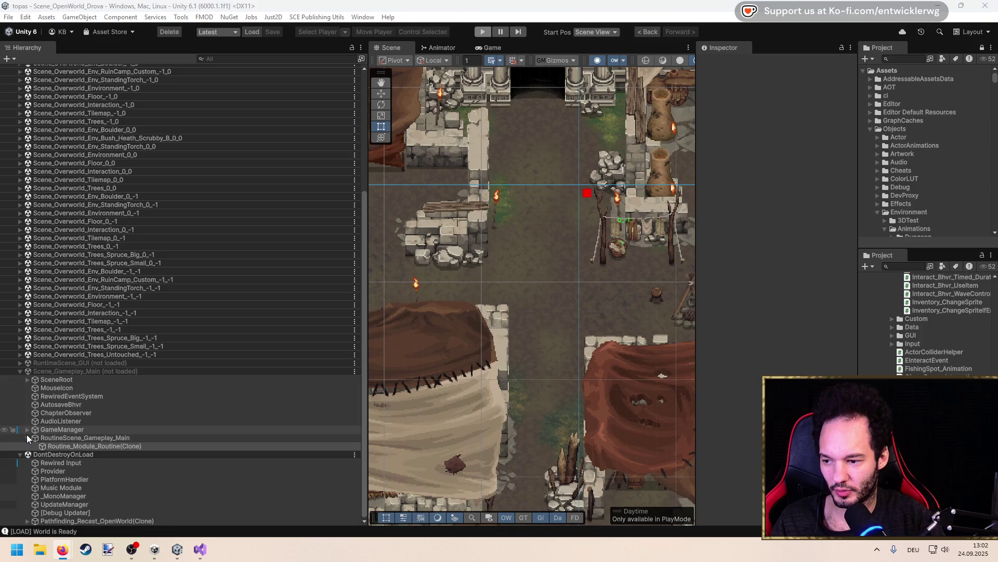
pyautogui.click(754, 306)
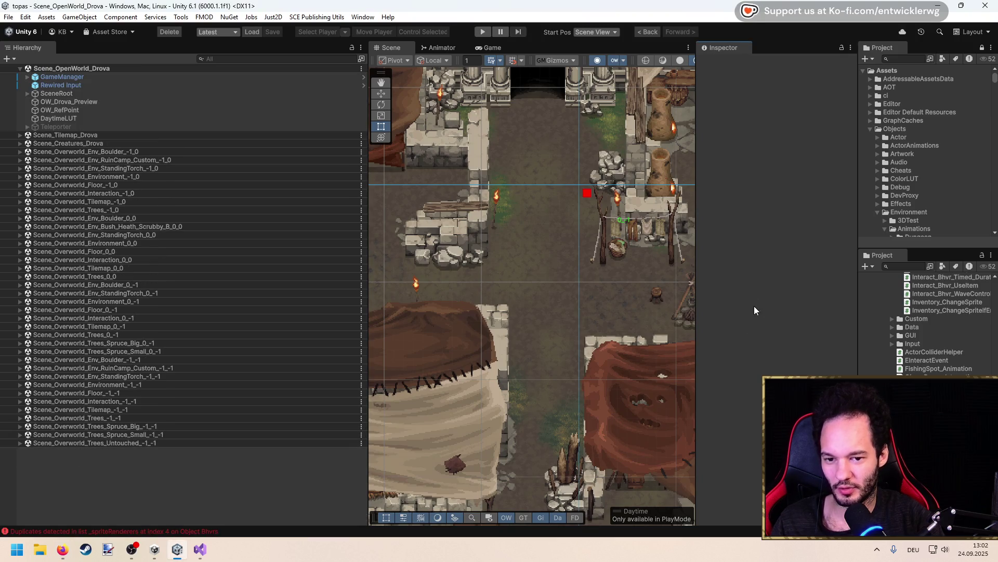
pyautogui.moveTo(369, 254)
pyautogui.mouseDown()
pyautogui.moveTo(252, 265)
pyautogui.moveTo(212, 281)
pyautogui.moveTo(204, 299)
pyautogui.mouseUp()
pyautogui.click(192, 558)
pyautogui.click(356, 229)
# Save and switch to SavegameGameHandler.cs
pyautogui.hotkey('ctrl', 's')
pyautogui.hotkey('ctrl', 't')
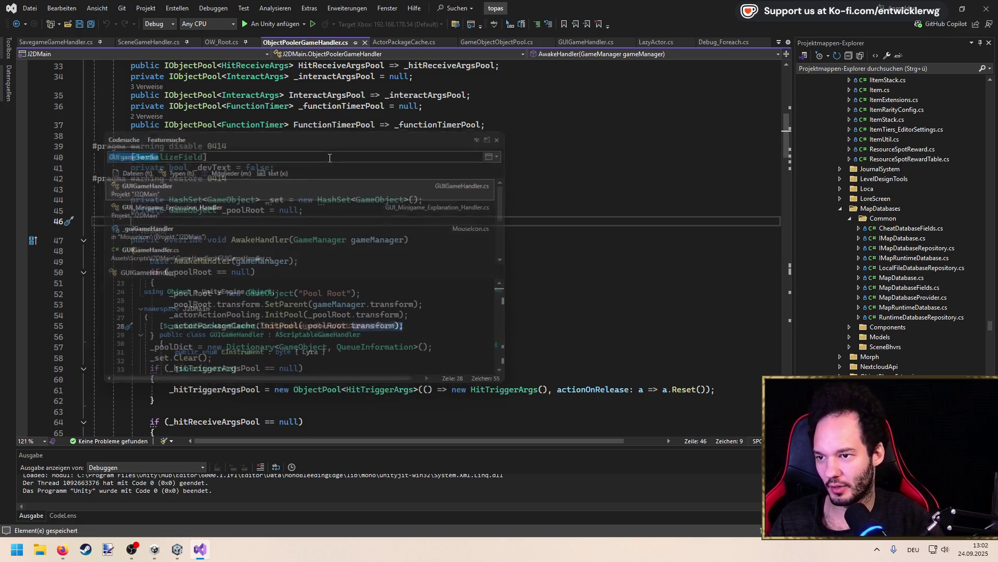
pyautogui.press('Escape')
pyautogui.click(65, 45)
pyautogui.scroll(3, 296, 227)
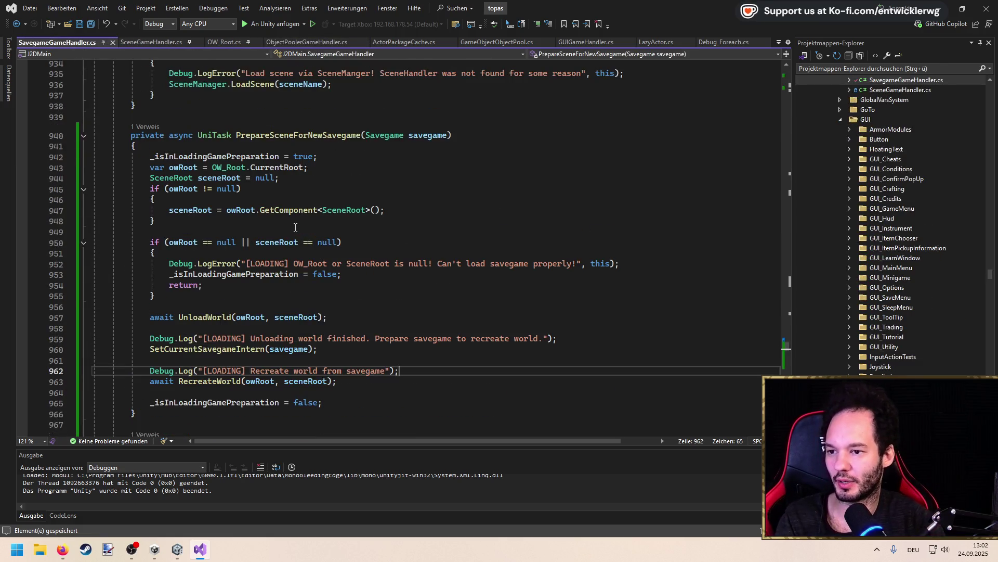
pyautogui.scroll(-5, 296, 228)
# Trace UnloadWorld into the UnloadRequiredScenes definition and come back to UnloadWorld
pyautogui.keyDown('ctrl'); pyautogui.click(202, 255); pyautogui.keyUp('ctrl')
pyautogui.scroll(-5, 238, 224)
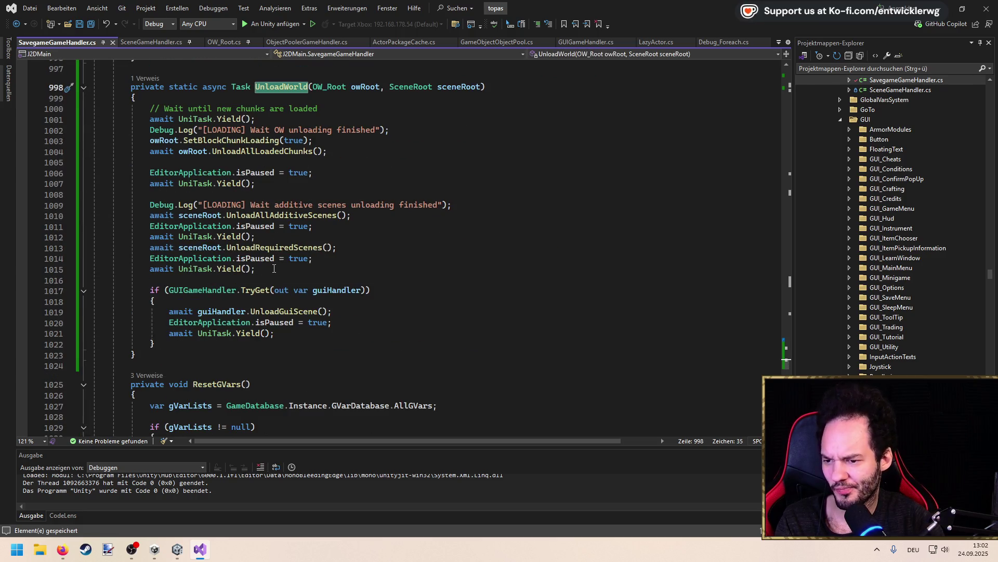
pyautogui.keyDown('ctrl'); pyautogui.click(275, 247); pyautogui.keyUp('ctrl')
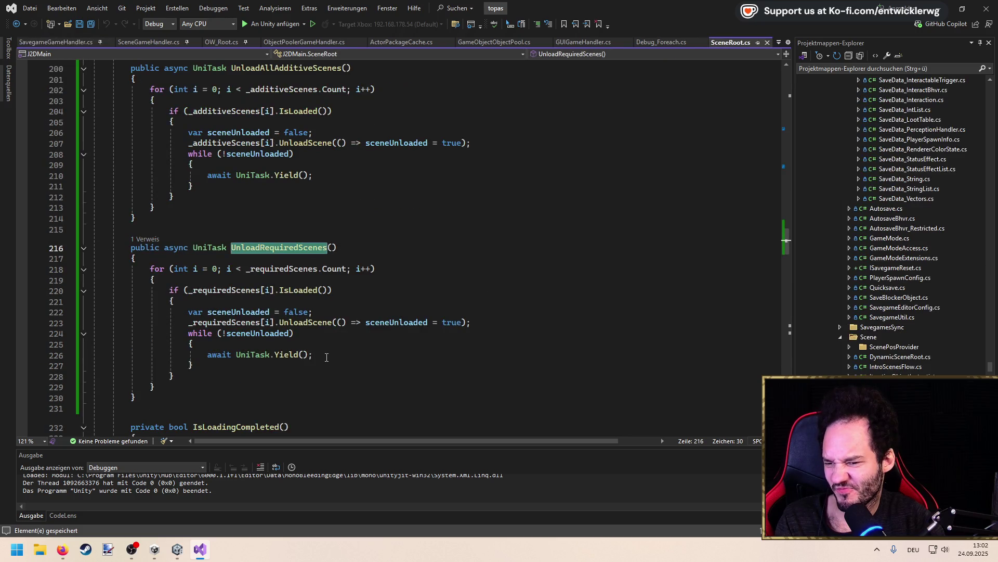
pyautogui.hotkey('ctrl', '-')
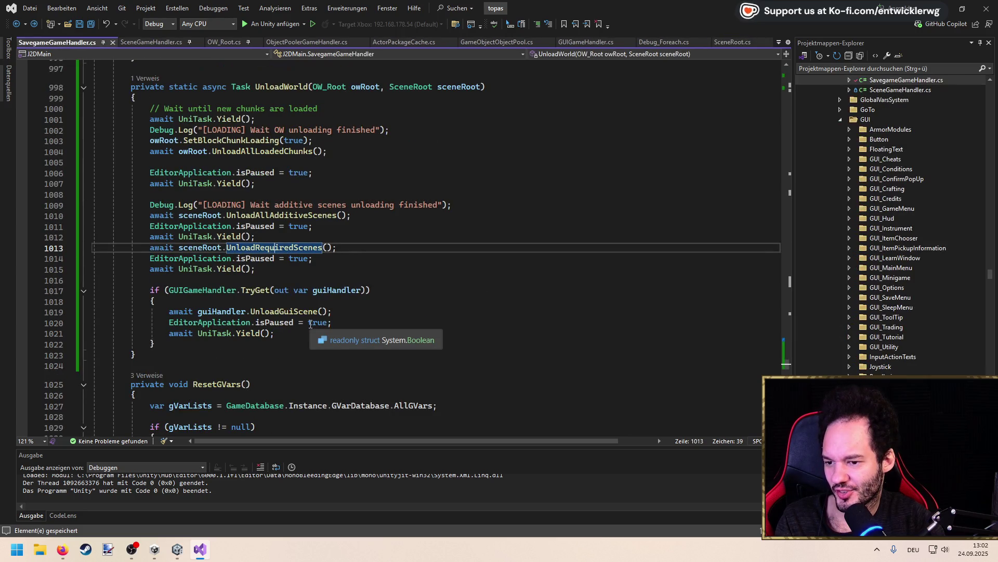
pyautogui.press('F12')
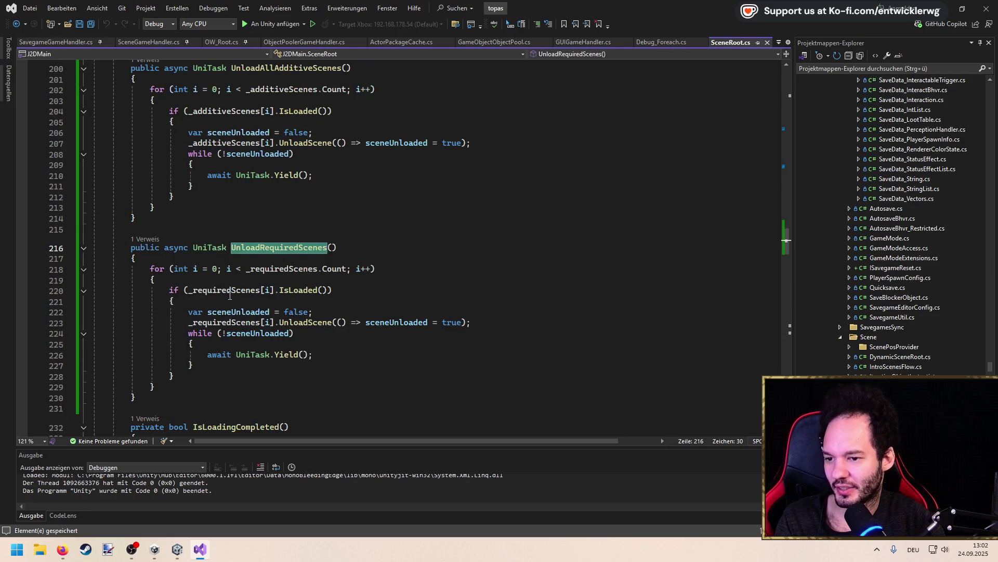
pyautogui.hotkey('ctrl', '-')
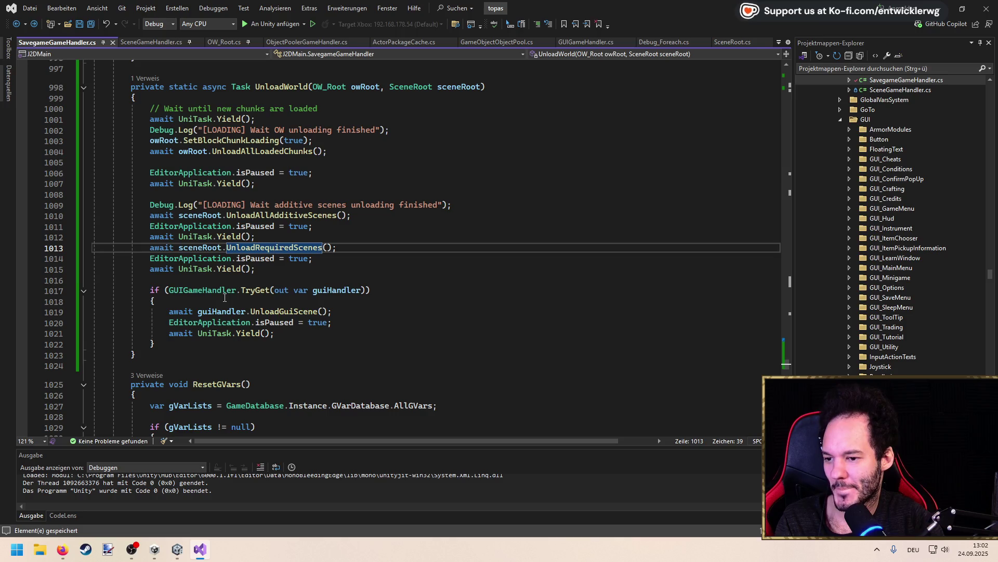
pyautogui.click(386, 152)
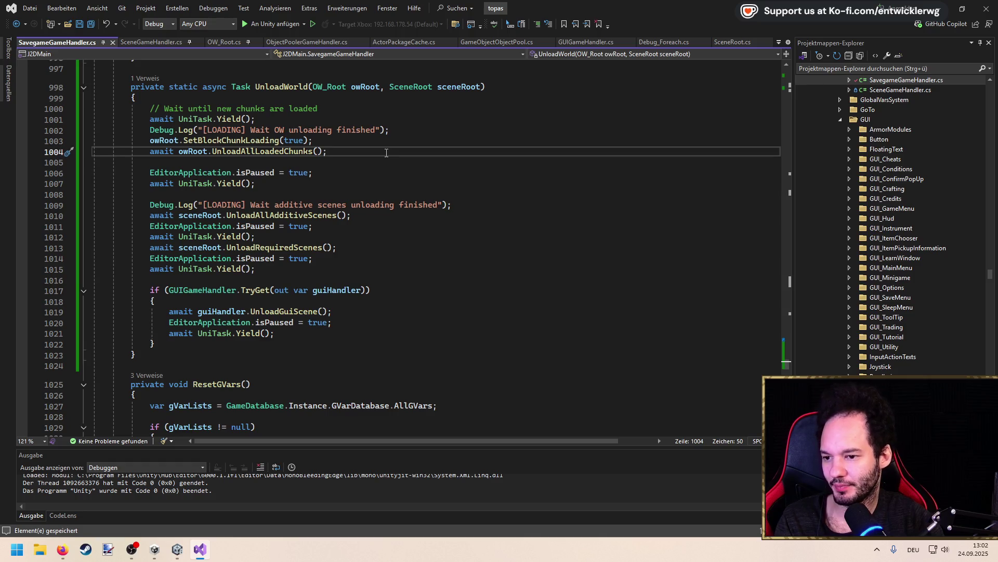
# Open the GameManager class file through code search
pyautogui.hotkey('ctrl', 't')
pyautogui.write('GameMana')
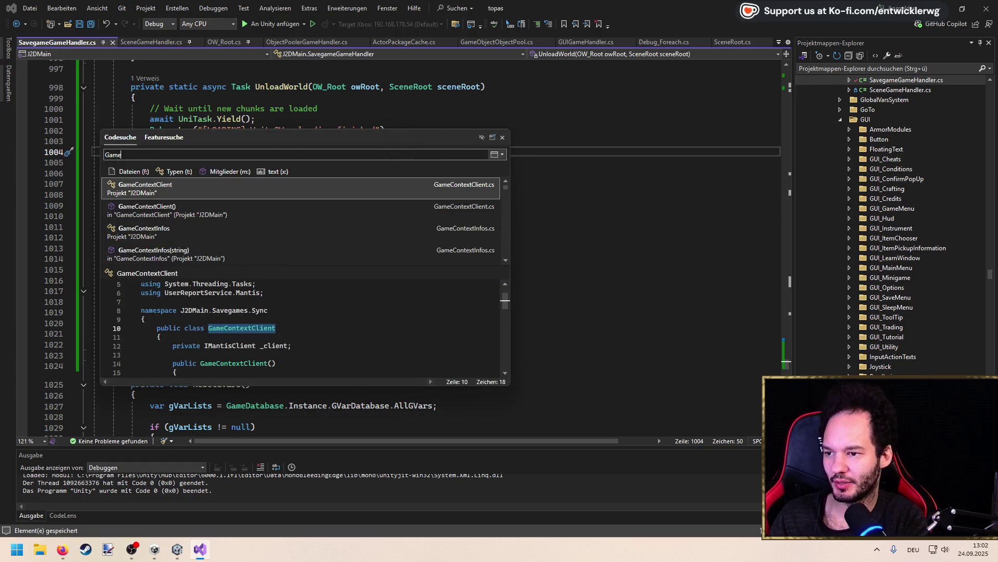
pyautogui.press('Return')
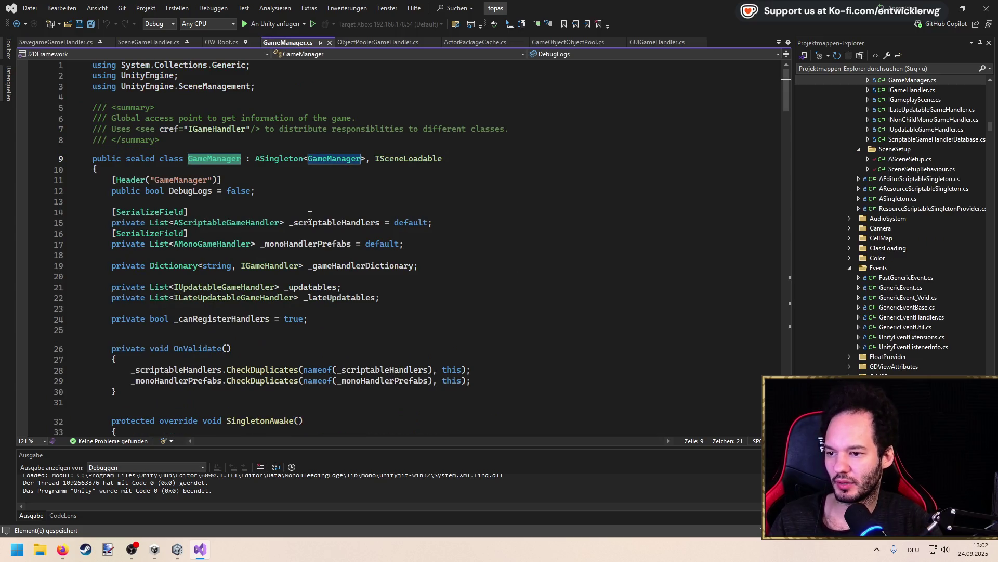
pyautogui.scroll(-7, 310, 216)
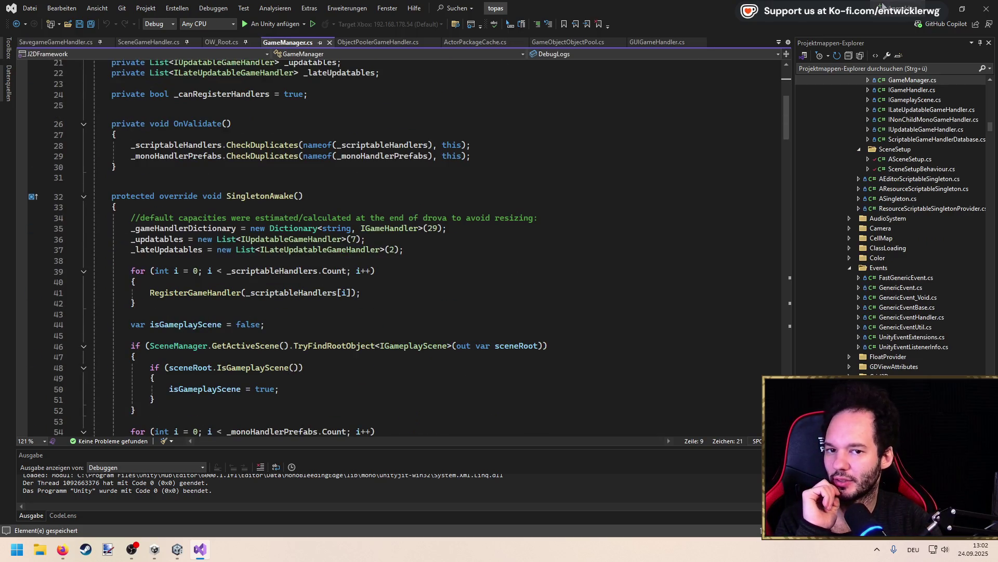
# Follow SingletonAwake's reference to ASingleton.cs's Awake, then select GameManager in Unity
pyautogui.click(121, 189)
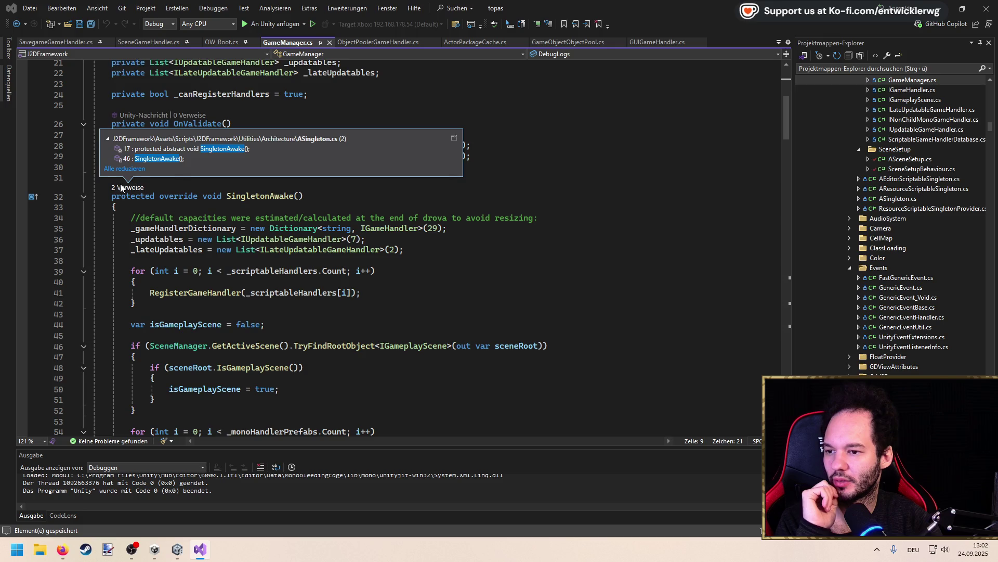
pyautogui.doubleClick(156, 158)
pyautogui.scroll(7, 174, 172)
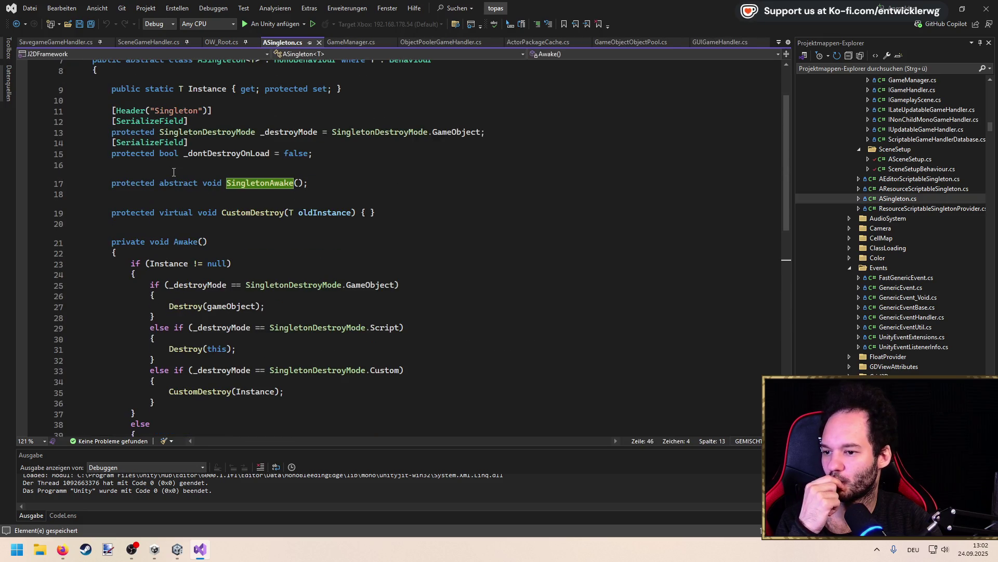
pyautogui.scroll(-4, 174, 172)
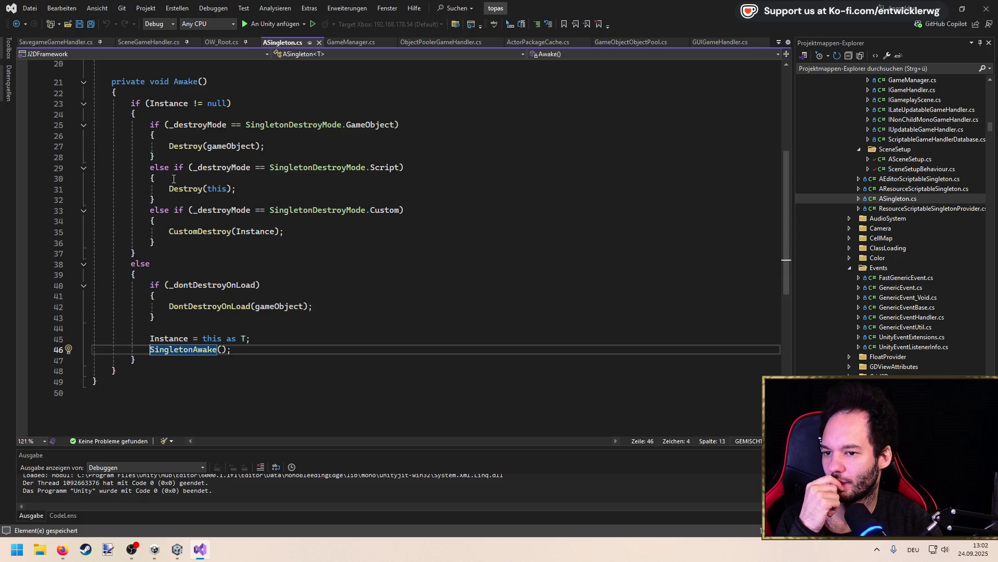
pyautogui.doubleClick(208, 284)
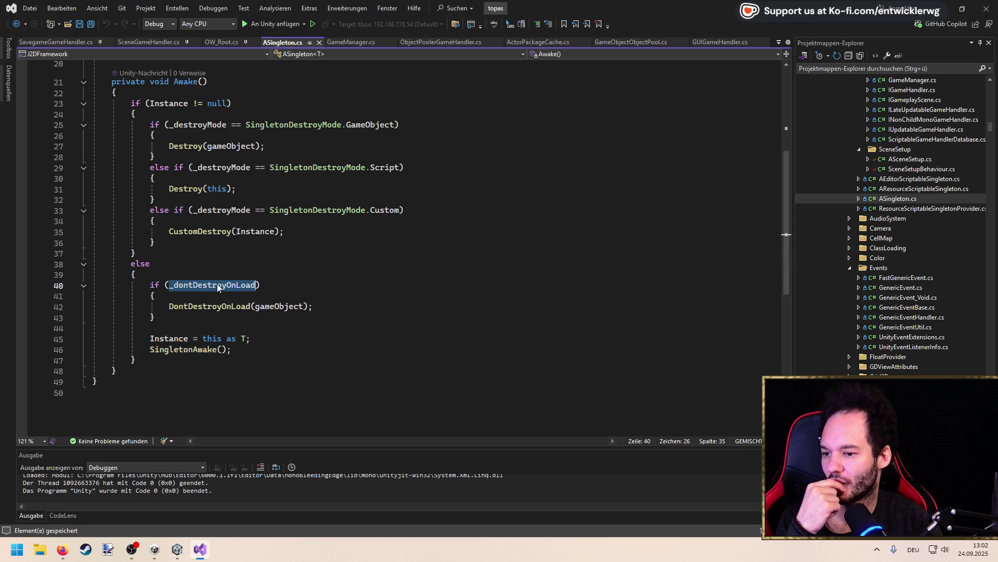
pyautogui.hotkey('alt', 'Tab')
pyautogui.click(76, 79)
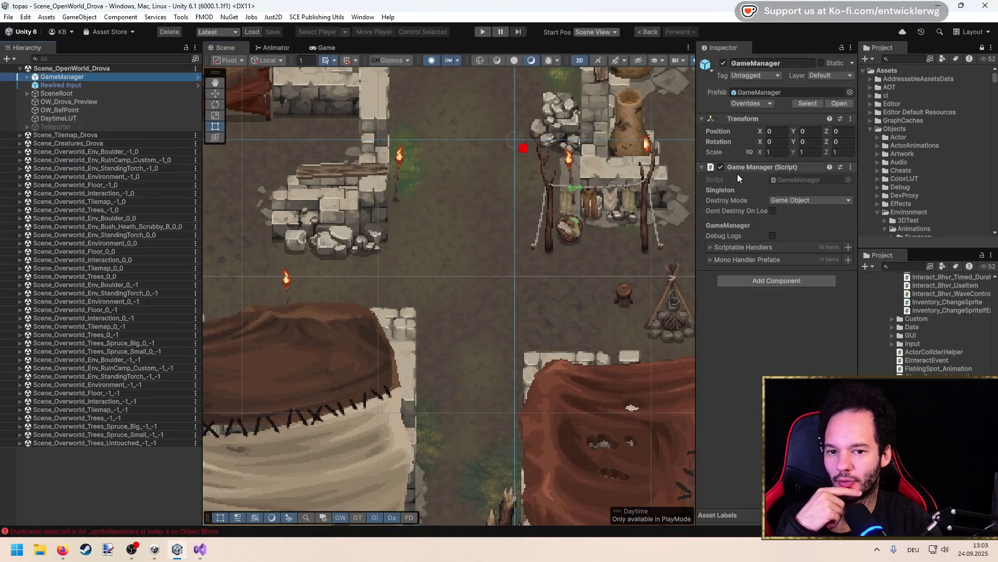
# Widen the Inspector, expand RuntimeScene_GUI in the Hierarchy and open the Console log
pyautogui.moveTo(697, 213); pyautogui.dragTo(572, 213)
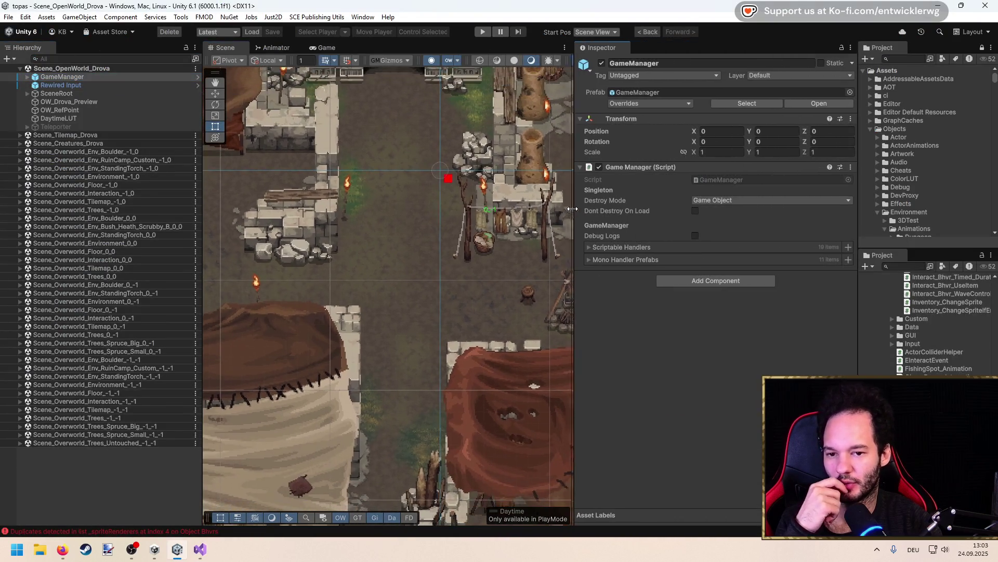
pyautogui.scroll(2, 457, 281)
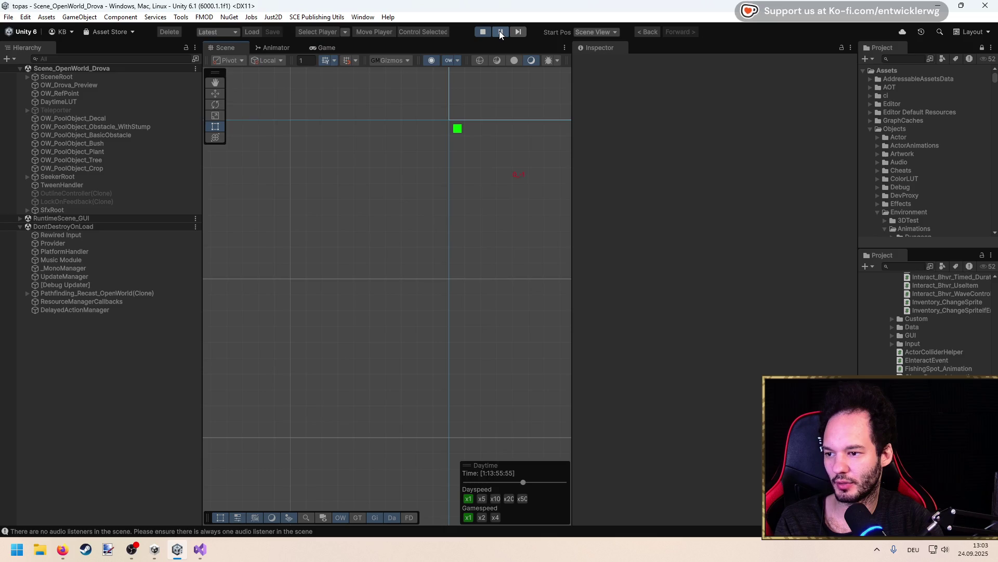
pyautogui.click(20, 218)
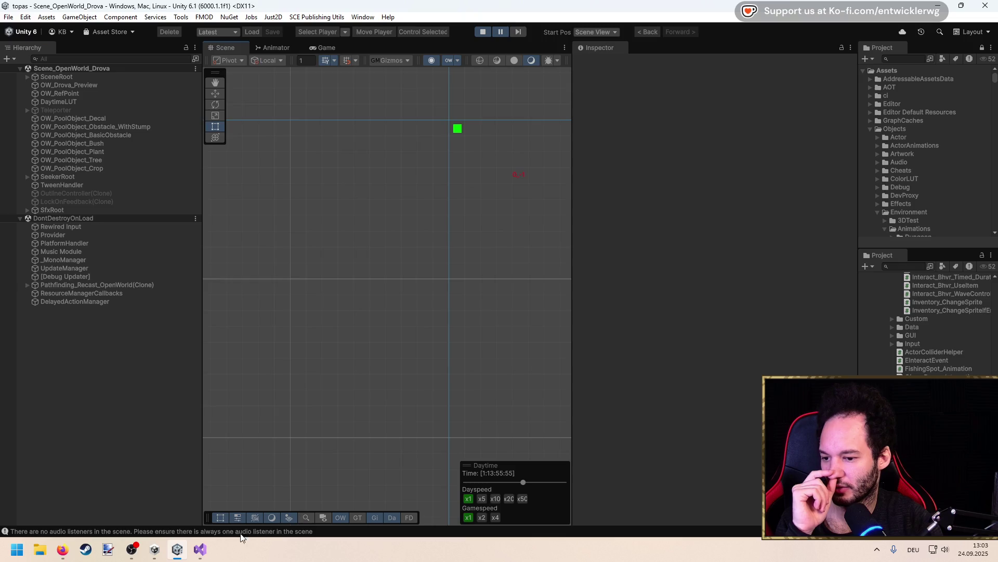
pyautogui.click(243, 531)
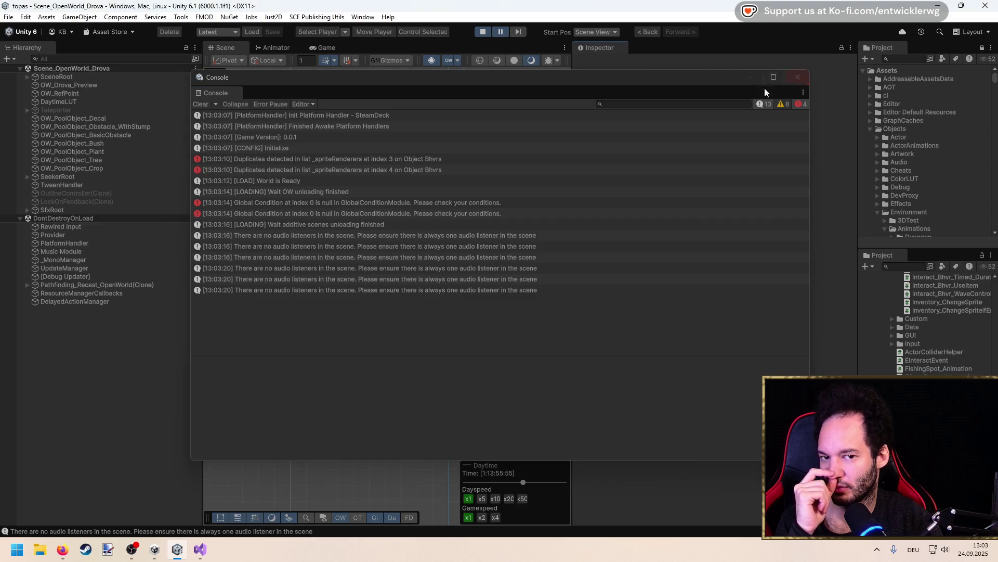
# Check a log entry, close the Console and select RuntimeScene_GUI's SceneRoot
pyautogui.click(468, 269)
pyautogui.click(797, 78)
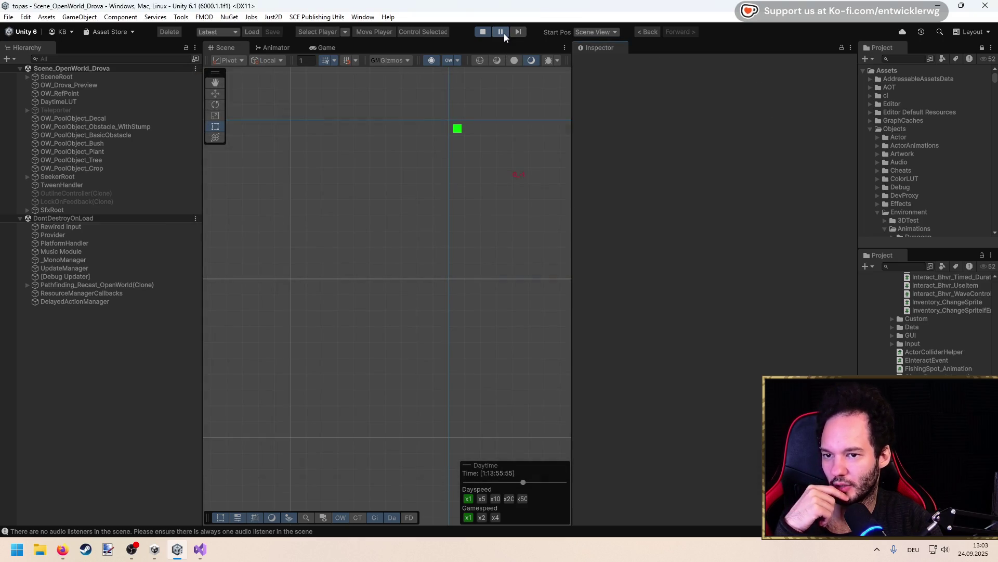
pyautogui.click(20, 218)
pyautogui.click(33, 227)
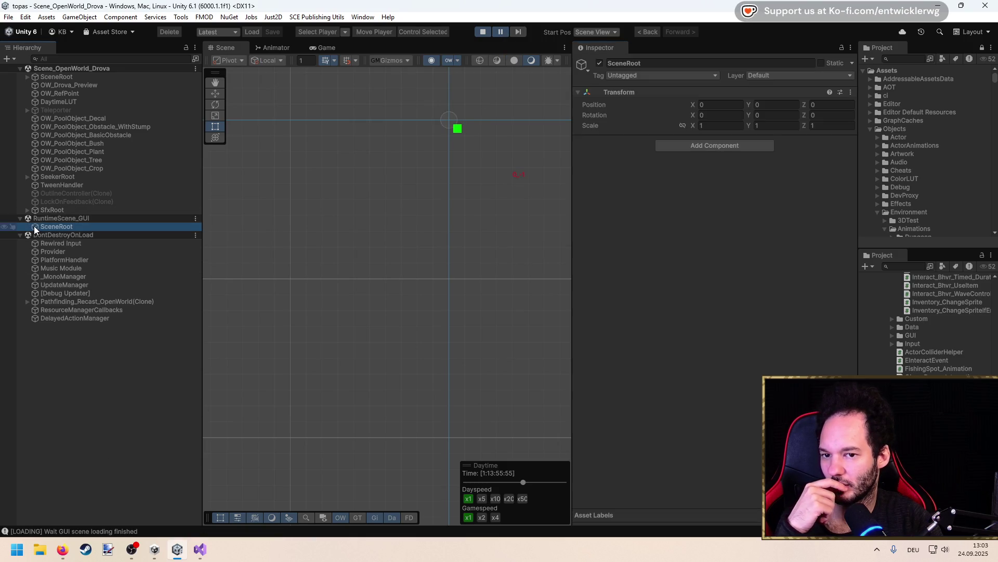
# Pause the game and inspect the GUI and Scene_Gameplay_Main SceneRoot objects
pyautogui.click(502, 31)
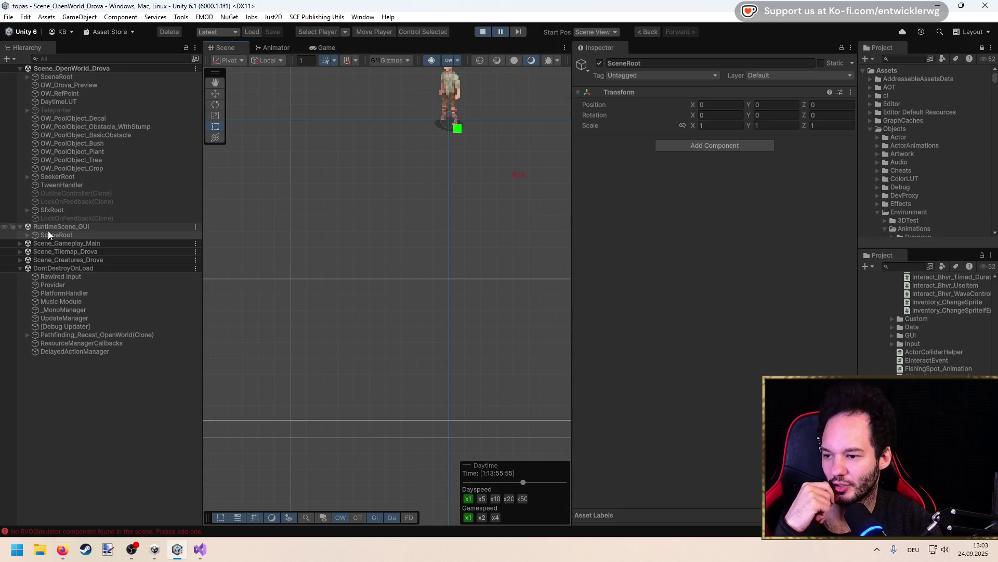
pyautogui.click(46, 234)
pyautogui.click(20, 242)
pyautogui.click(29, 301)
pyautogui.click(29, 301)
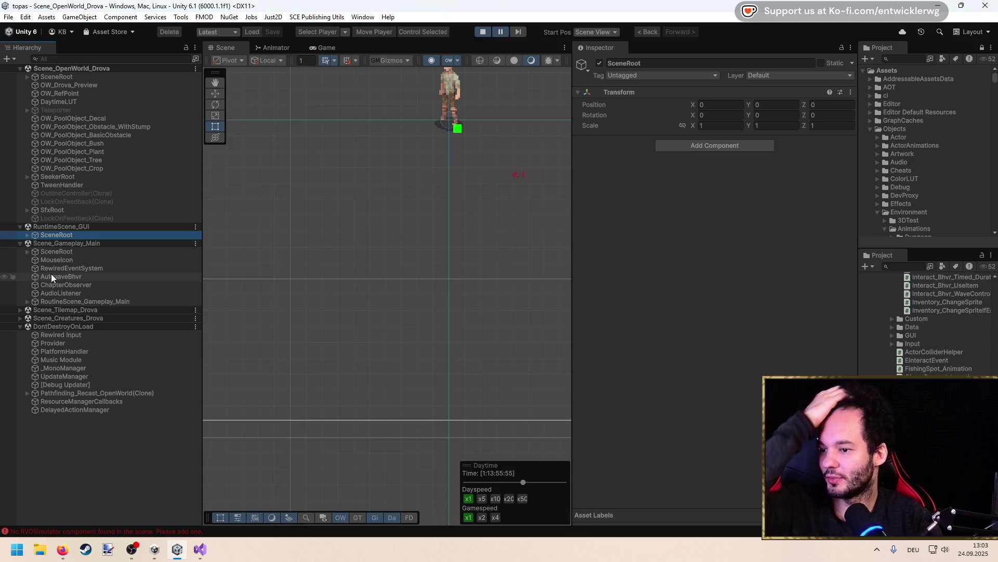
pyautogui.click(86, 76)
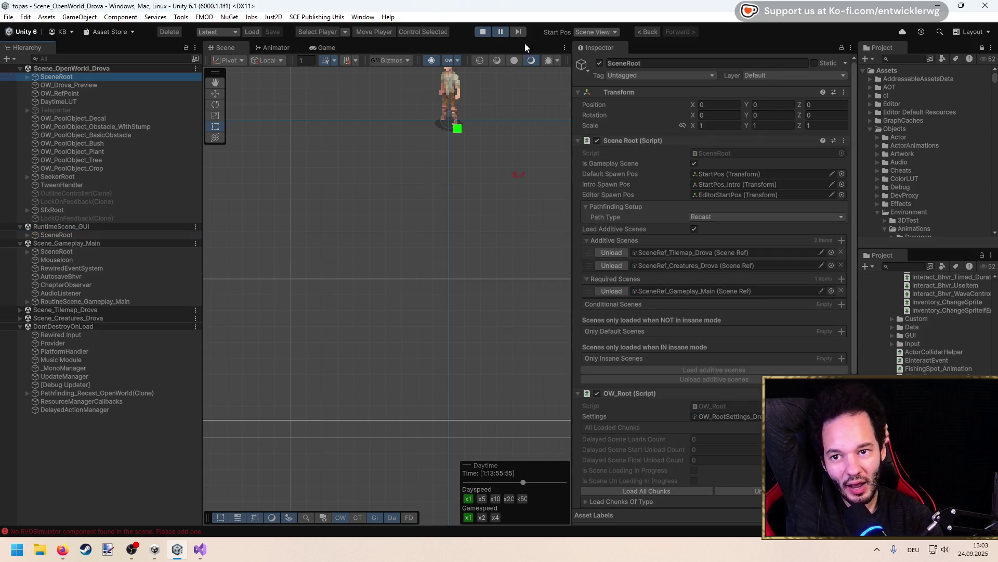
# Stop play mode, review GameManager, turn Pause off, and return to Visual Studio's ASingleton.cs
pyautogui.click(483, 32)
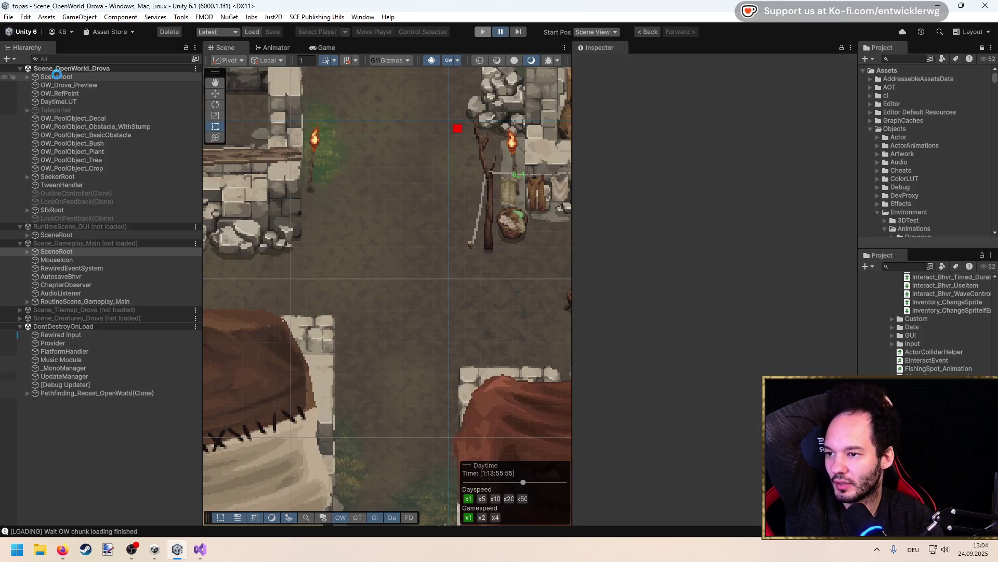
pyautogui.click(58, 77)
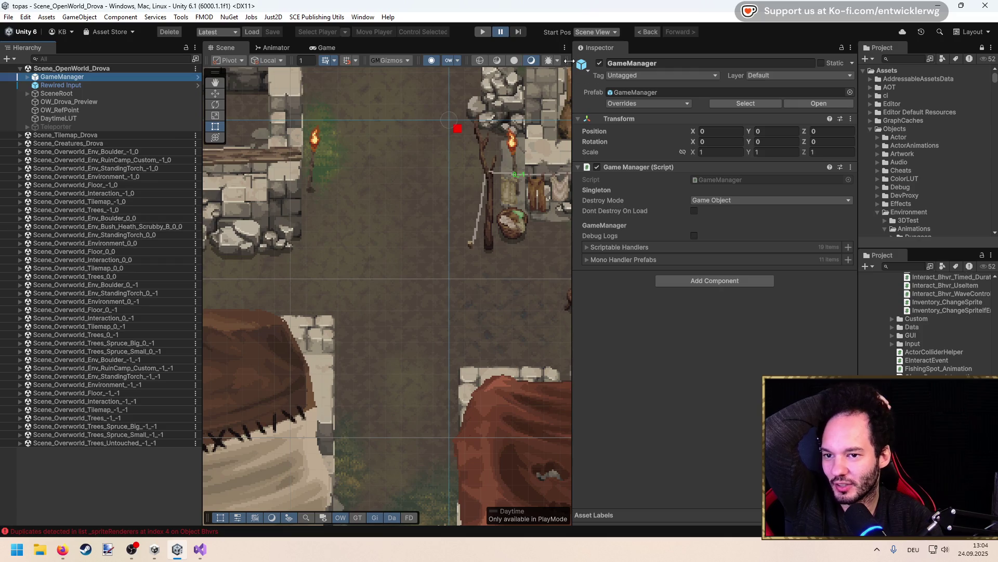
pyautogui.click(497, 36)
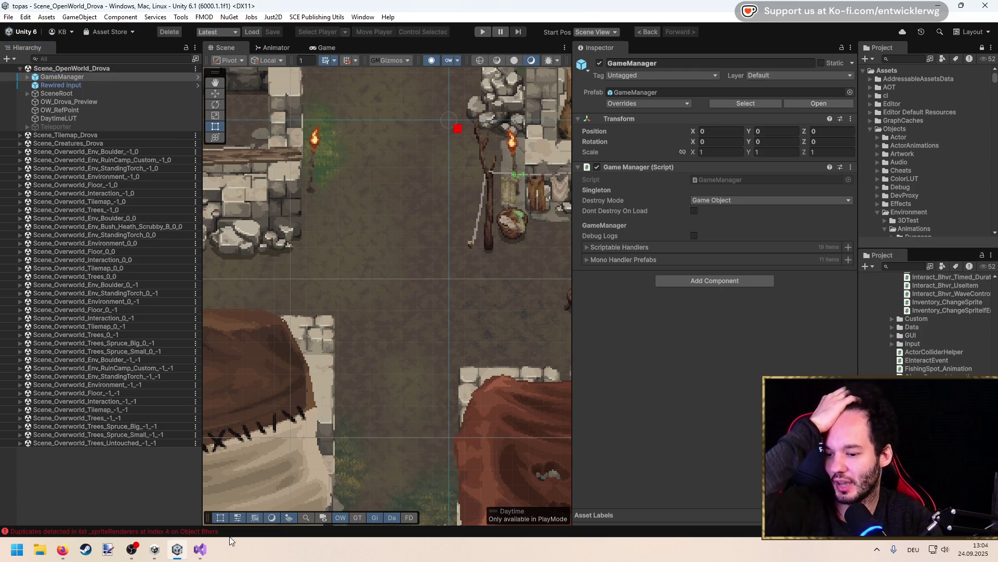
pyautogui.click(208, 556)
pyautogui.click(136, 253)
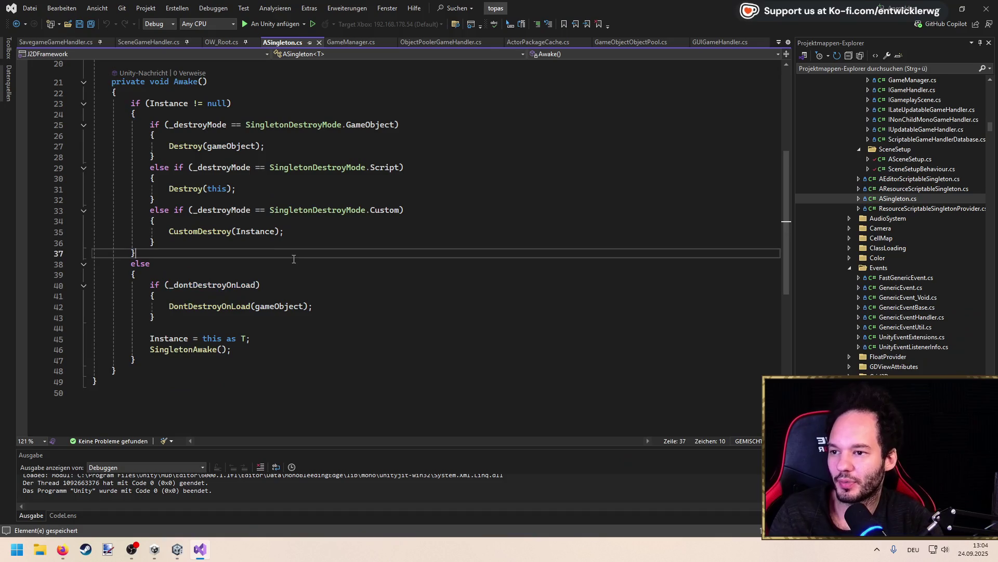
# Add a [LOADING] Move… RootScene Debug.Log after UnloadWorld's Yield call
pyautogui.click(59, 43)
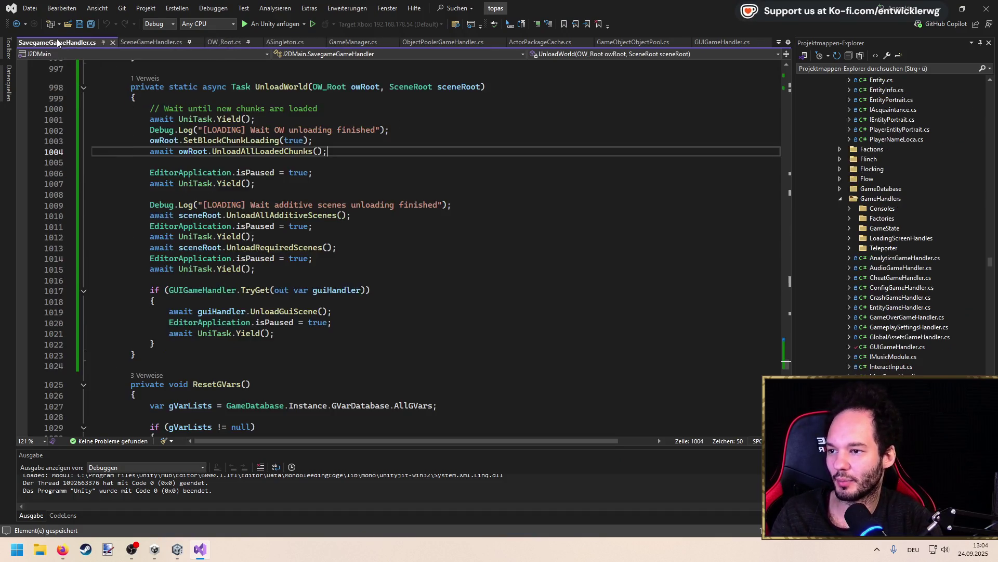
pyautogui.click(277, 248)
pyautogui.click(308, 185)
pyautogui.press('Return')
pyautogui.press('Return')
pyautogui.write('Debug.l')
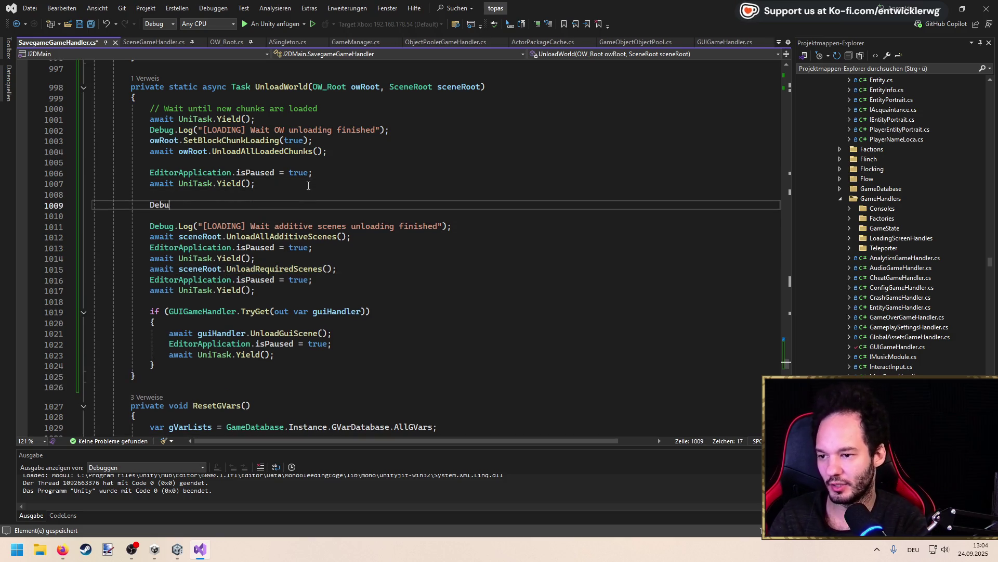
pyautogui.write('(')
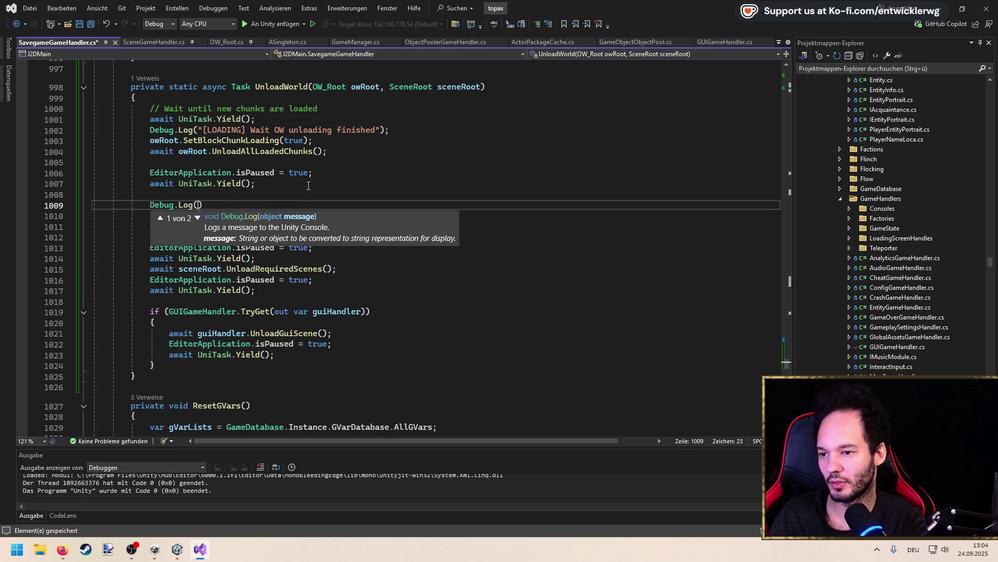
pyautogui.write('[Loading]"')
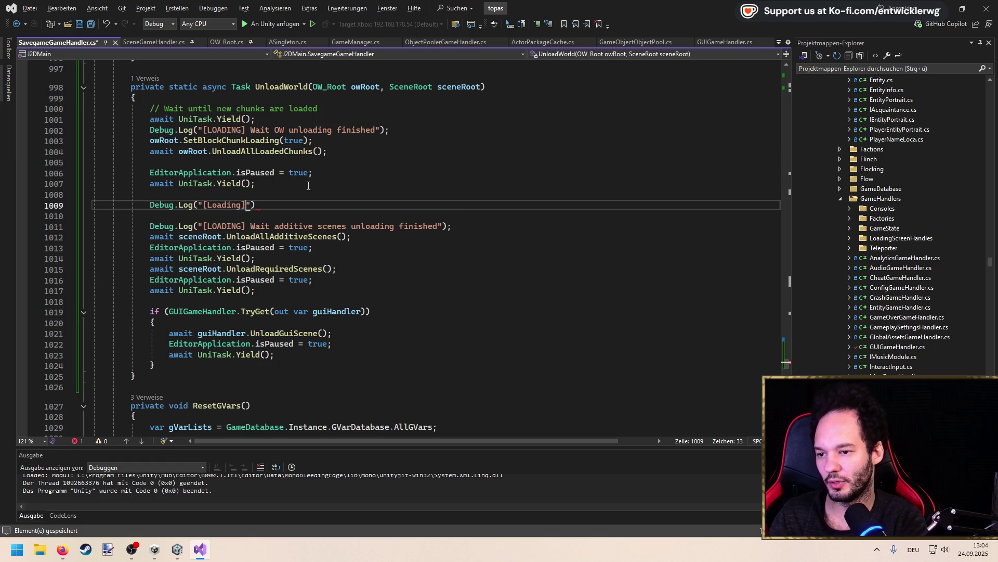
pyautogui.hotkey('ctrl', 'shift', 'Left')
pyautogui.write('LOADING]')
pyautogui.write(' Move GameManager')
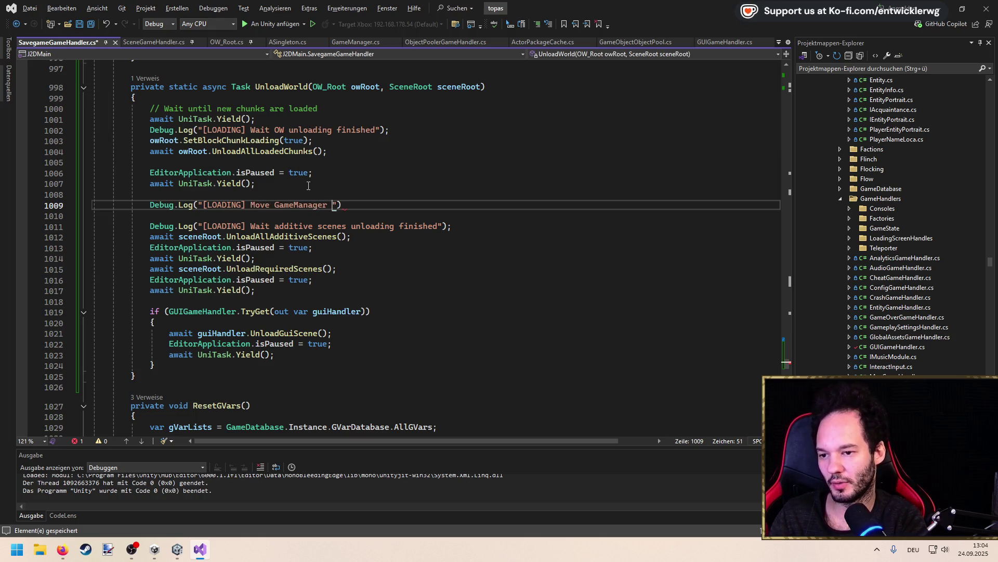
pyautogui.press('Tab')
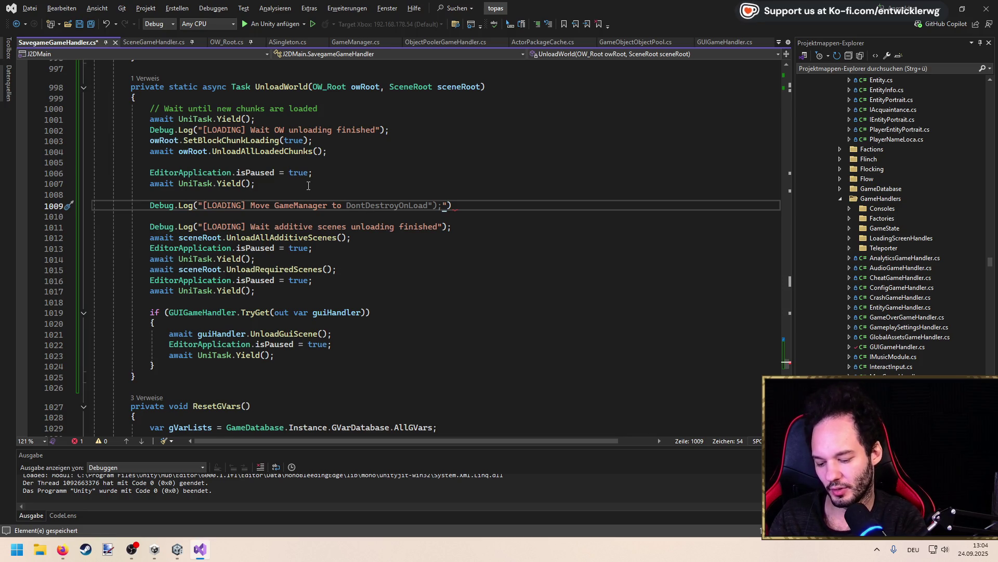
pyautogui.write('RootScene");')
pyautogui.press('Return')
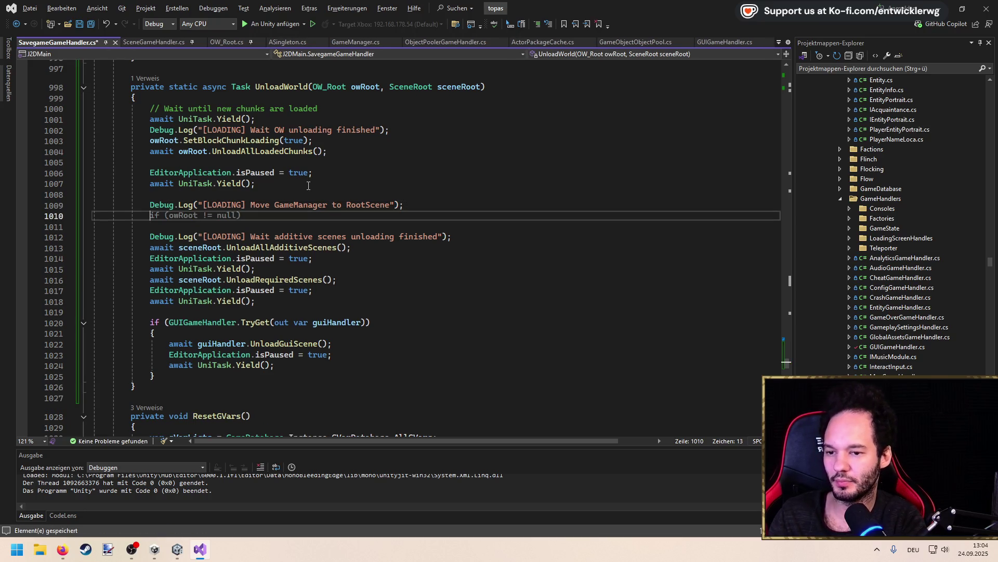
# Assign gameManager = GameManager.Instance, accept the suggested null-checked move block, and save
pyautogui.write('var gameManage r=')
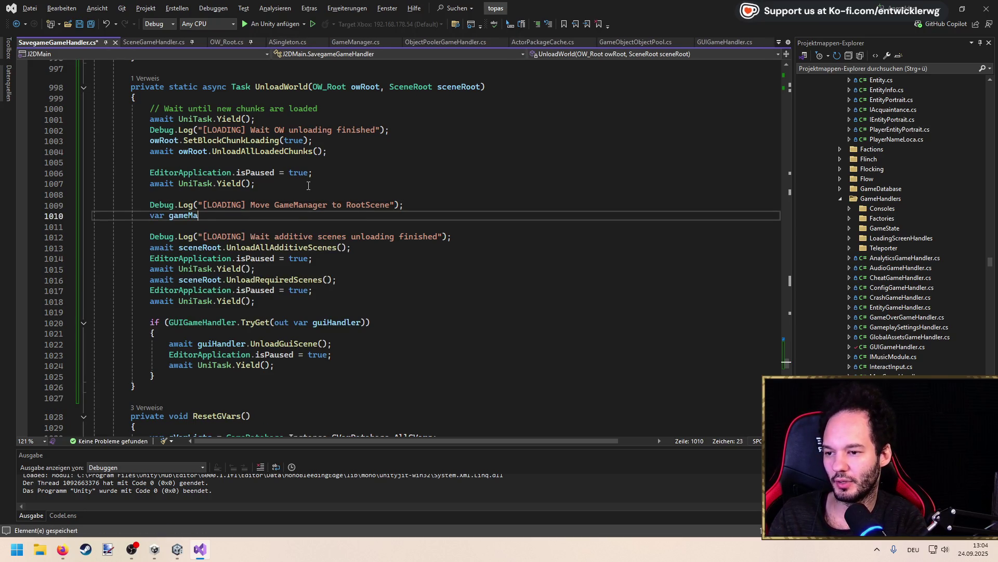
pyautogui.press('BackSpace')
pyautogui.press('BackSpace')
pyautogui.press('BackSpace')
pyautogui.write('r')
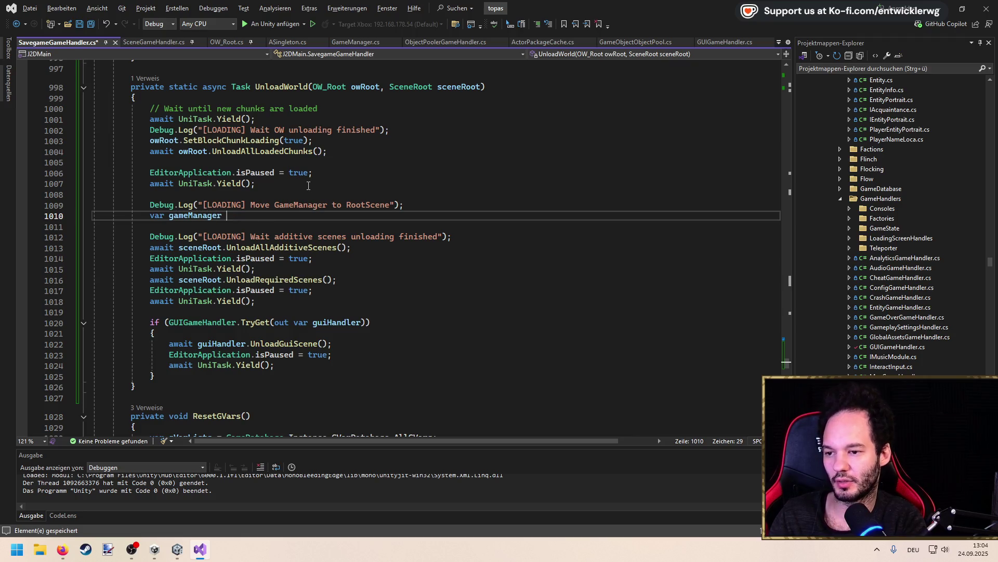
pyautogui.press('Tab')
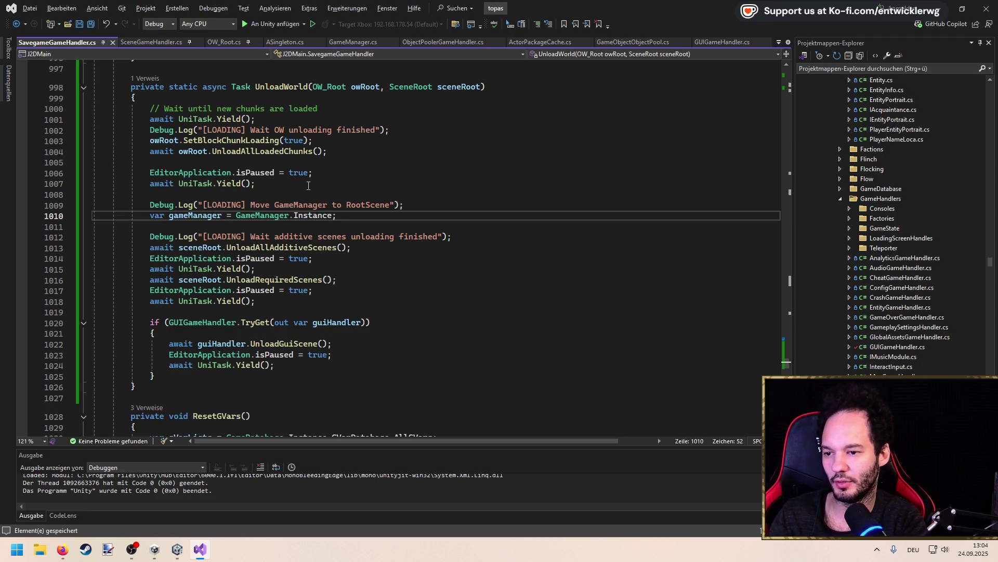
pyautogui.press('Return')
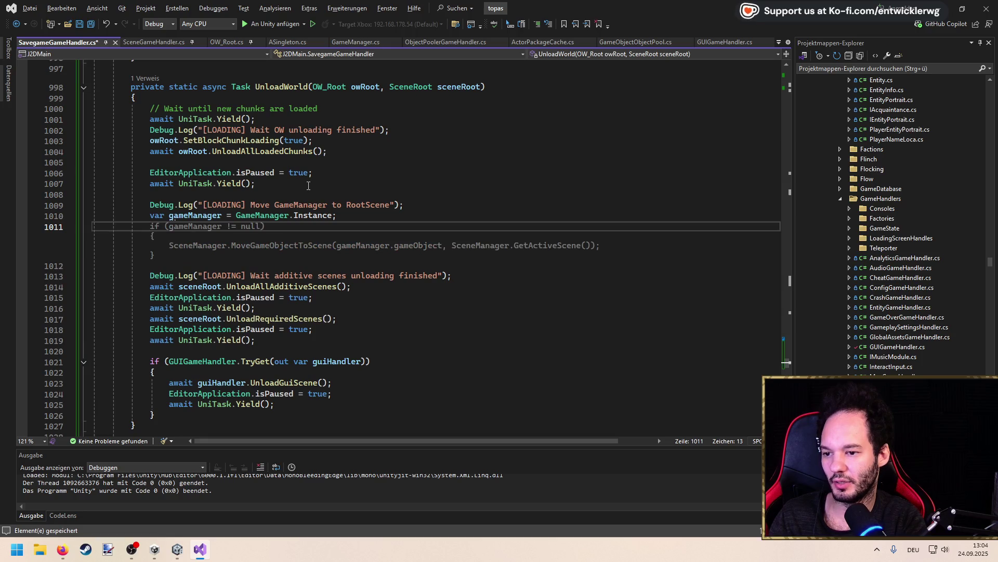
pyautogui.press('Tab')
pyautogui.hotkey('ctrl', 's')
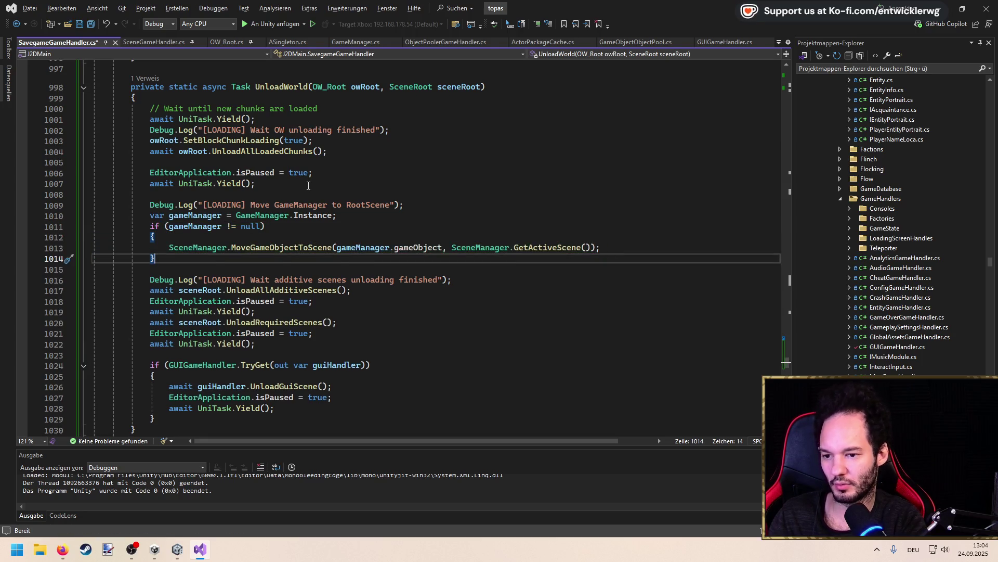
# Replace SceneManager.GetActiveScene() with owRoot.gameObject.scene in the MoveGameObjectToScene call
pyautogui.hotkey('ctrl', 'shift', 'Left')
pyautogui.hotkey('ctrl', 'shift', 'Left')
pyautogui.hotkey('ctrl', 'shift', 'Left')
pyautogui.press('BackSpace')
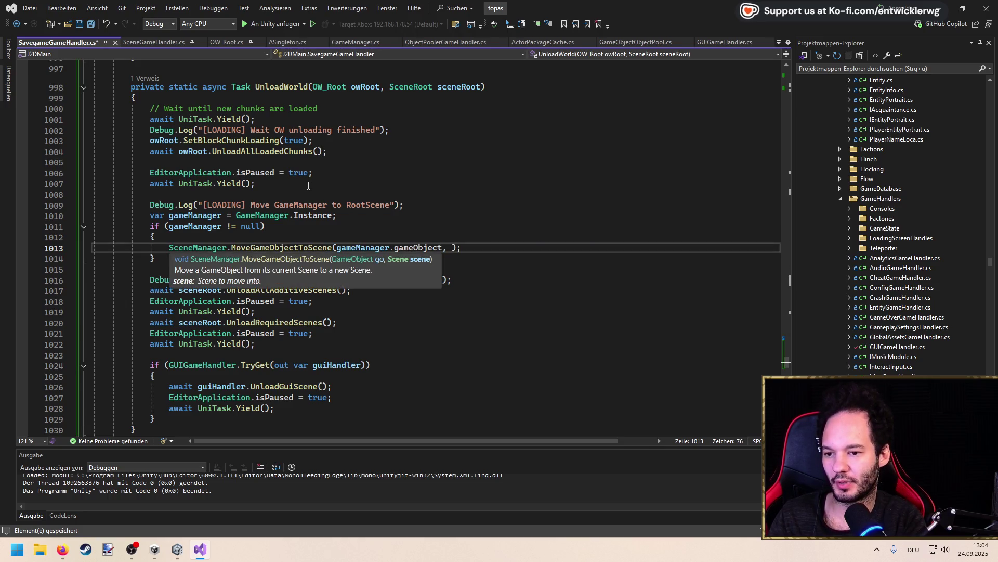
pyautogui.write('owRoot.sc')
pyautogui.press('BackSpace')
pyautogui.press('BackSpace')
pyautogui.write('gameObject.sc')
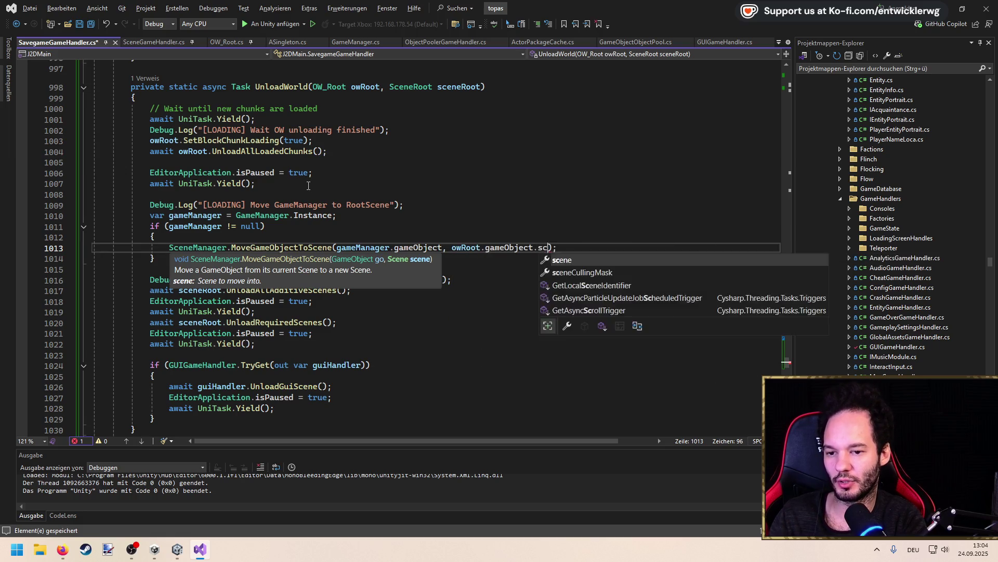
pyautogui.press('Tab')
pyautogui.press('End')
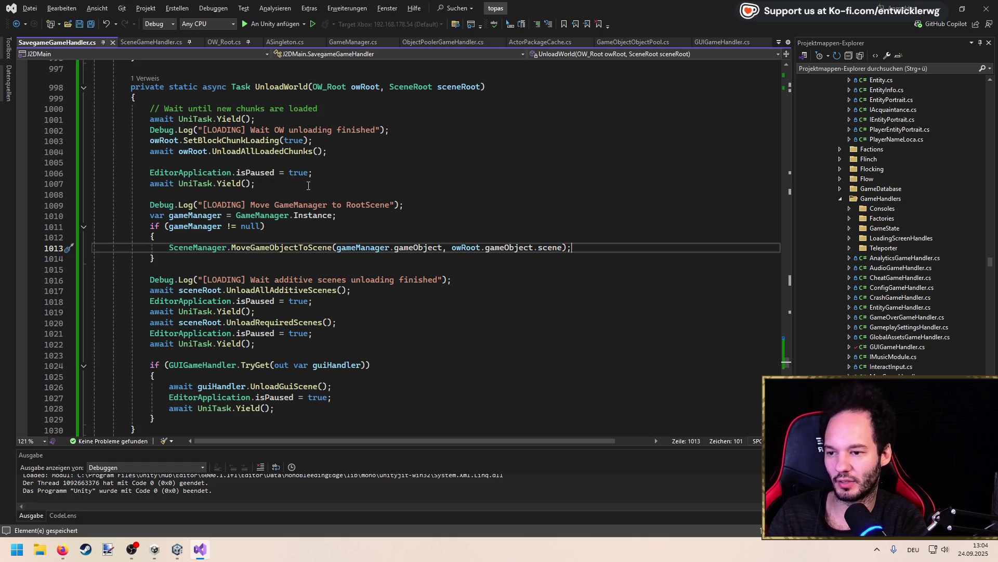
pyautogui.press('Down')
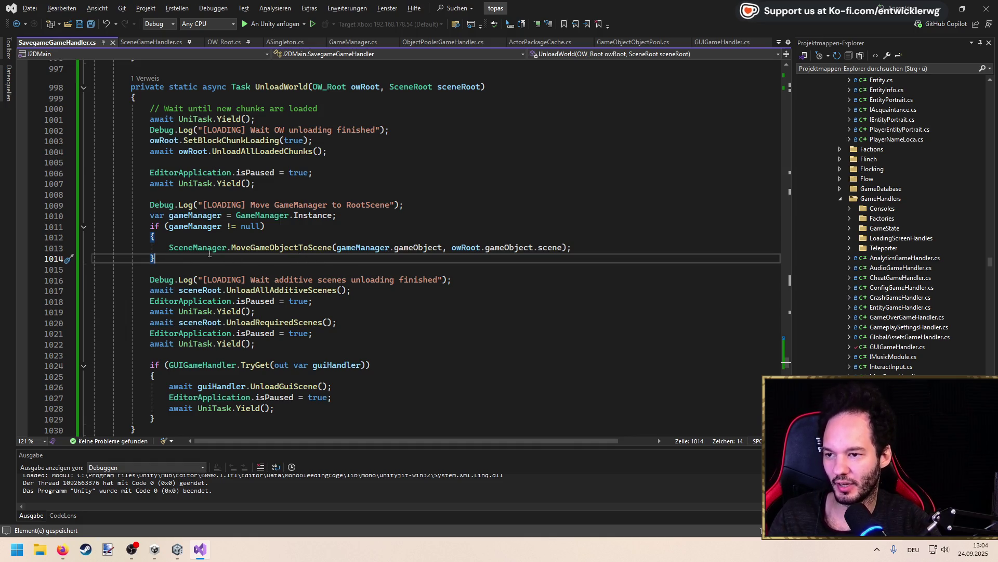
pyautogui.click(173, 78)
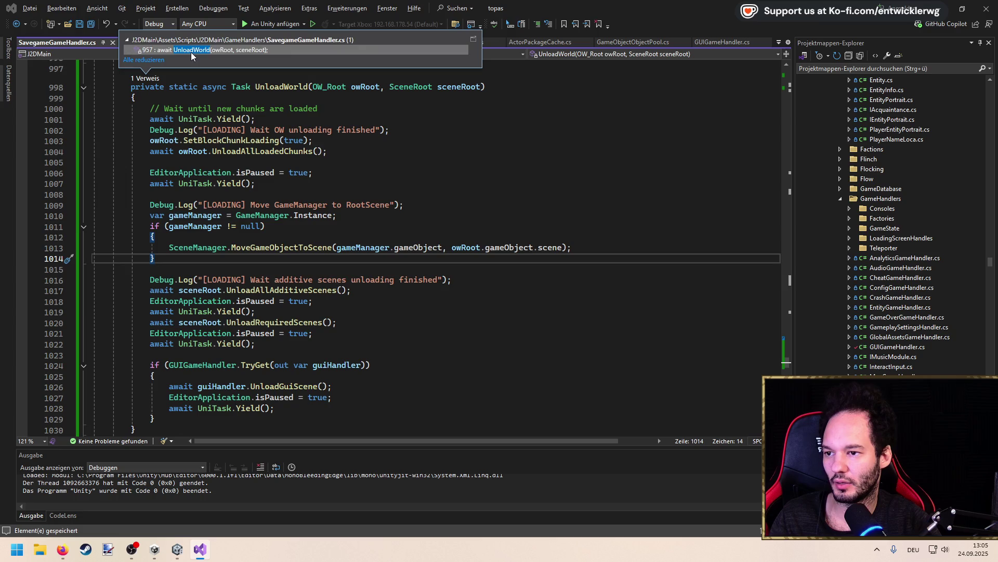
# Go from UnloadWorld's call site to the LoadAdditiveScenes line in RecreateWorld
pyautogui.doubleClick(192, 51)
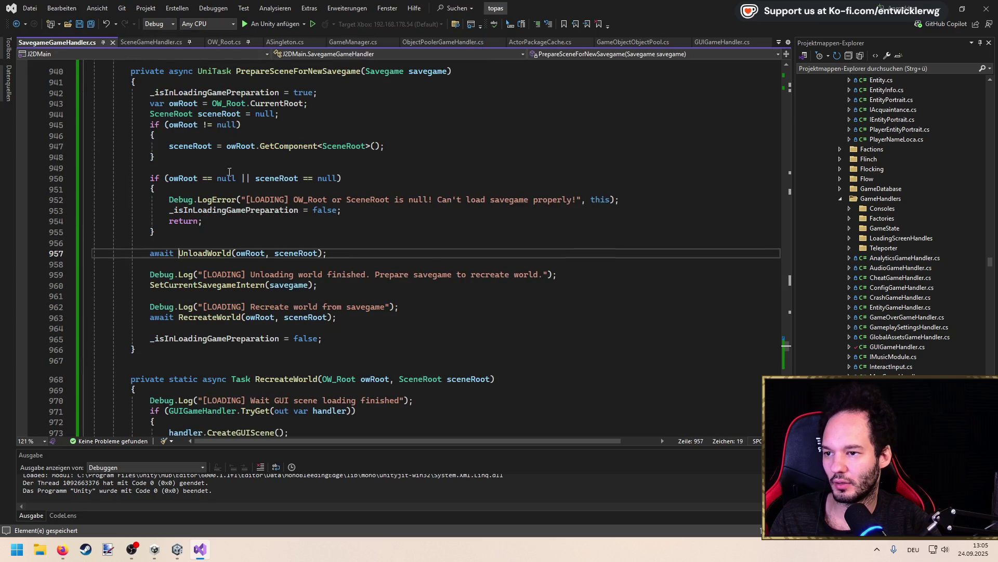
pyautogui.keyDown('ctrl'); pyautogui.click(235, 317); pyautogui.keyUp('ctrl')
pyautogui.scroll(-7, 293, 222)
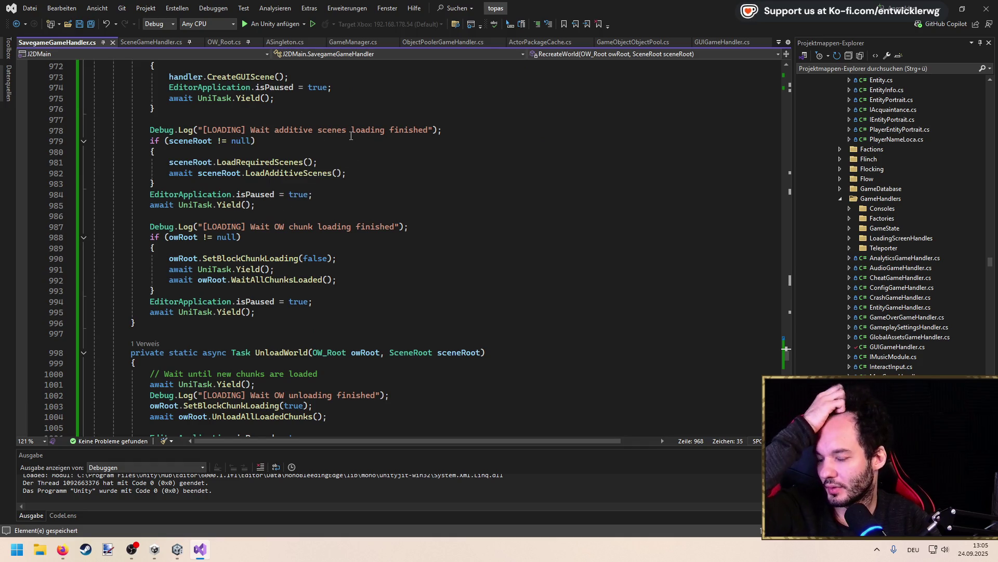
pyautogui.scroll(3, 347, 150)
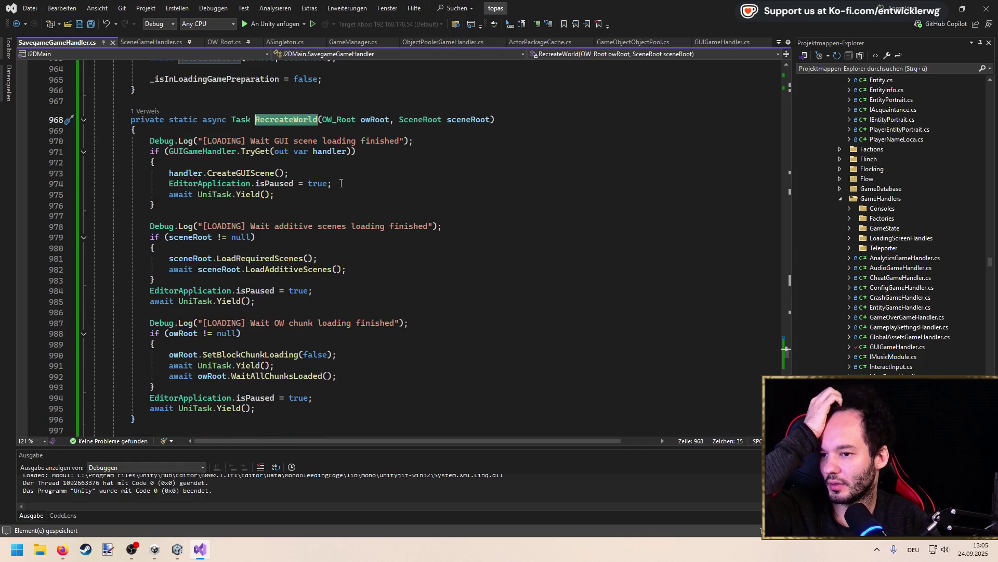
pyautogui.click(356, 274)
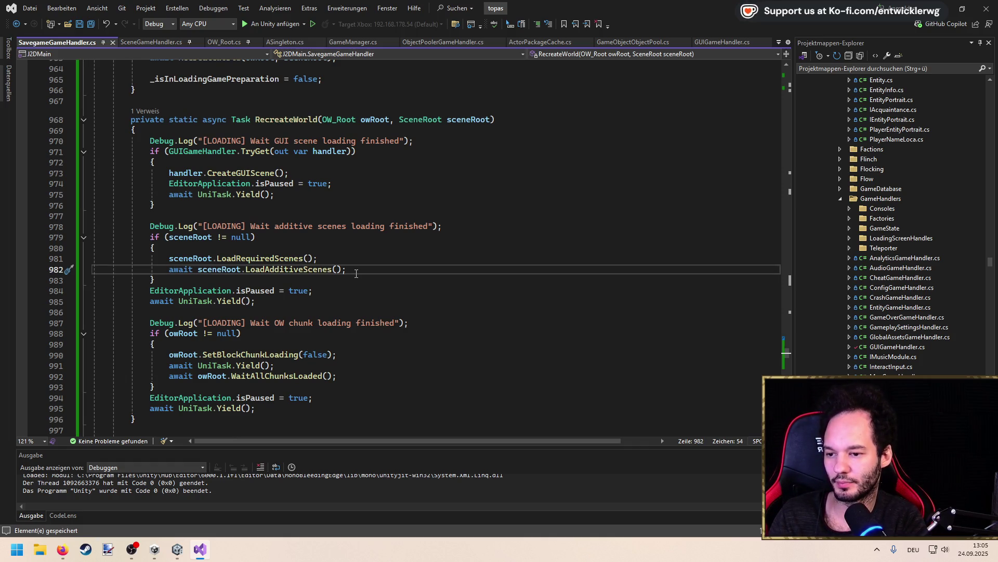
# Paste isPaused and UniTask.Yield lines and add a 'Move GameManager back to gameplay scene' log
pyautogui.press('Return')
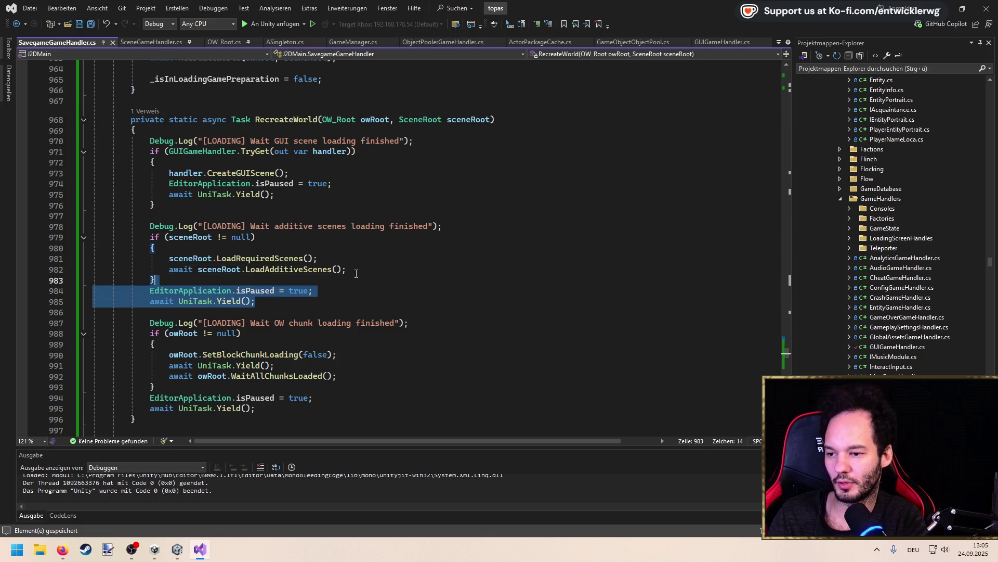
pyautogui.write('EditorApplication.isPaused = true; await UniTask.Yield();')
pyautogui.press('Return')
pyautogui.press('Return')
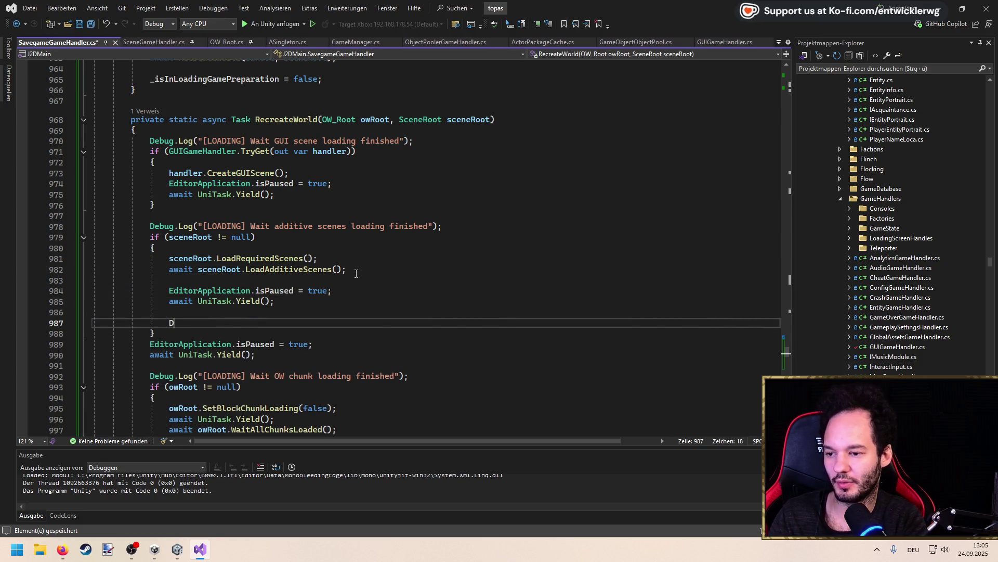
pyautogui.write('Debug.Log("[LOADING] ')
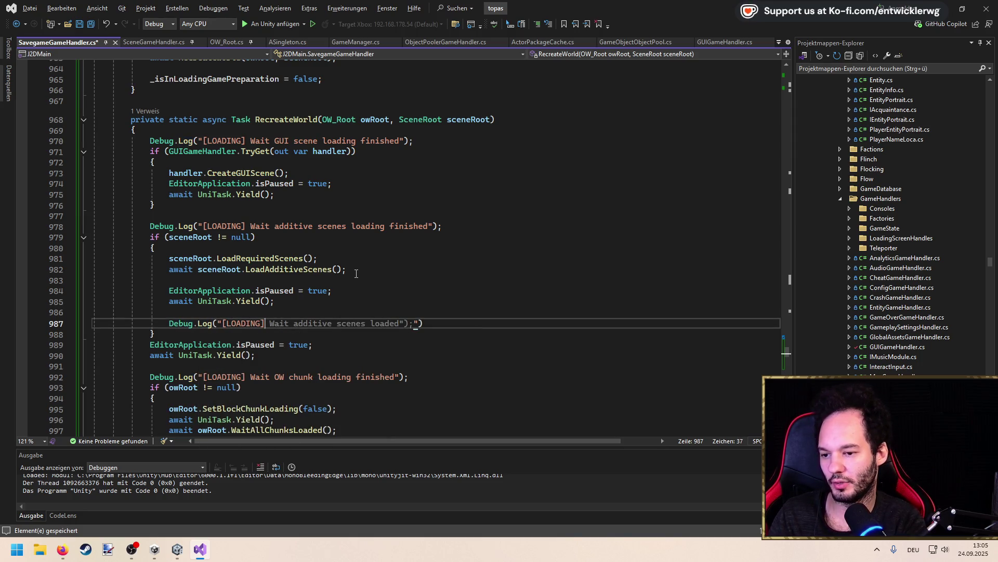
pyautogui.write('Move GameMa')
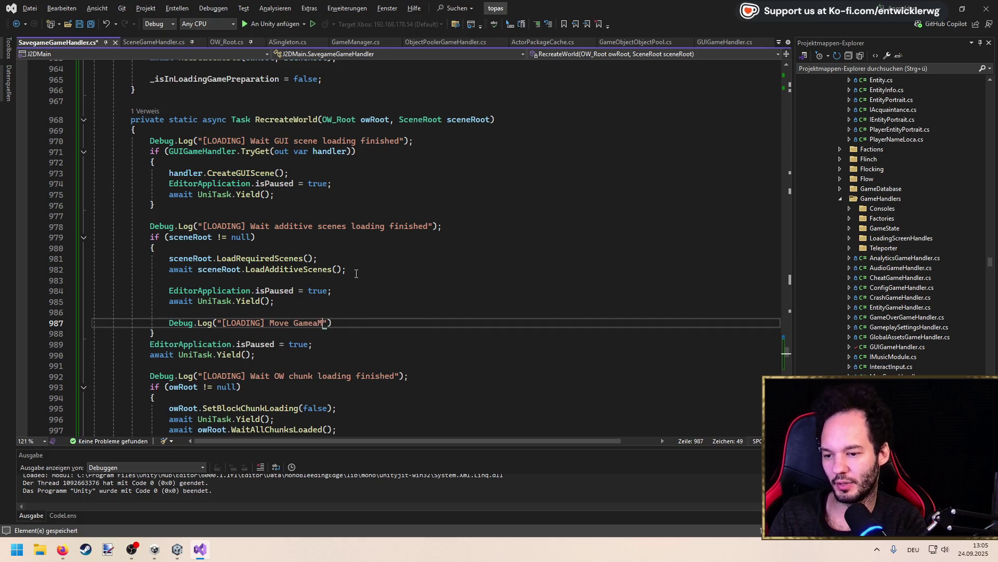
pyautogui.write('nager back to gameplay scene");')
pyautogui.press('Return')
# Drop the unfinished var line, save, remove the new log line, and return to Unity
pyautogui.write('var')
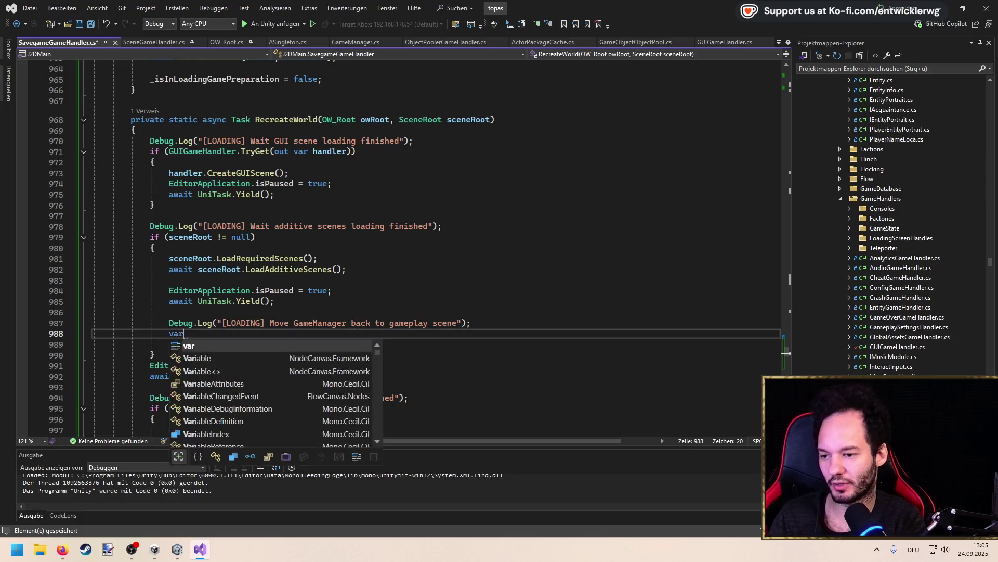
pyautogui.press('Escape')
pyautogui.hotkey('ctrl', 'BackSpace')
pyautogui.hotkey('ctrl', 'BackSpace')
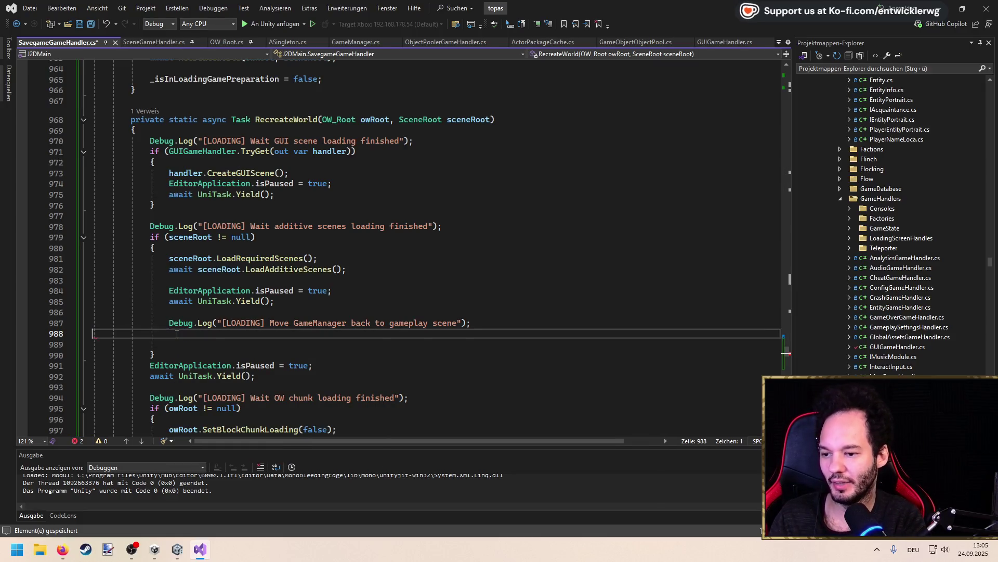
pyautogui.press('BackSpace')
pyautogui.press('Delete')
pyautogui.hotkey('ctrl', 's')
pyautogui.hotkey('shift', 'Up')
pyautogui.hotkey('shift', 'Up')
pyautogui.press('BackSpace')
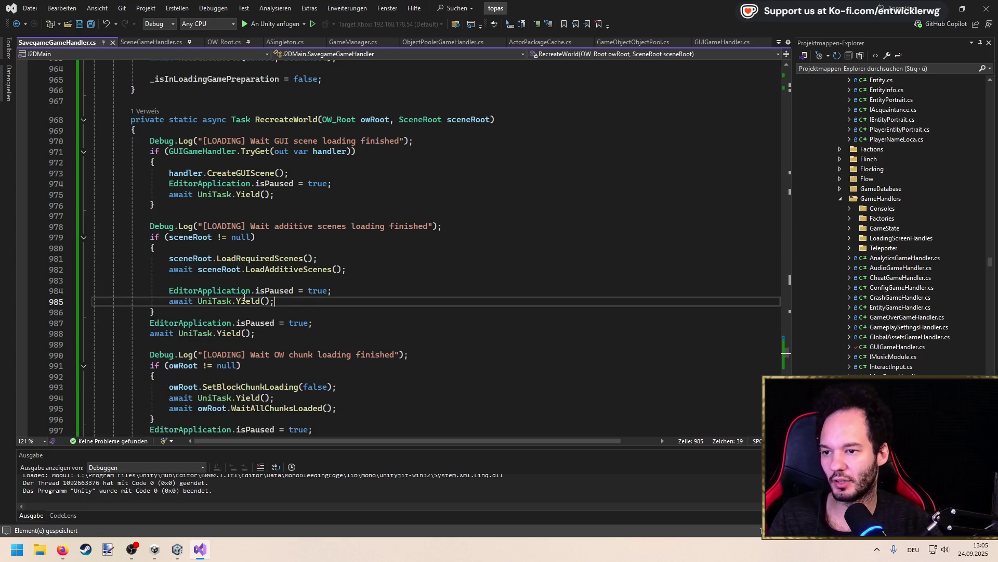
pyautogui.hotkey('alt', 'Tab')
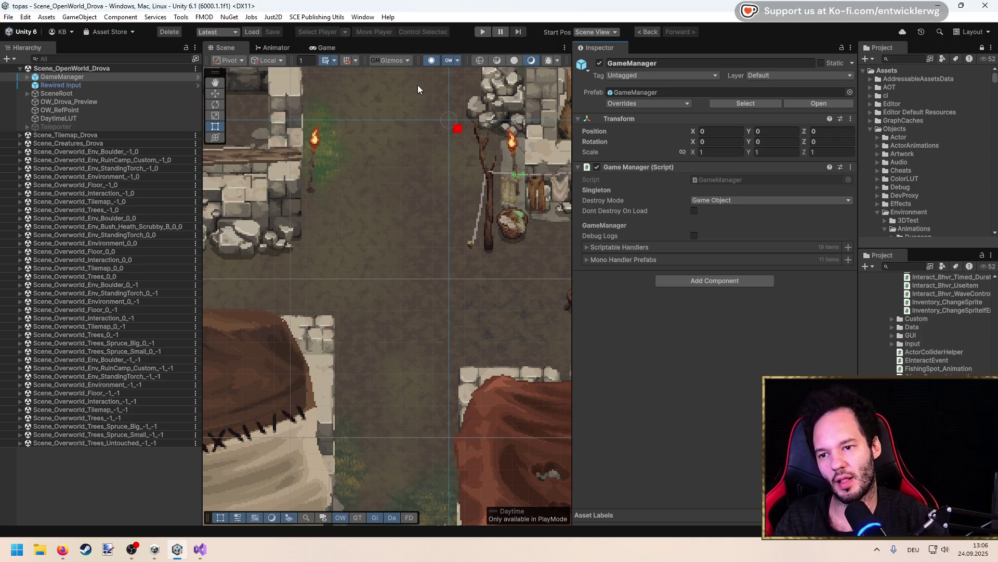
# Start play mode to test the world reload and refocus the running game
pyautogui.click(485, 32)
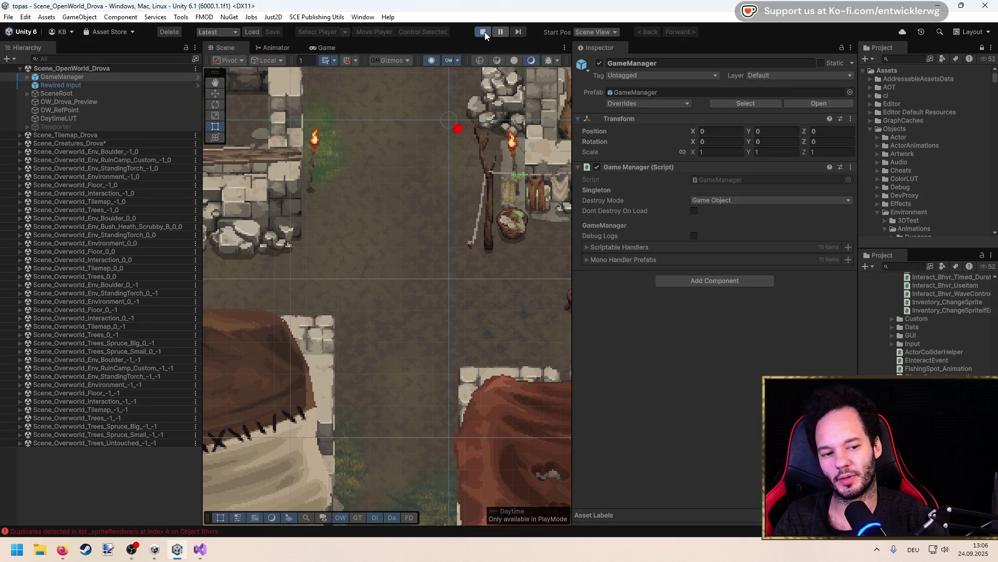
pyautogui.hotkey('alt', 'Tab')
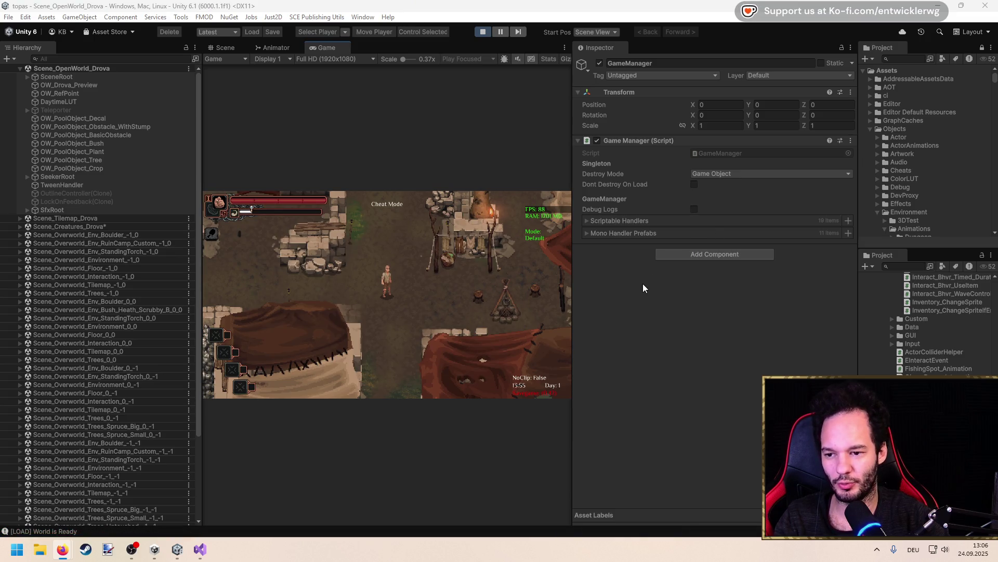
pyautogui.click(359, 271)
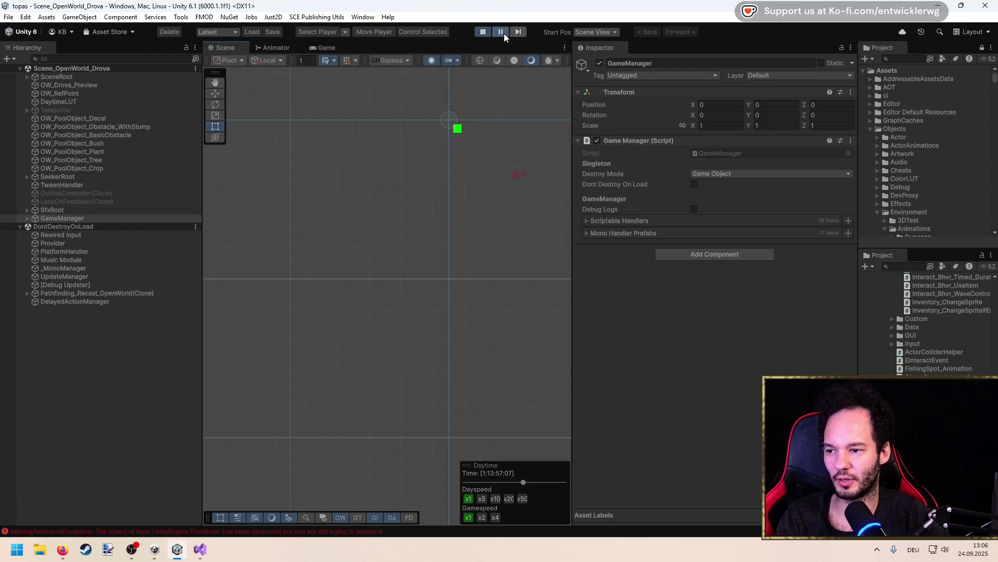
# Select GameManager, check Scene_Gameplay_Main's contents, and open the Console errors
pyautogui.click(81, 210)
pyautogui.click(62, 218)
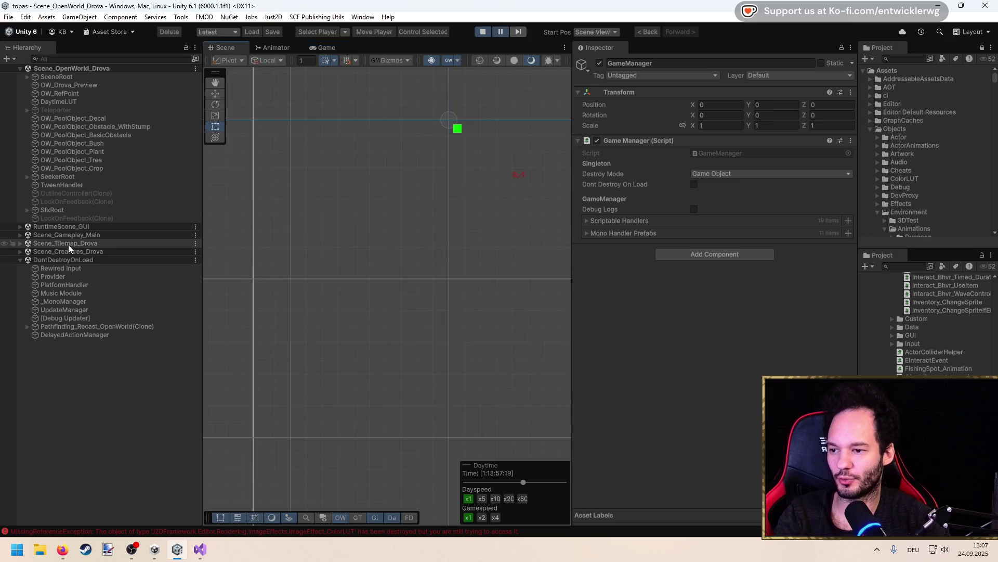
pyautogui.doubleClick(65, 232)
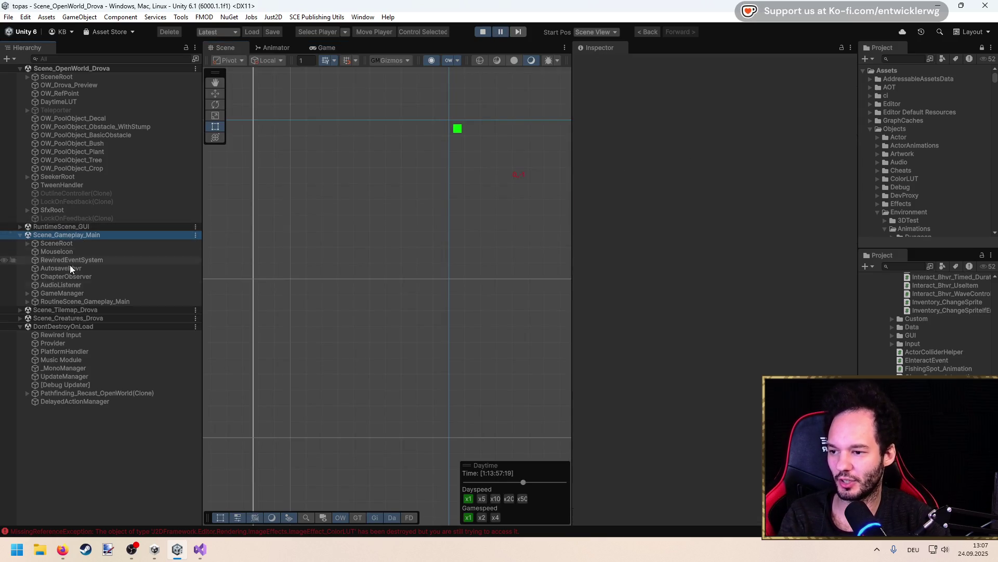
pyautogui.doubleClick(70, 294)
pyautogui.doubleClick(70, 295)
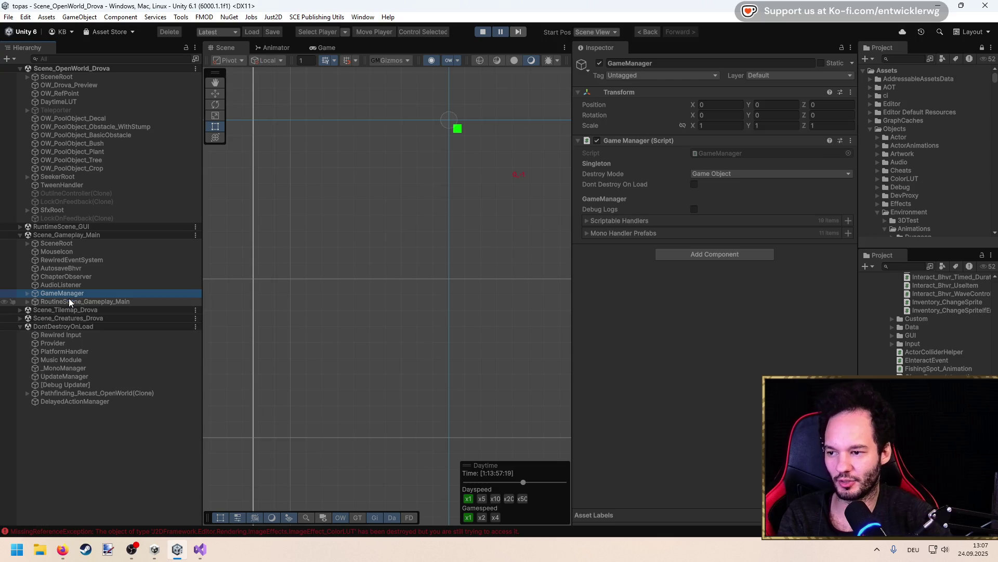
pyautogui.click(349, 531)
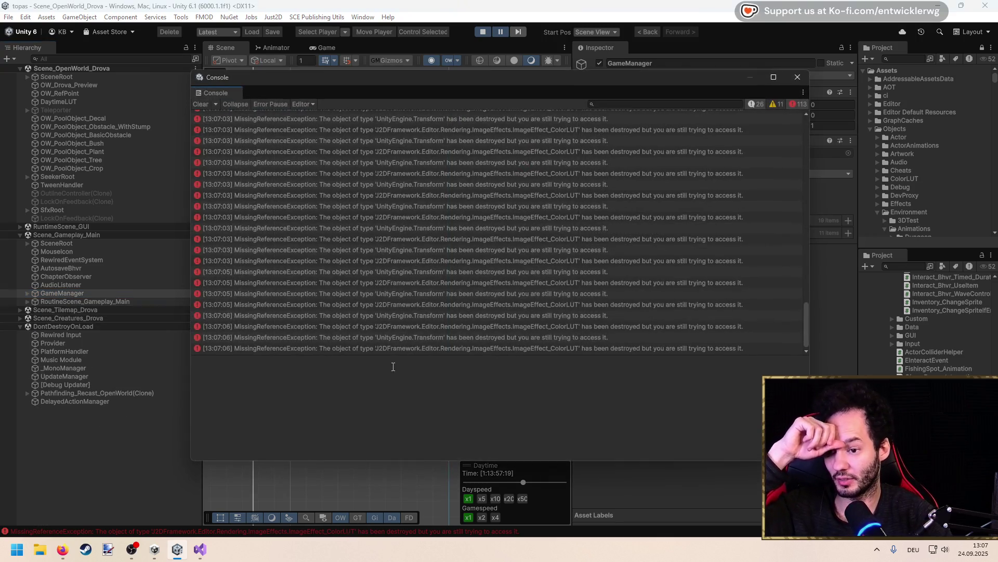
# Open Saveable_PlayerQuickbar.cs from the 'Quickbar was null' Console entry's stack trace
pyautogui.moveTo(807, 286)
pyautogui.mouseDown()
pyautogui.moveTo(815, 151)
pyautogui.moveTo(818, 235)
pyautogui.mouseUp()
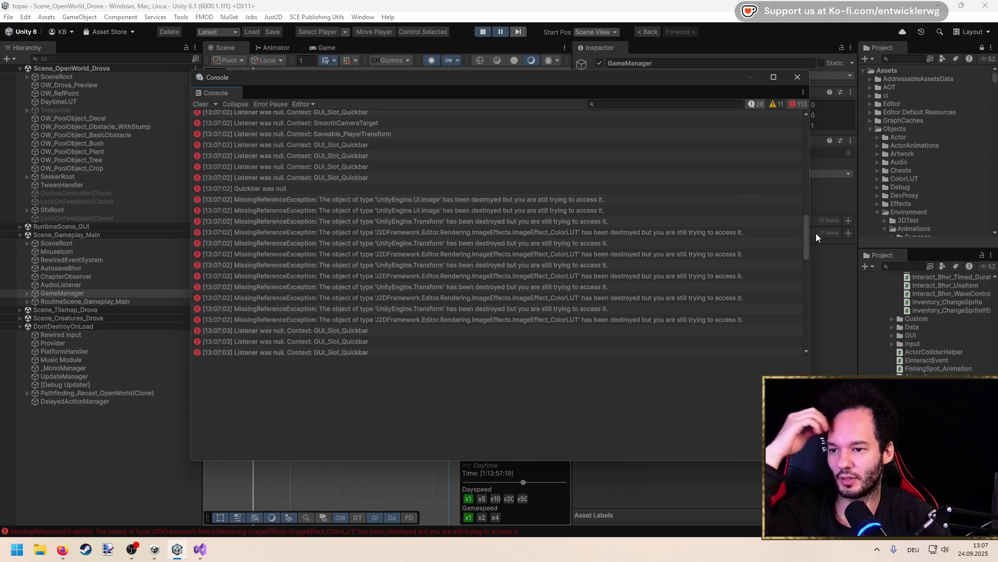
pyautogui.click(282, 190)
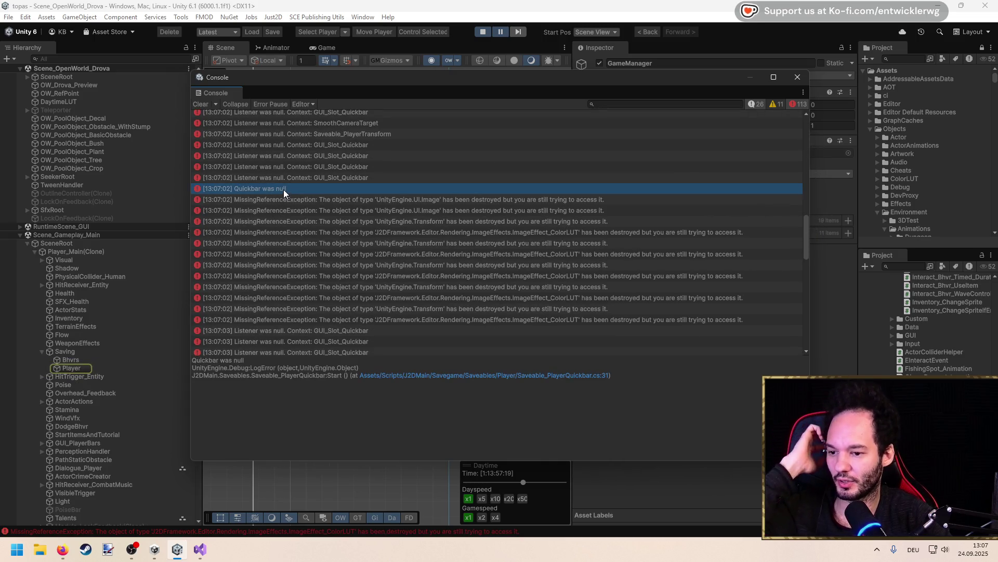
pyautogui.doubleClick(414, 374)
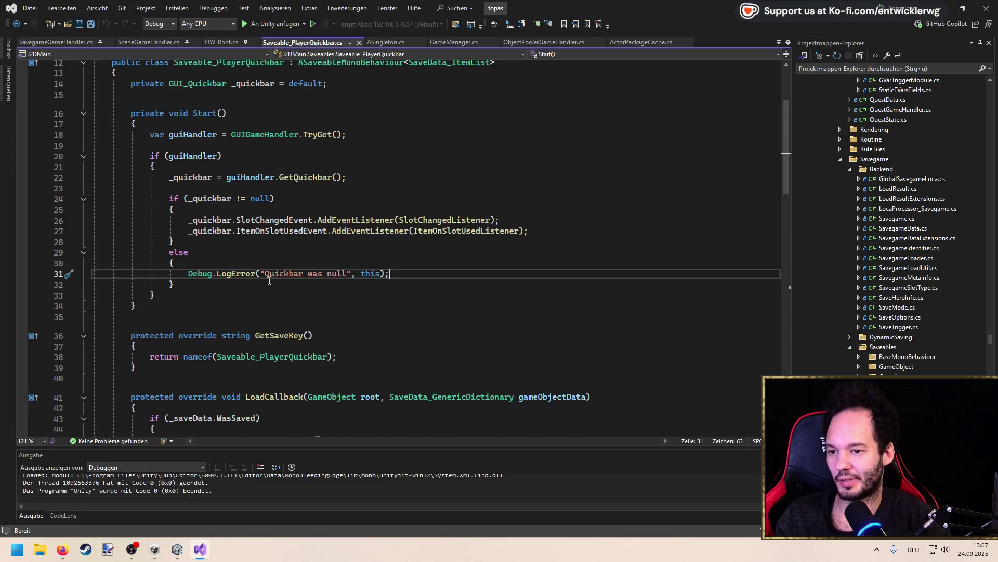
pyautogui.moveTo(265, 294)
pyautogui.mouseDown()
pyautogui.moveTo(150, 156)
pyautogui.moveTo(51, 132)
pyautogui.mouseUp()
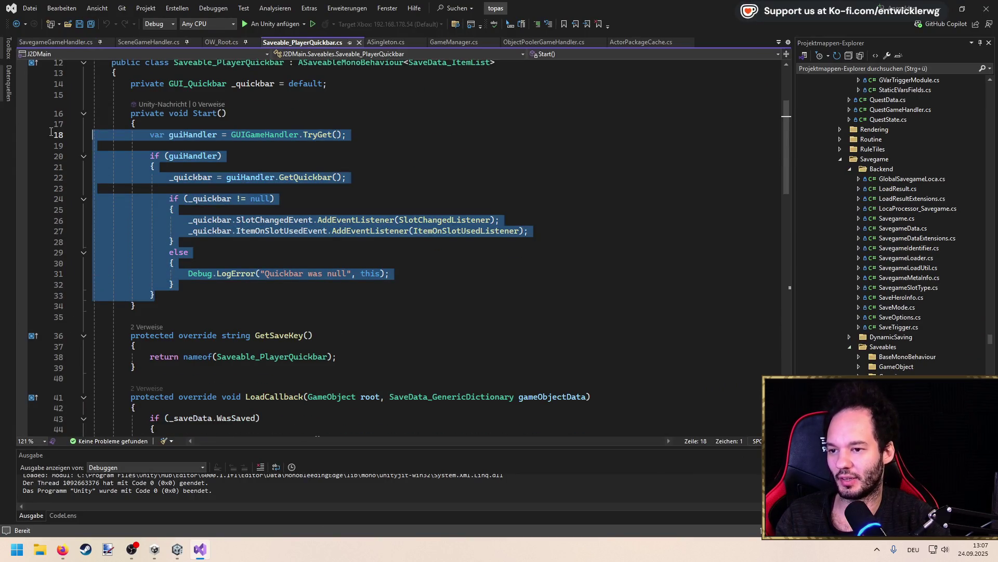
pyautogui.click(268, 117)
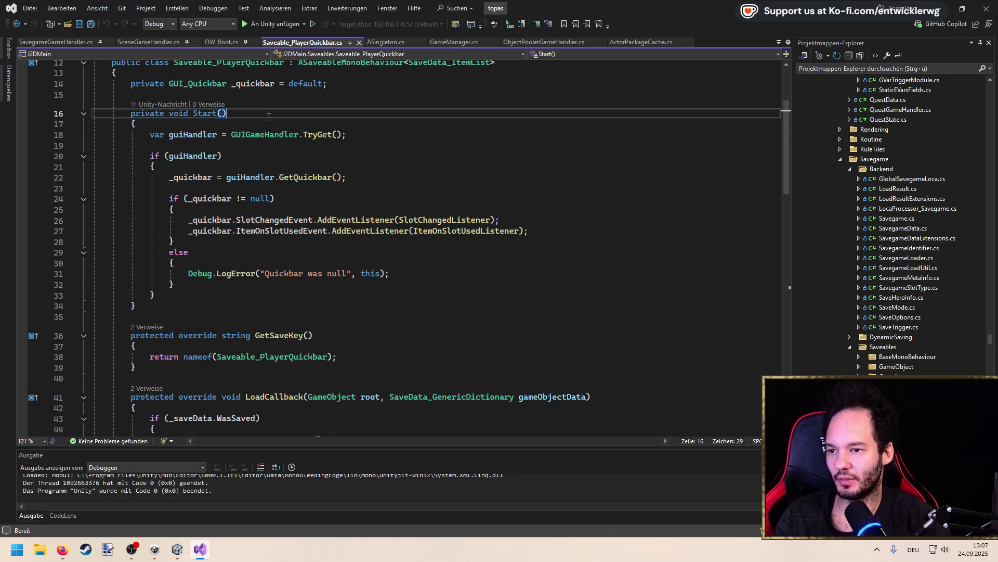
pyautogui.doubleClick(195, 179)
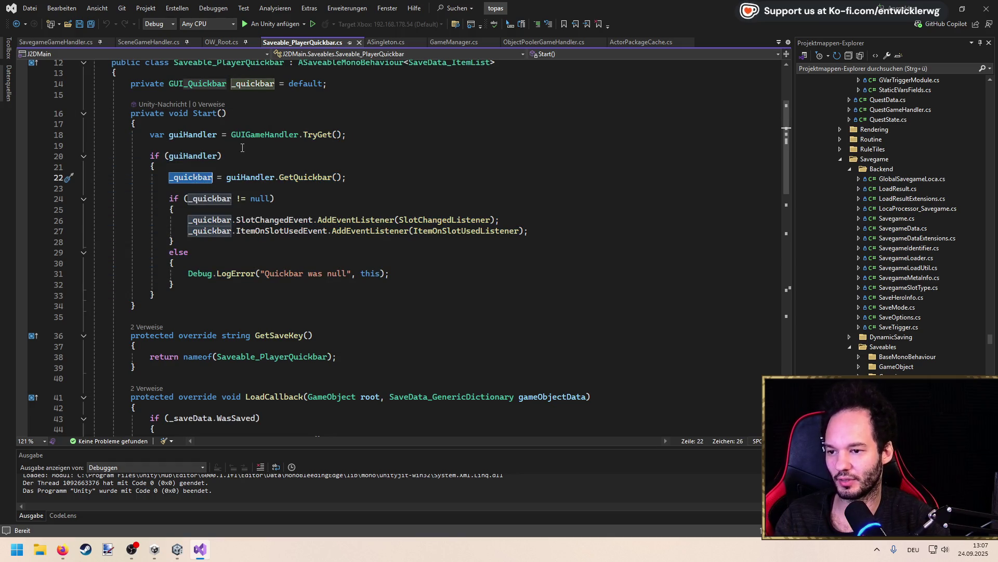
pyautogui.scroll(1, 349, 143)
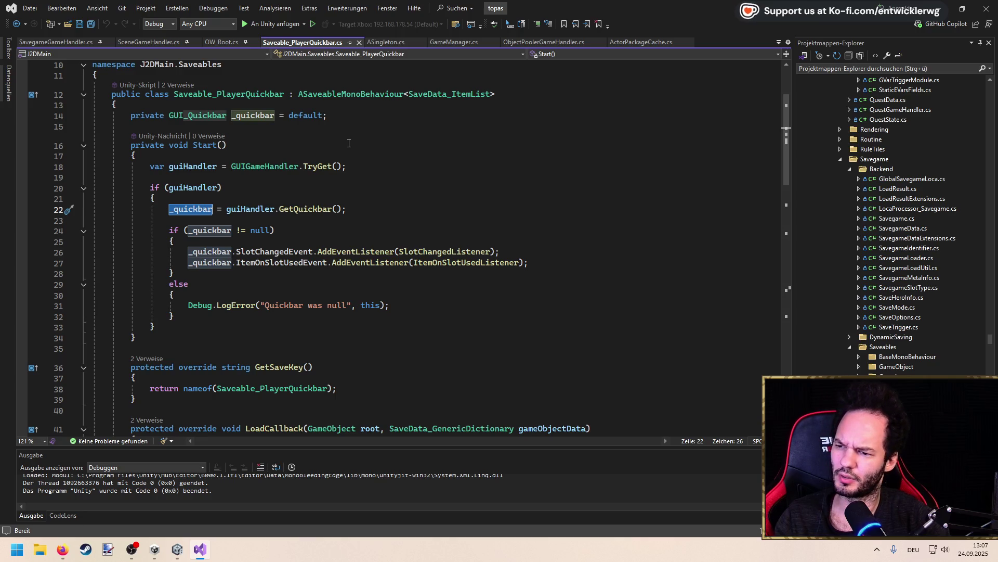
pyautogui.keyDown('ctrl'); pyautogui.click(196, 117); pyautogui.keyUp('ctrl')
pyautogui.hotkey('ctrl', '-')
pyautogui.keyDown('ctrl'); pyautogui.click(281, 210); pyautogui.keyUp('ctrl')
# Step through the _quickbarInstance declaration and its uses, including GetQuickbar's return
pyautogui.keyDown('ctrl'); pyautogui.click(271, 248); pyautogui.keyUp('ctrl')
pyautogui.hotkey('ctrl', 'F3')
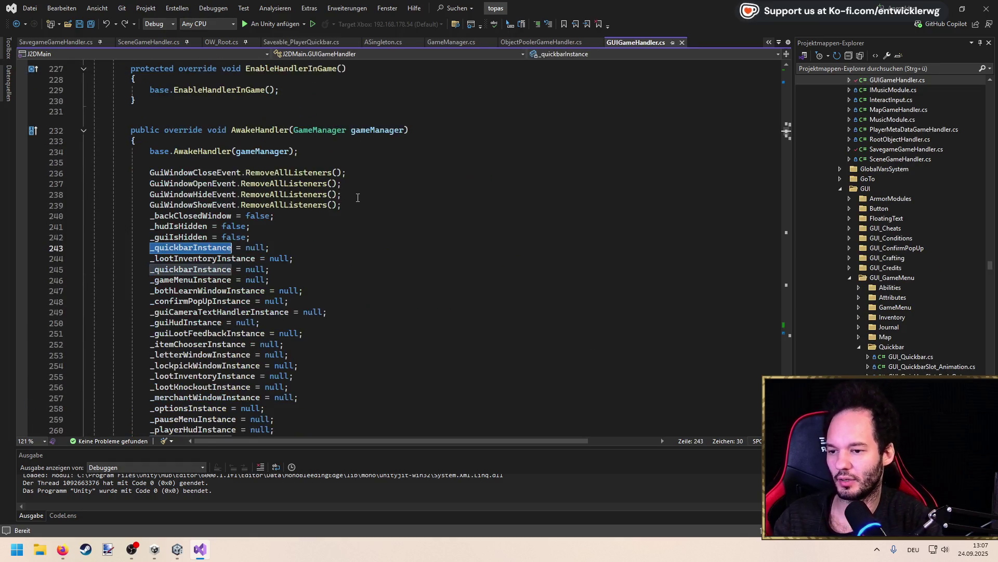
pyautogui.press('F3')
pyautogui.press('F3')
pyautogui.press('F3')
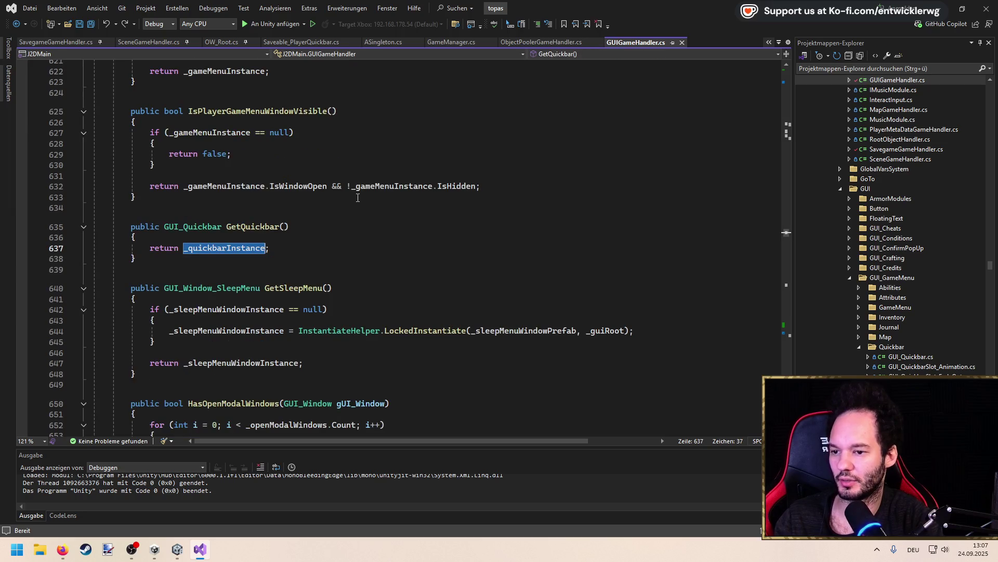
pyautogui.press('F3')
pyautogui.press('F3')
pyautogui.press('F3')
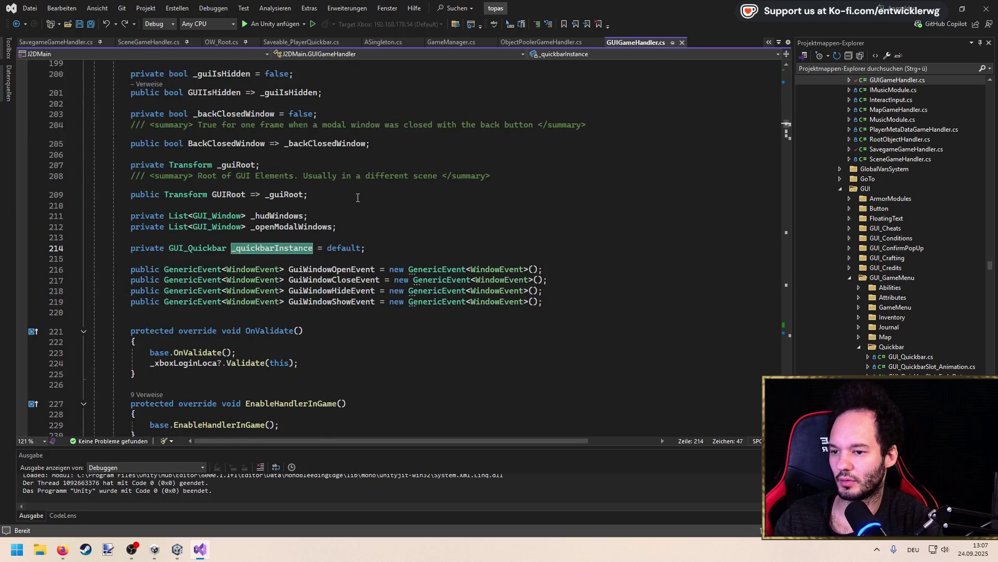
pyautogui.scroll(-8, 195, 293)
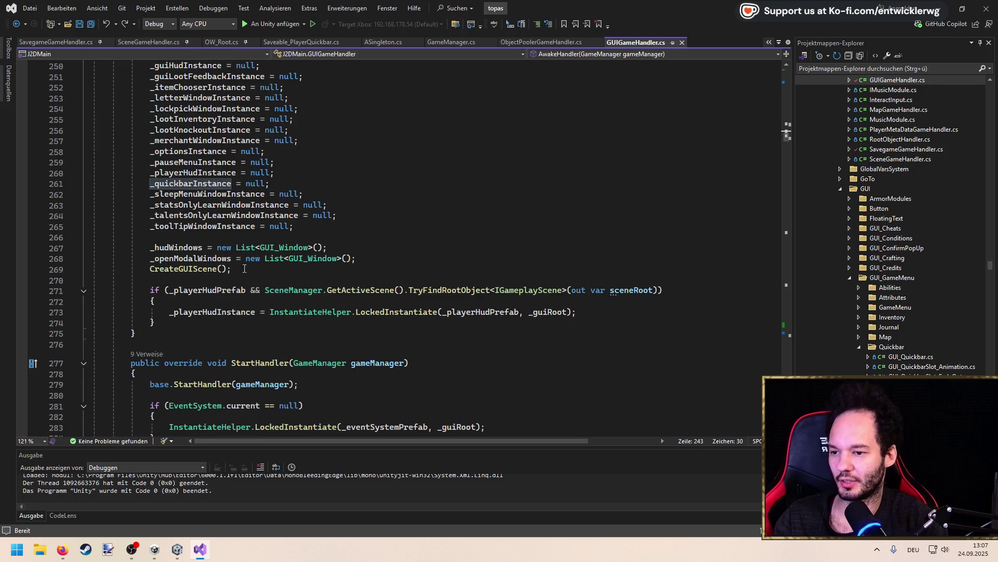
# Examine AwakeHandler's CreateGUIScene call and the _guiRoot definition
pyautogui.doubleClick(194, 269)
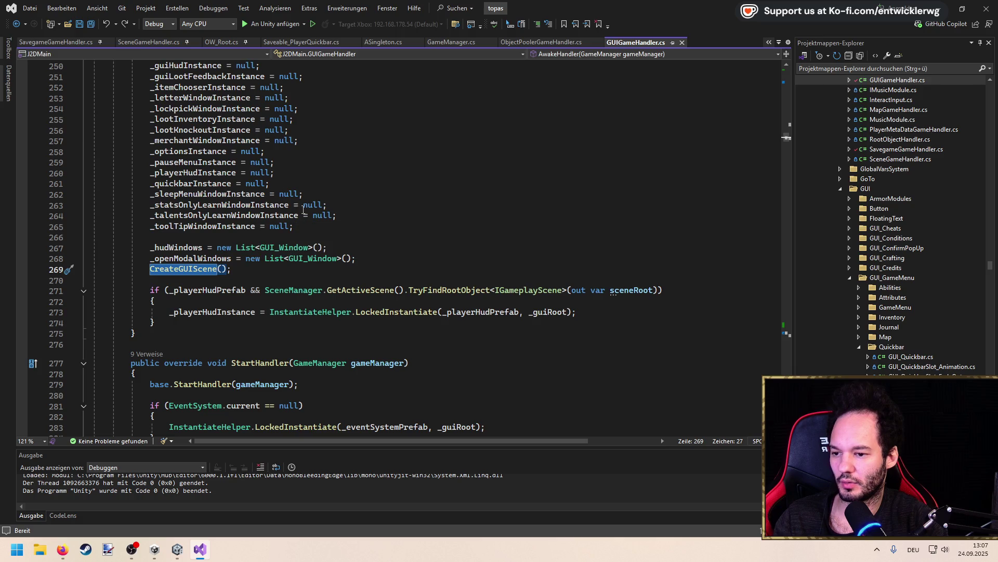
pyautogui.click(362, 202)
pyautogui.scroll(2, 360, 208)
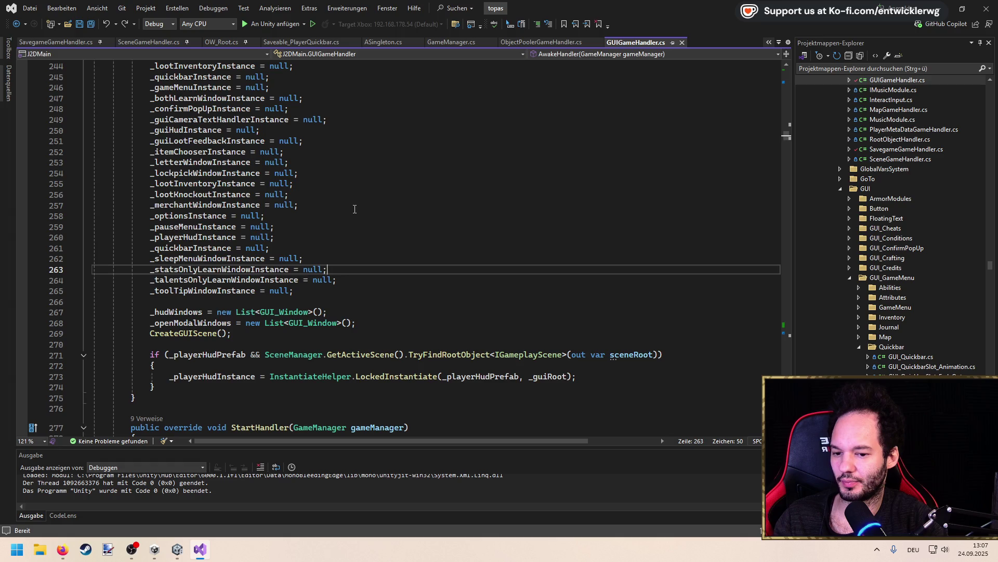
pyautogui.click(557, 379)
pyautogui.press('F12')
pyautogui.hotkey('ctrl', '-')
# Select AwakeHandler's lines 236–274 for extraction
pyautogui.scroll(-2, 338, 250)
pyautogui.click(333, 227)
pyautogui.moveTo(156, 355)
pyautogui.mouseDown()
pyautogui.moveTo(73, 213)
pyautogui.moveTo(71, 229)
pyautogui.moveTo(68, 143)
pyautogui.mouseUp()
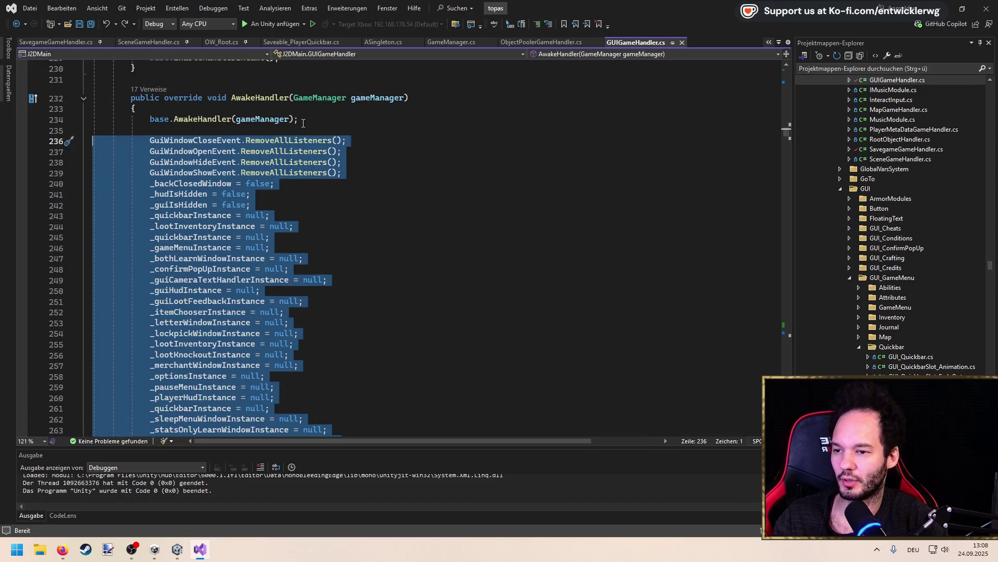
pyautogui.scroll(-7, 312, 146)
pyautogui.scroll(3, 316, 156)
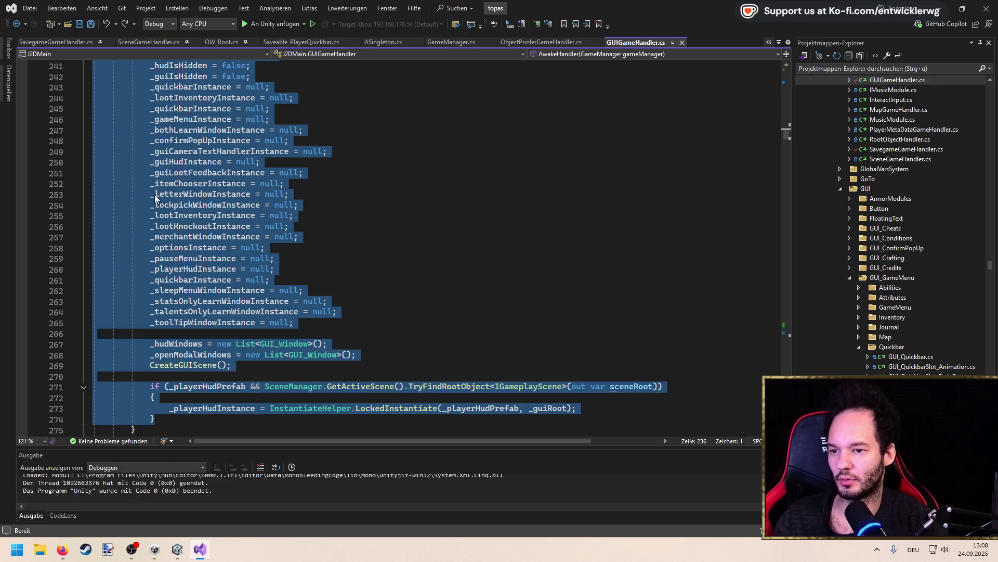
# Extract the selected code into a new InitializeGuiInstances method and save
pyautogui.hotkey('ctrl', '.')
pyautogui.press('Escape')
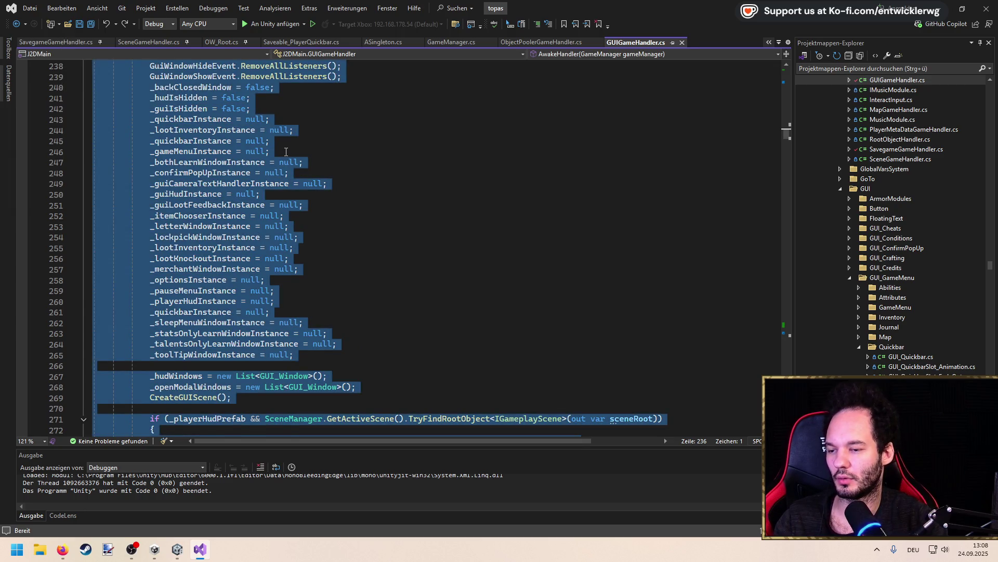
pyautogui.hotkey('ctrl', 'r')
pyautogui.hotkey('ctrl', 'm')
pyautogui.write('InitializeGuiInstances')
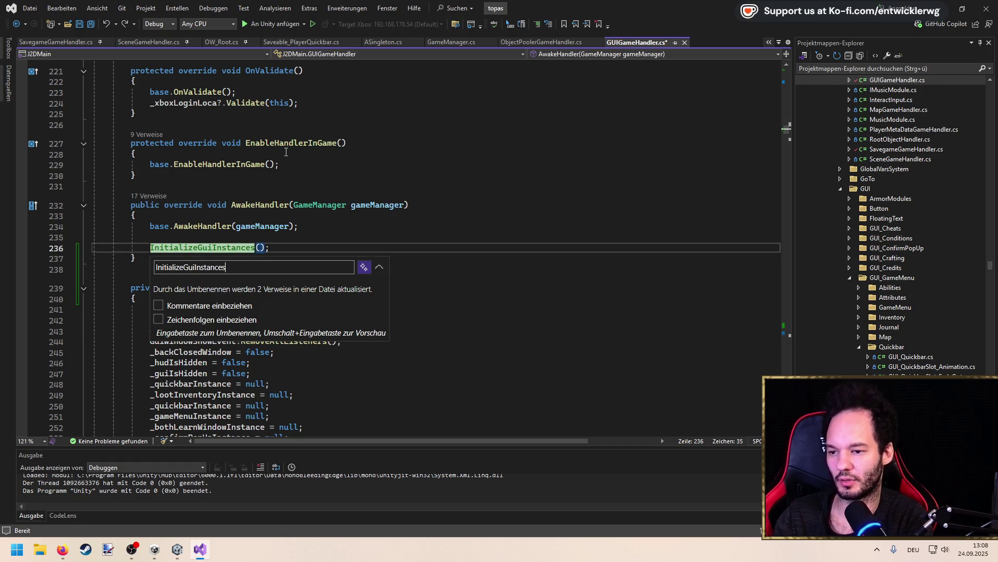
pyautogui.press('Return')
pyautogui.hotkey('ctrl', 's')
# Make InitializeGuiInstances public, save, and list all references to CreateGUIScene
pyautogui.scroll(-6, 242, 249)
pyautogui.scroll(5, 242, 250)
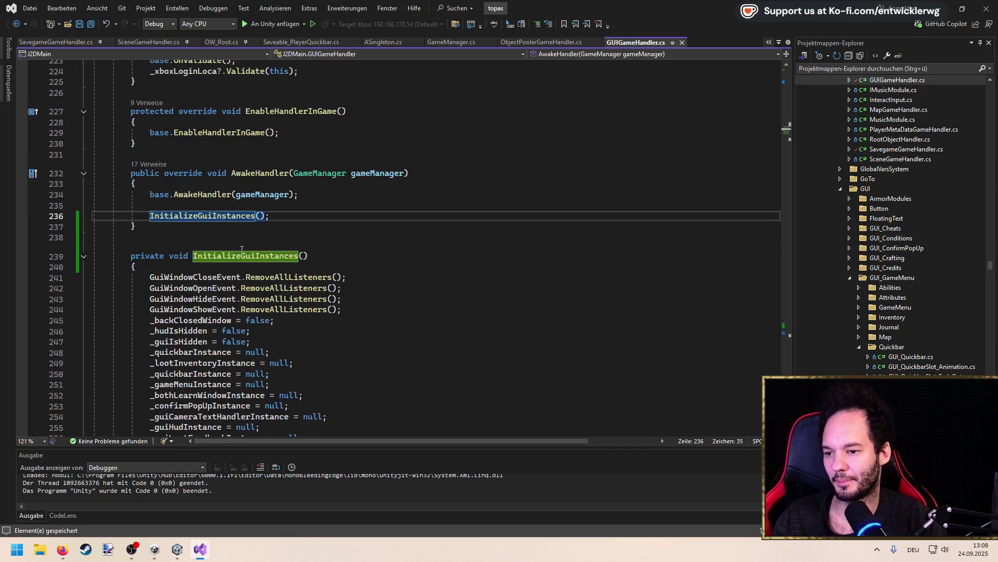
pyautogui.doubleClick(152, 257)
pyautogui.write('public')
pyautogui.hotkey('ctrl', 'k')
pyautogui.hotkey('ctrl', 's')
pyautogui.scroll(-10, 162, 276)
pyautogui.click(193, 279)
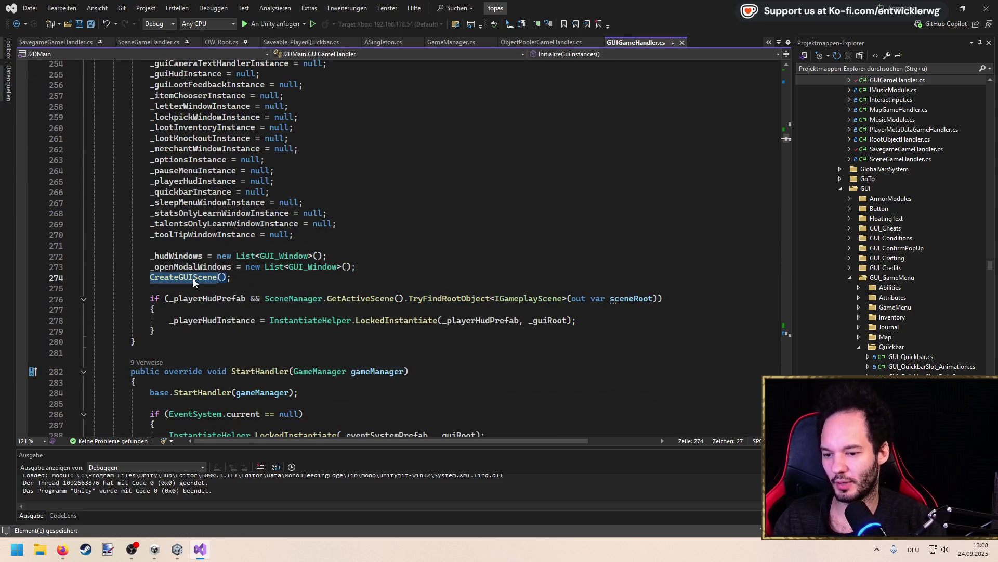
pyautogui.hotkey('shift', 'F12')
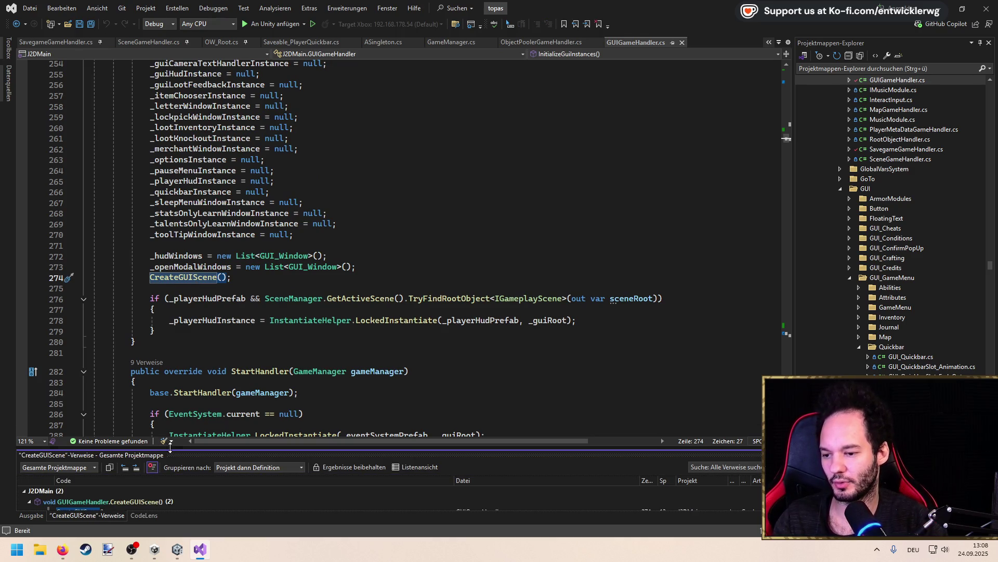
# Make CreateGUIScene private and save the file
pyautogui.moveTo(167, 444); pyautogui.dragTo(174, 302)
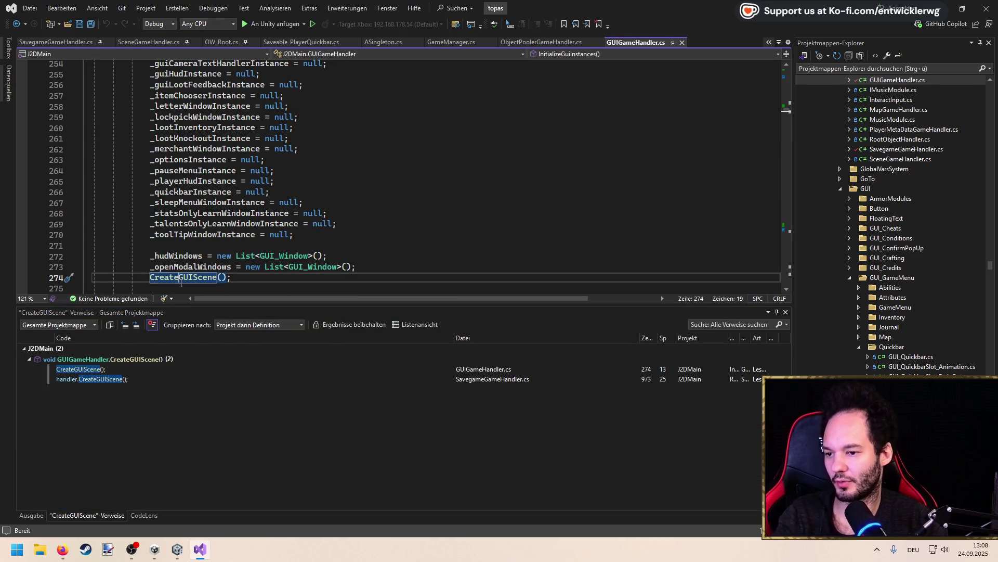
pyautogui.press('F12')
pyautogui.doubleClick(148, 177)
pyautogui.write('private')
pyautogui.hotkey('ctrl', 's')
# Open SavegameGameHandler's call to CreateGUIScene, then return to the CreateGUIScene definition
pyautogui.doubleClick(92, 378)
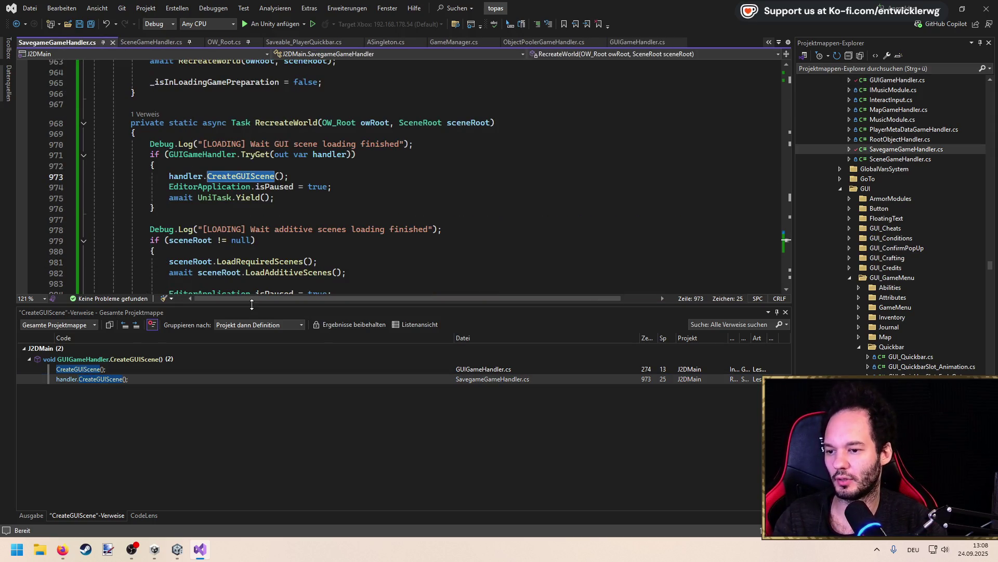
pyautogui.moveTo(138, 305); pyautogui.dragTo(140, 390)
pyautogui.press('F12')
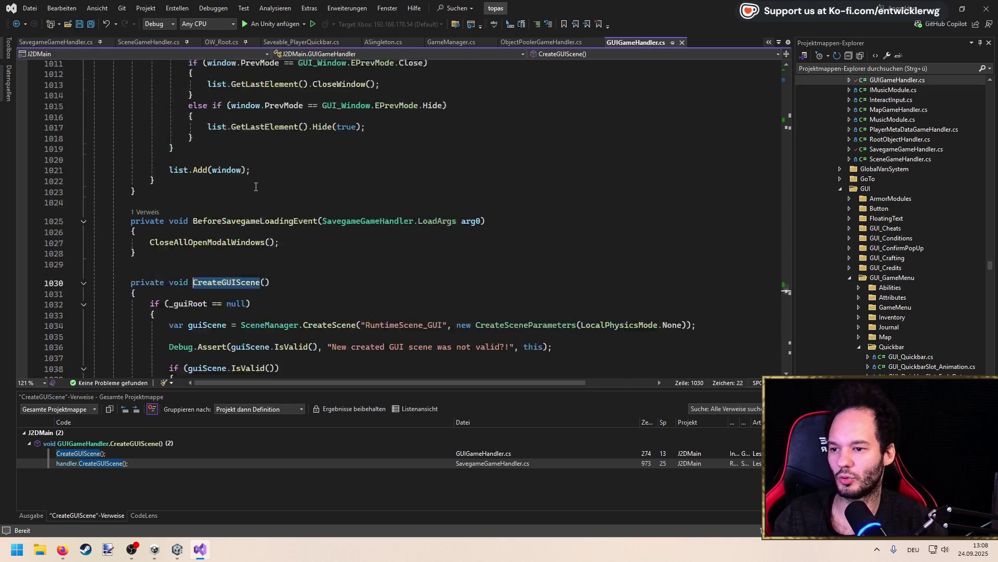
pyautogui.scroll(5, 787, 290)
pyautogui.moveTo(788, 290); pyautogui.dragTo(788, 122)
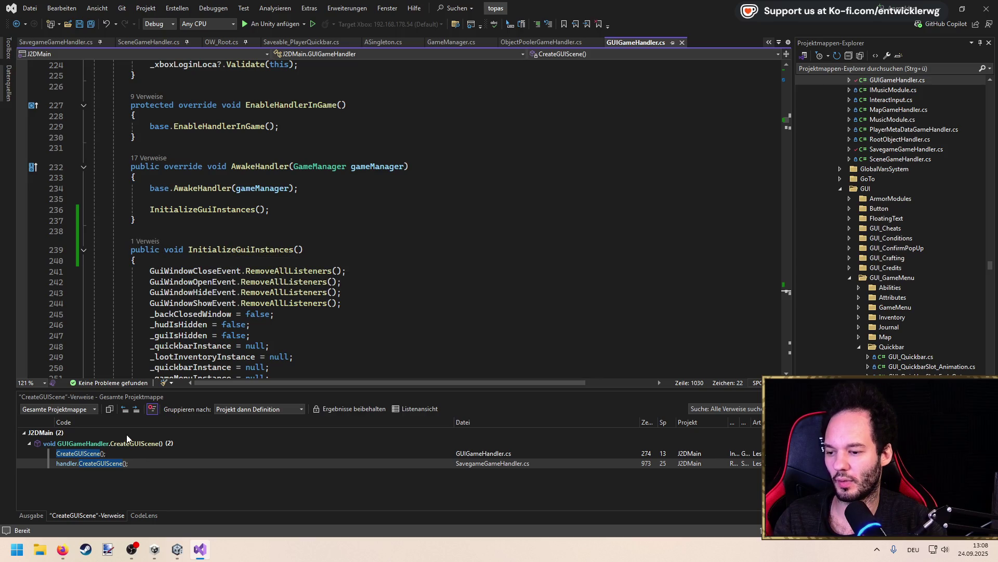
# Rename the method called from RecreateWorld to InitializeHandler and save SavegameGameHandler.cs
pyautogui.doubleClick(109, 464)
pyautogui.write('Init')
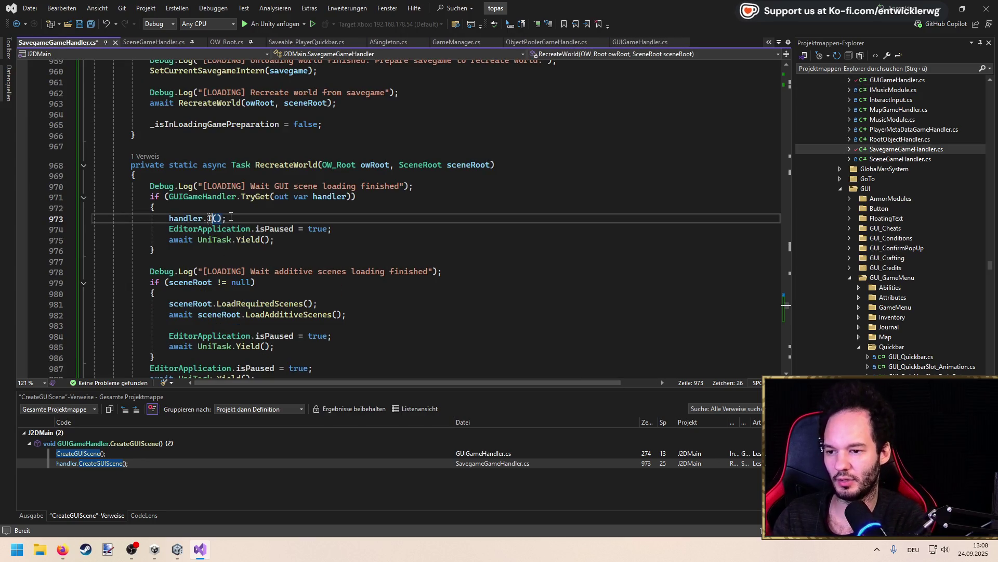
pyautogui.press('Tab')
pyautogui.hotkey('ctrl', 'z')
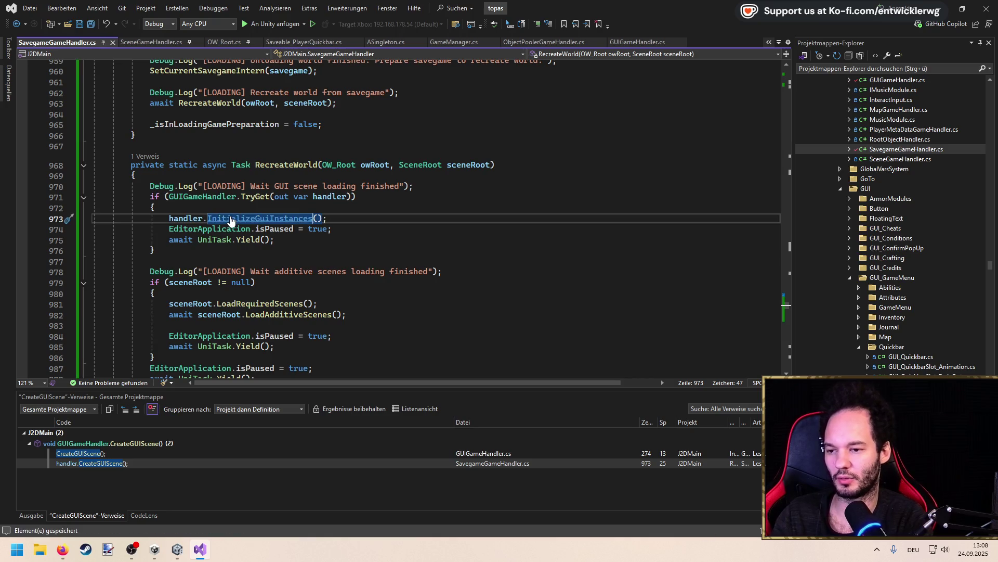
pyautogui.hotkey('ctrl', 'r')
pyautogui.hotkey('ctrl', 'r')
pyautogui.write('ializeHandler')
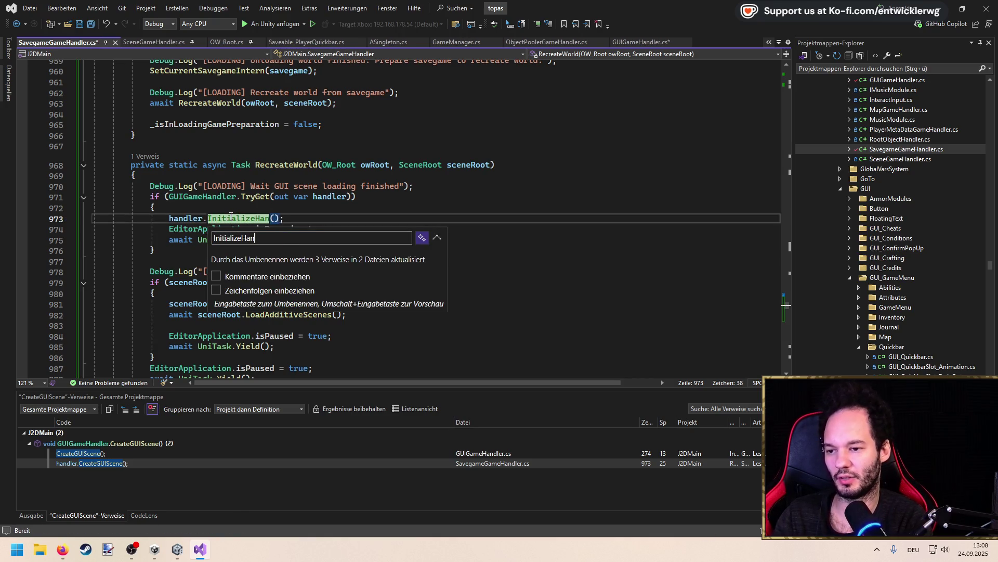
pyautogui.press('Return')
pyautogui.hotkey('ctrl', 's')
# Switch over to Unity's Console to check the remaining errors
pyautogui.click(418, 208)
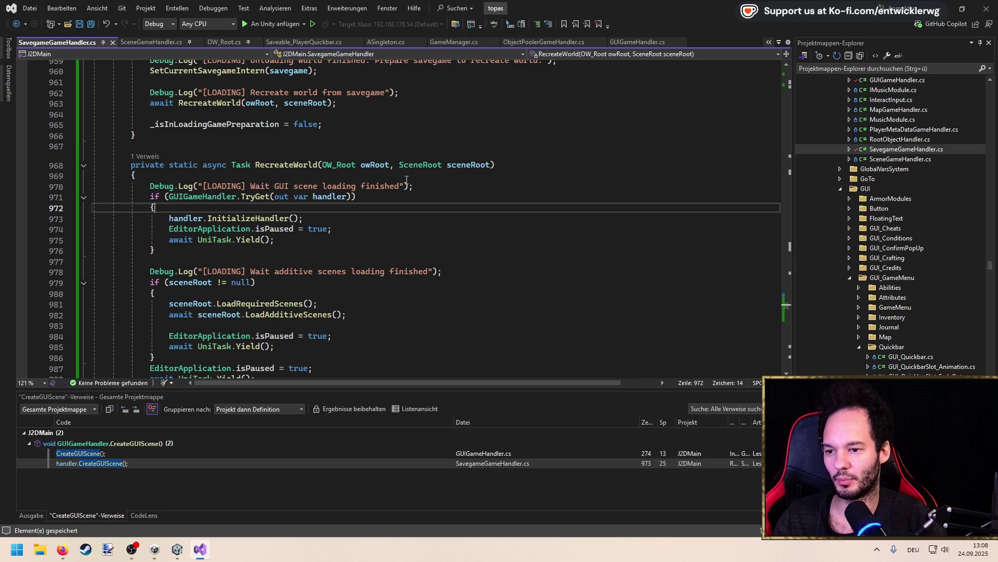
pyautogui.scroll(-1, 364, 232)
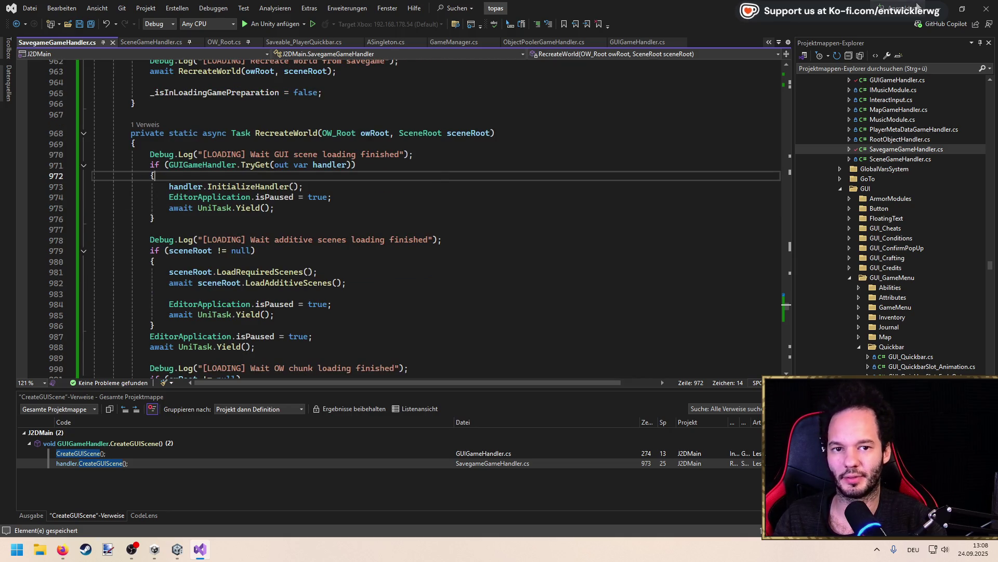
pyautogui.hotkey('alt', 'Tab')
pyautogui.scroll(-1, 380, 250)
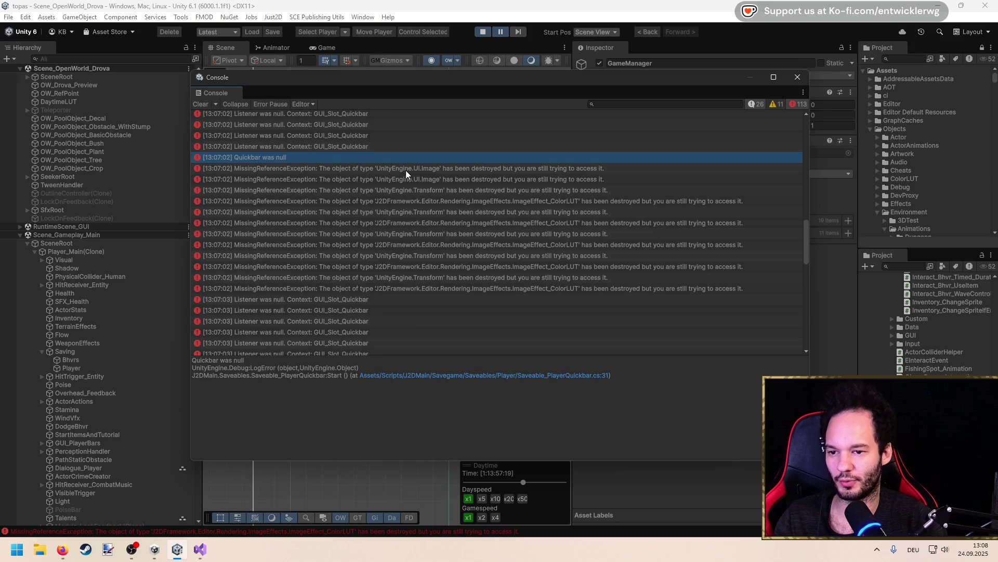
# Step down to a destroyed-Transform exception and open AudioListenerBhvr.cs from its stack trace
pyautogui.click(407, 169)
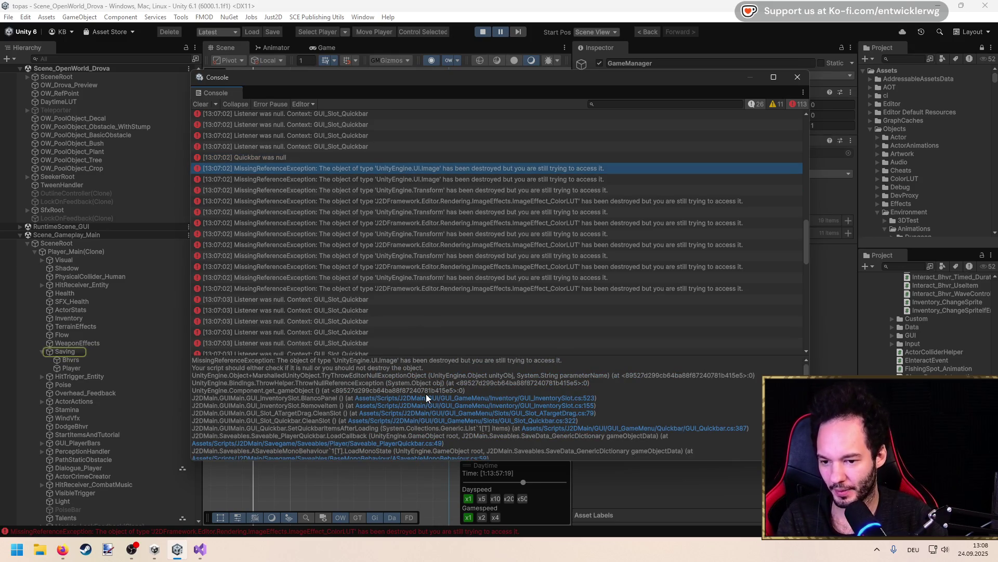
pyautogui.press('Down')
pyautogui.press('Down')
pyautogui.press('Down')
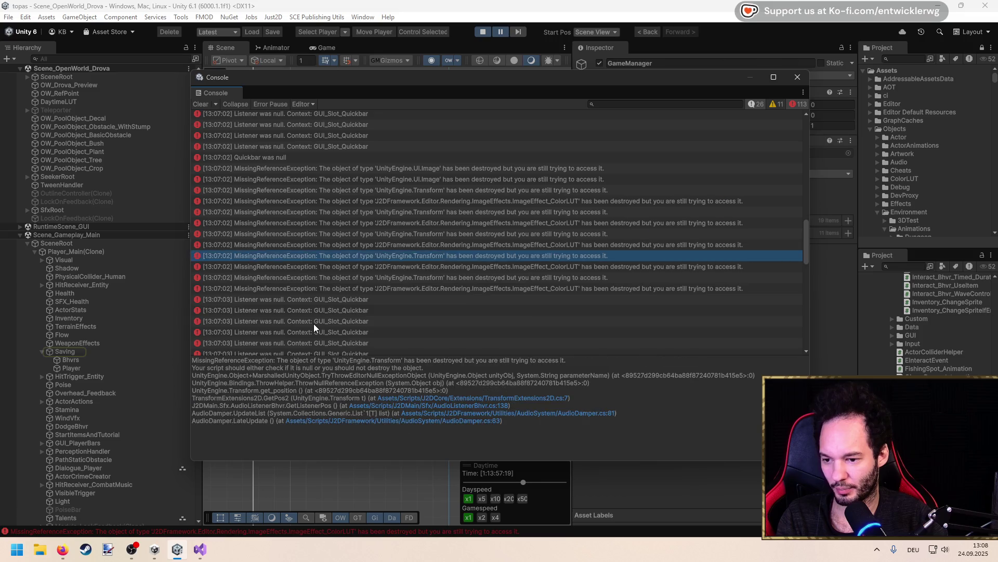
pyautogui.press('Down')
pyautogui.press('Down')
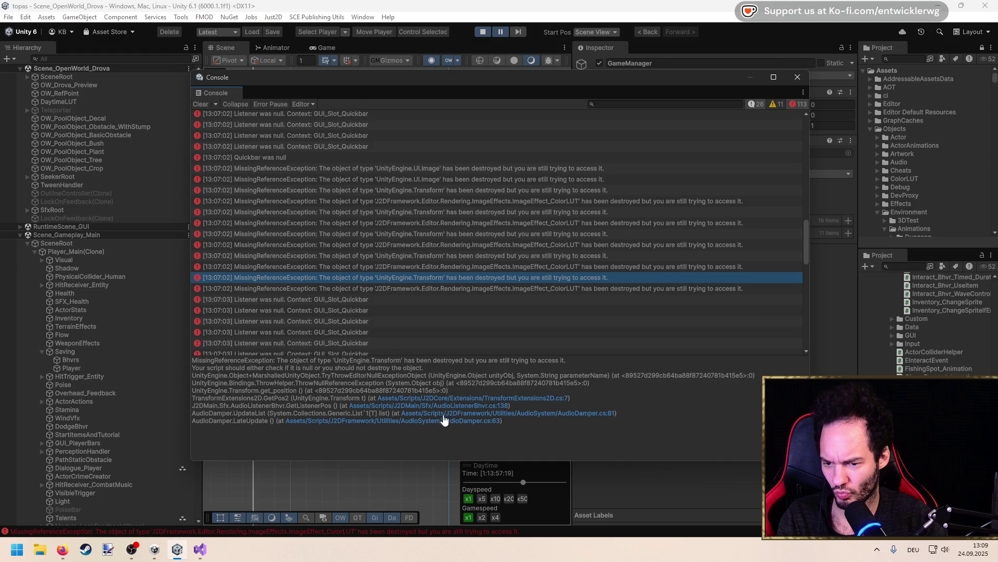
pyautogui.click(442, 412)
pyautogui.click(441, 410)
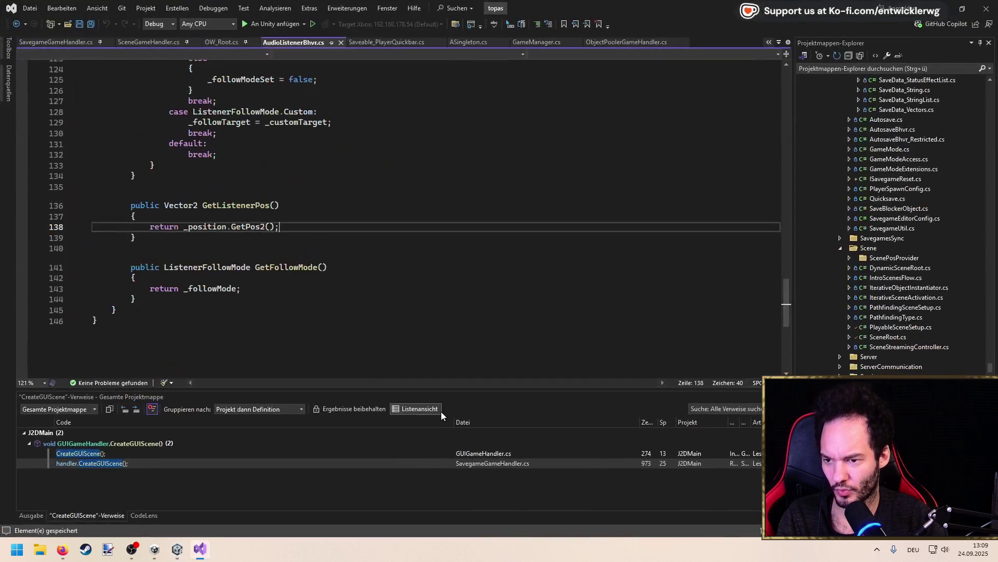
# Look up the _position definition in AudioListenerBhvr.cs, then return to Unity's Console
pyautogui.click(203, 227)
pyautogui.press('F12')
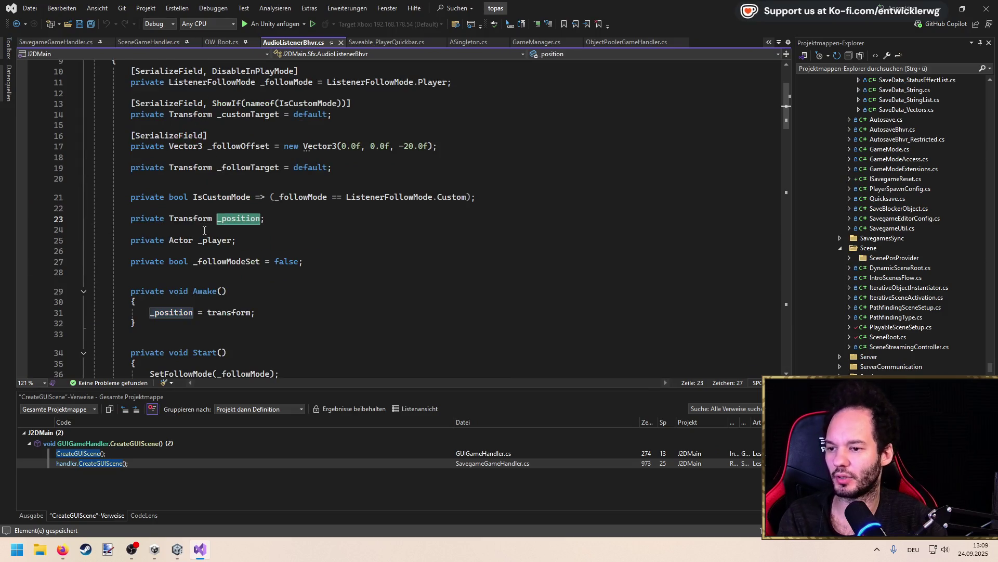
pyautogui.scroll(3, 204, 230)
pyautogui.scroll(-5, 198, 231)
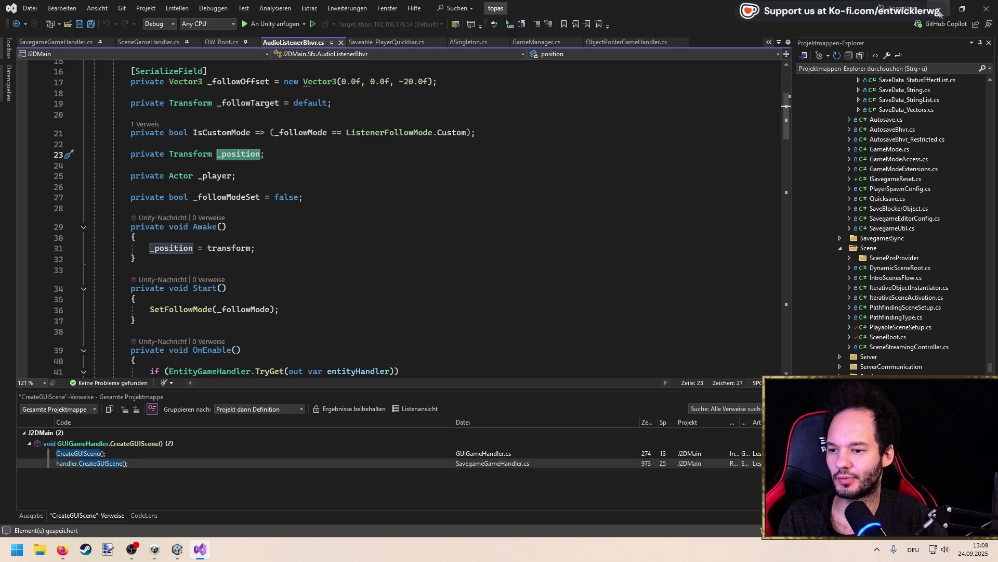
pyautogui.hotkey('alt', 'Tab')
# Open AudioDamper.cs at line 81 and review UpdateList's null check and AudioPool listener assignment
pyautogui.hotkey('ctrl', 'a')
pyautogui.click(482, 415)
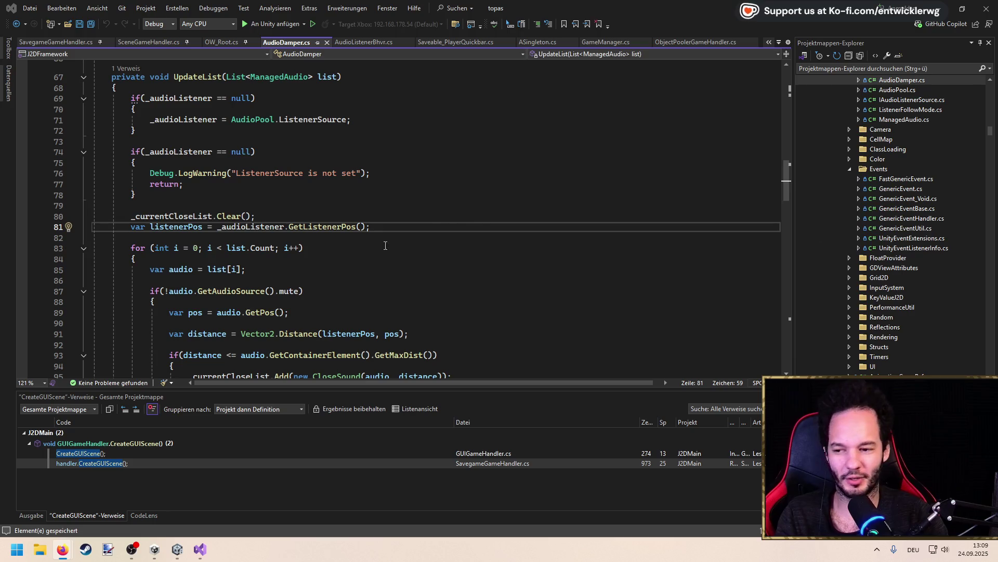
pyautogui.click(401, 206)
pyautogui.click(398, 194)
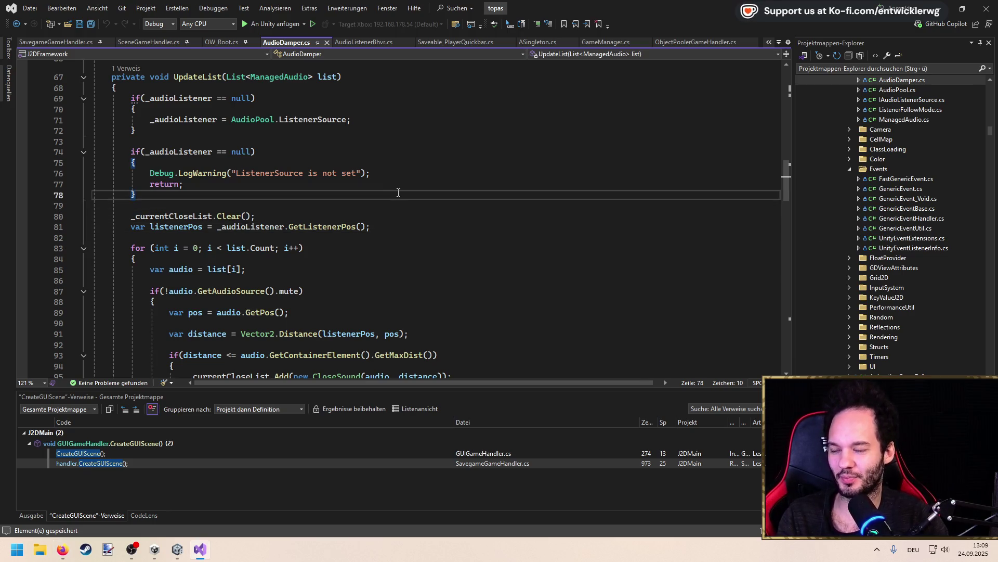
pyautogui.scroll(2, 364, 195)
pyautogui.click(313, 198)
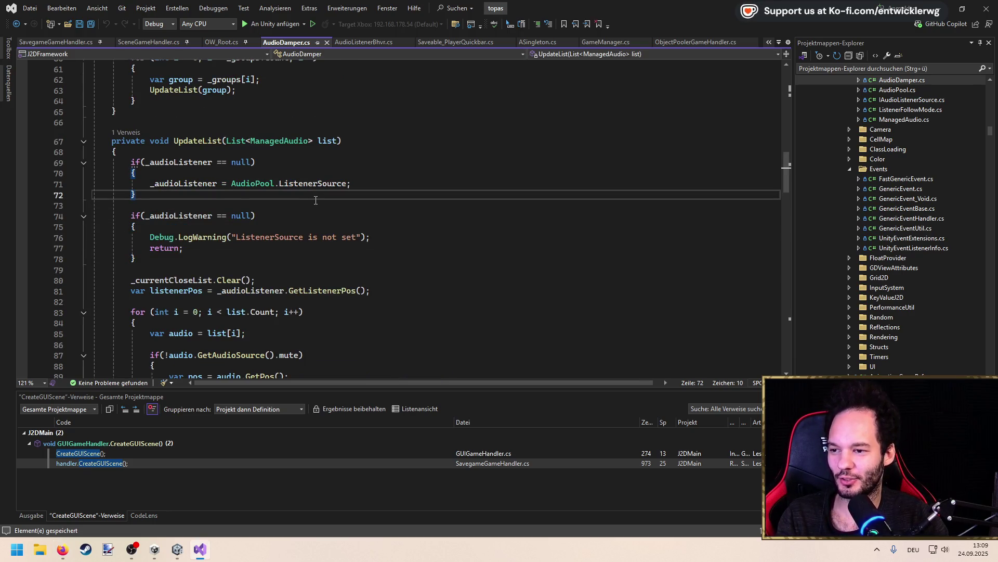
pyautogui.scroll(3, 316, 201)
pyautogui.scroll(-5, 316, 201)
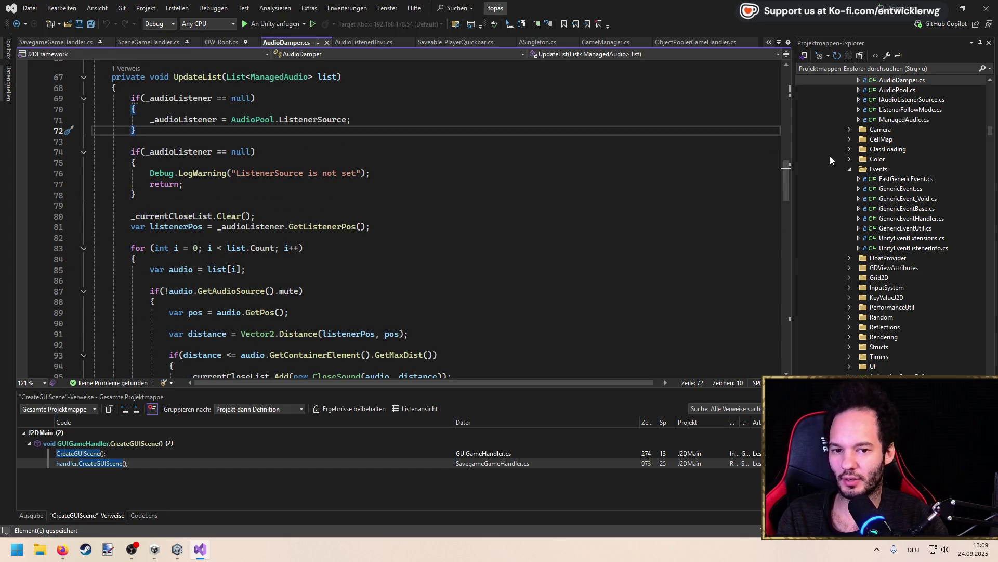
pyautogui.scroll(4, 787, 187)
pyautogui.scroll(-1, 785, 180)
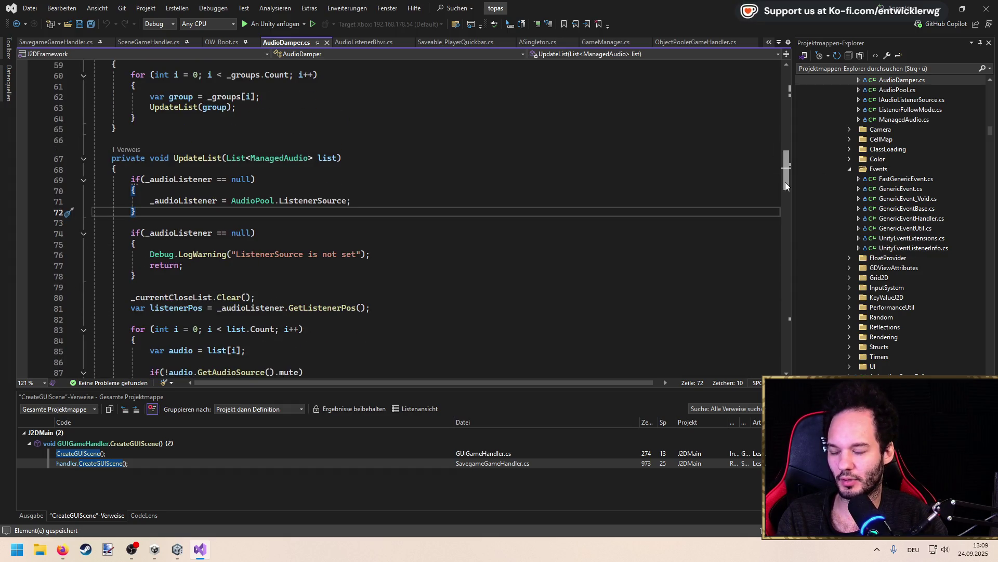
pyautogui.click(277, 139)
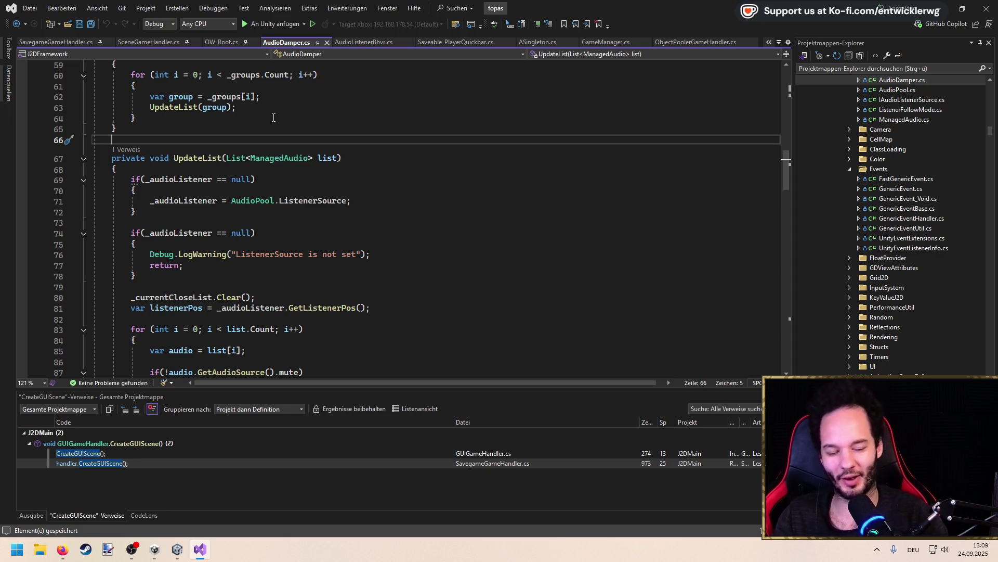
# Back in Unity, reselect the AudioDamper listener error in the Console
pyautogui.hotkey('alt', 'Tab')
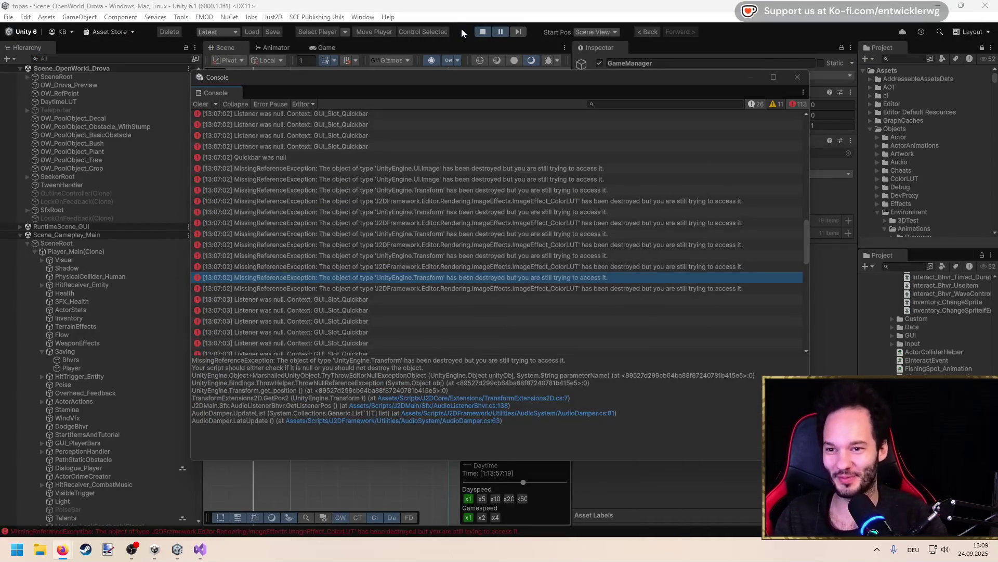
pyautogui.click(381, 290)
pyautogui.click(381, 279)
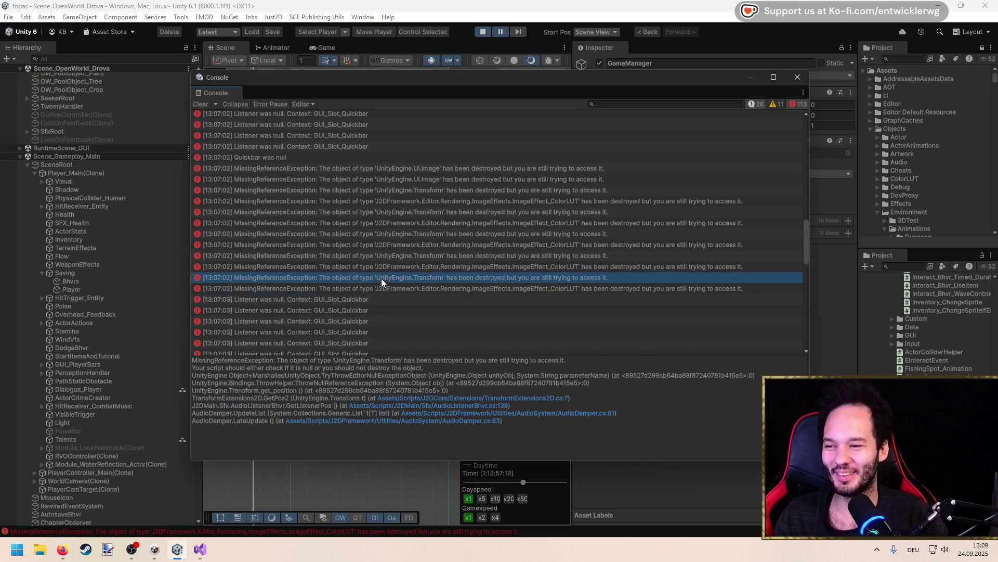
# Show the ColorLUT error's stack trace, moving the Console up-left and narrowing it to reveal the Inspector
pyautogui.click(389, 289)
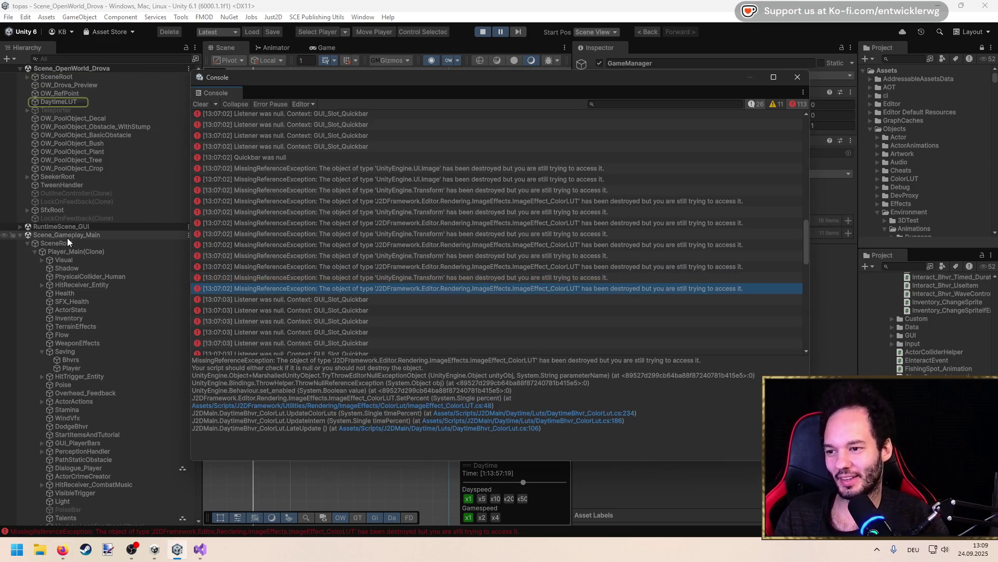
pyautogui.moveTo(690, 76); pyautogui.dragTo(626, 47)
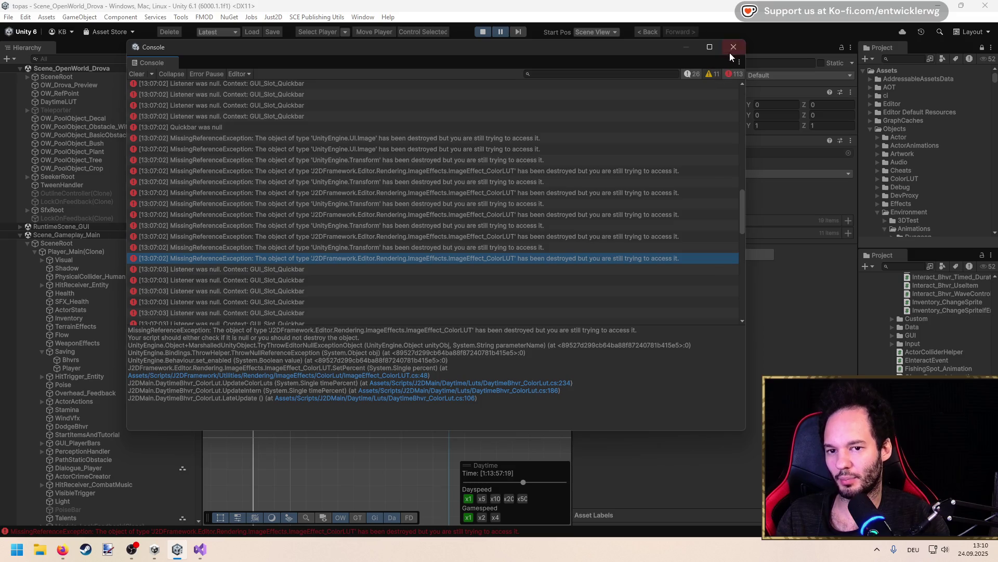
pyautogui.moveTo(746, 69)
pyautogui.mouseDown()
pyautogui.moveTo(617, 83)
pyautogui.moveTo(855, 82)
pyautogui.moveTo(588, 85)
pyautogui.moveTo(844, 87)
pyautogui.mouseUp()
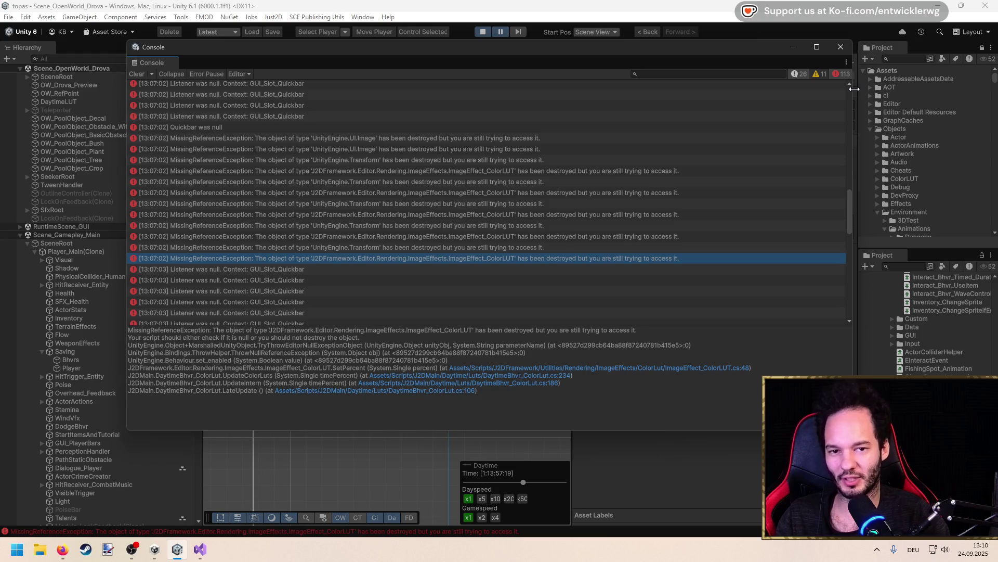
pyautogui.moveTo(854, 89); pyautogui.dragTo(856, 89)
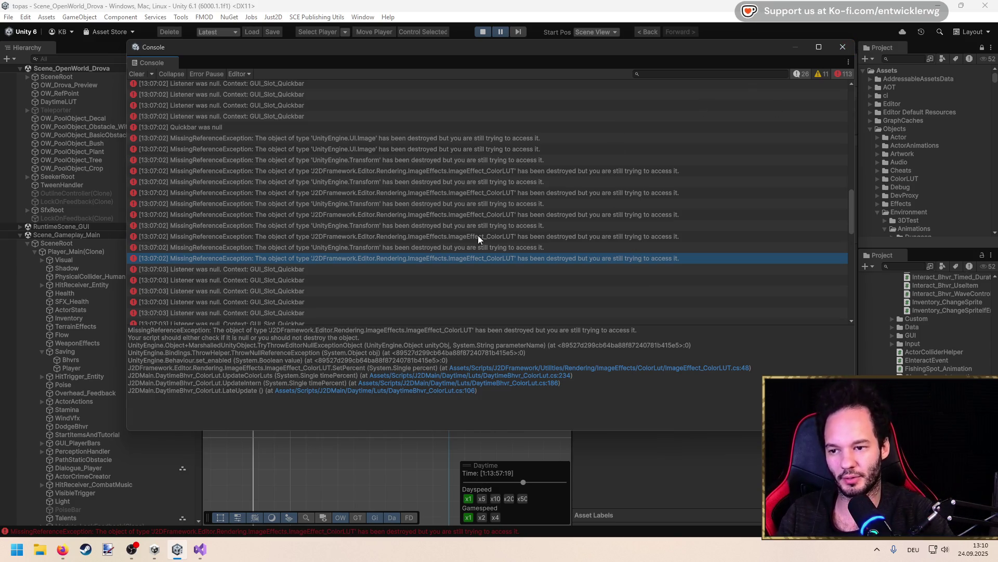
pyautogui.click(461, 161)
# Step through Console entries to the quickbar 'Listener was null' error's stack trace
pyautogui.press('Down')
pyautogui.press('Down')
pyautogui.press('Down')
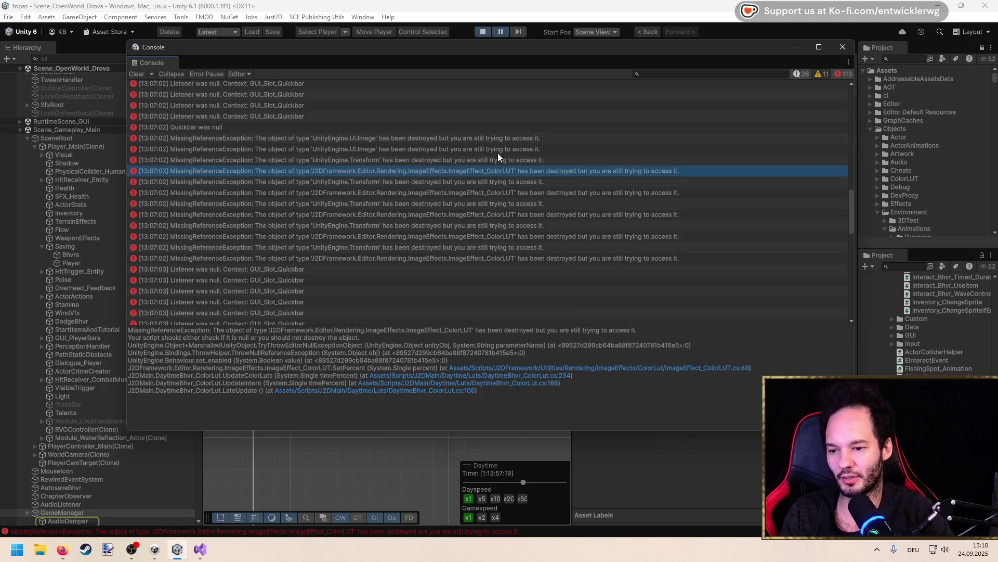
pyautogui.press('Down')
pyautogui.press('Down')
pyautogui.press('Down')
pyautogui.scroll(2, 407, 230)
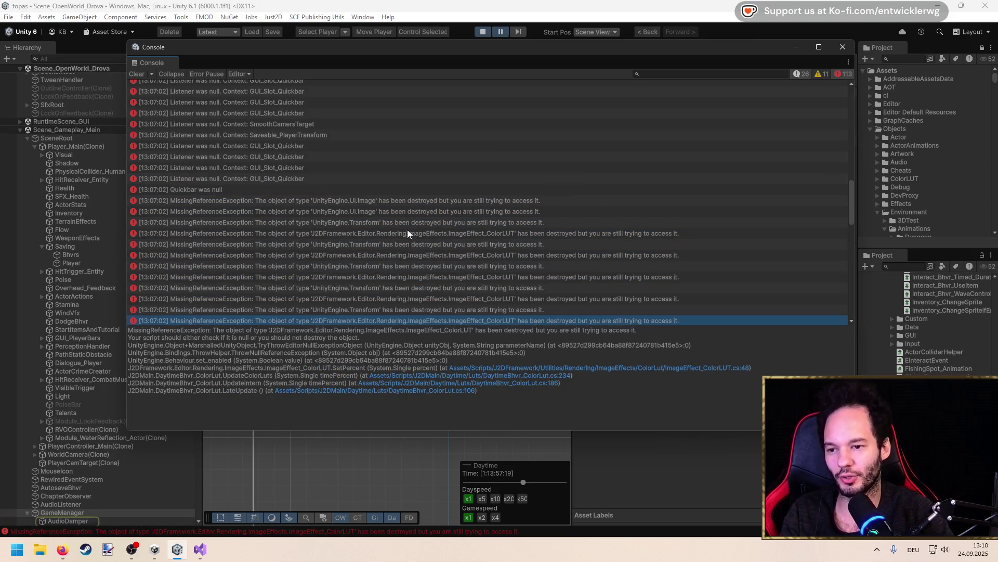
pyautogui.click(333, 180)
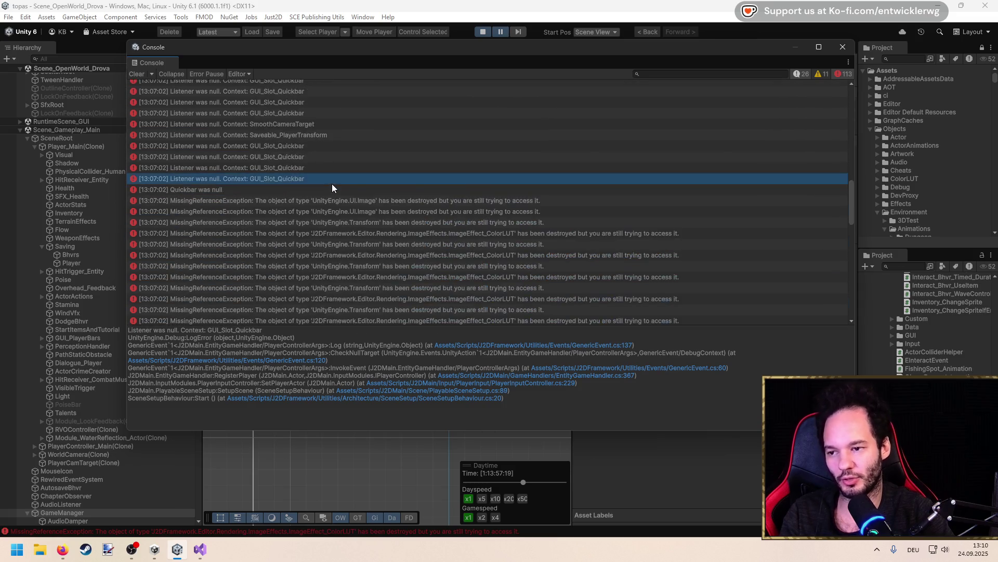
pyautogui.scroll(-3, 354, 150)
# Review the UI.Image and ColorLUT destroyed-object errors, then close the Console and stop play mode
pyautogui.click(395, 108)
pyautogui.press('Down')
pyautogui.press('Down')
pyautogui.press('Down')
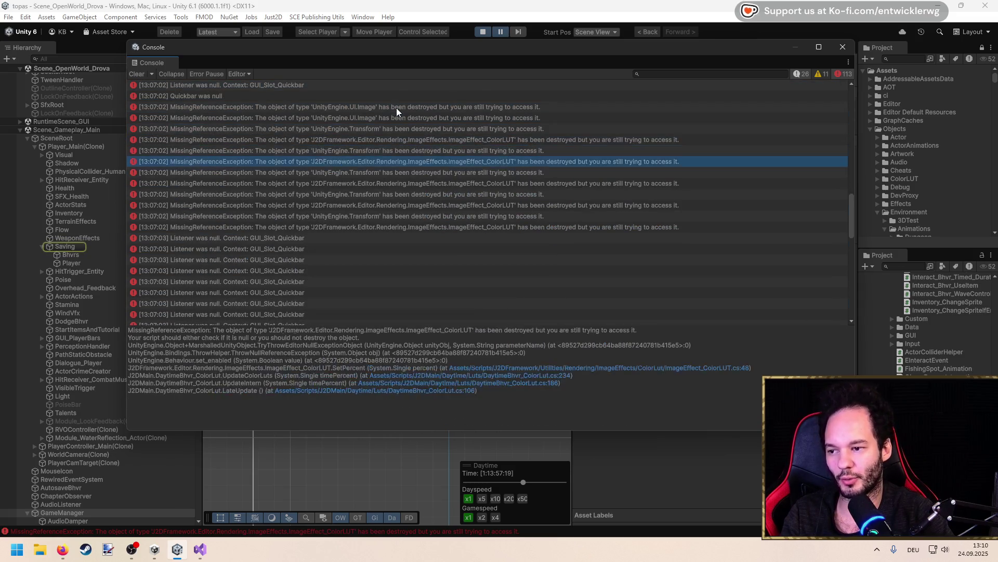
pyautogui.press('Down')
pyautogui.press('Down')
pyautogui.press('Down')
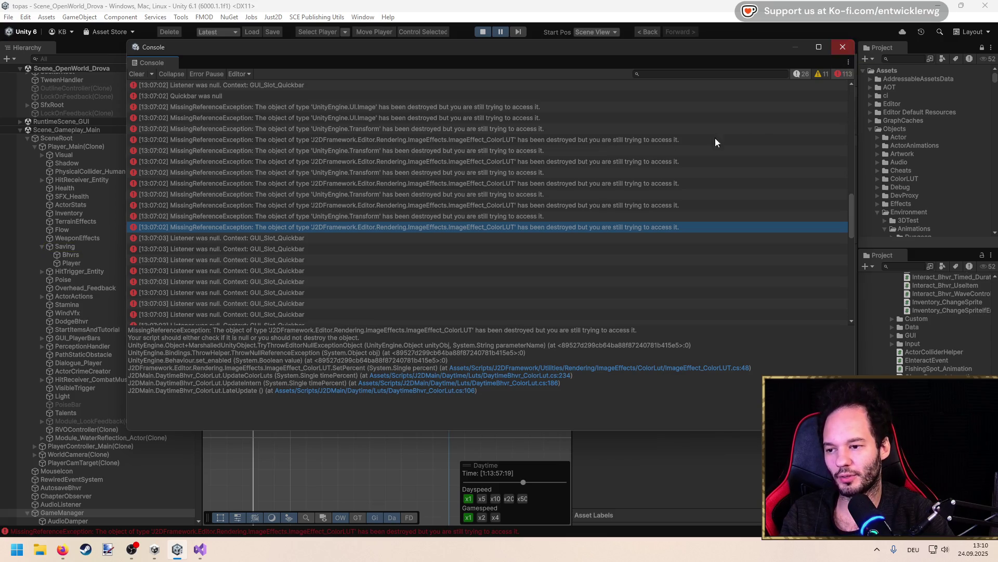
pyautogui.scroll(-5, 593, 219)
pyautogui.scroll(5, 593, 225)
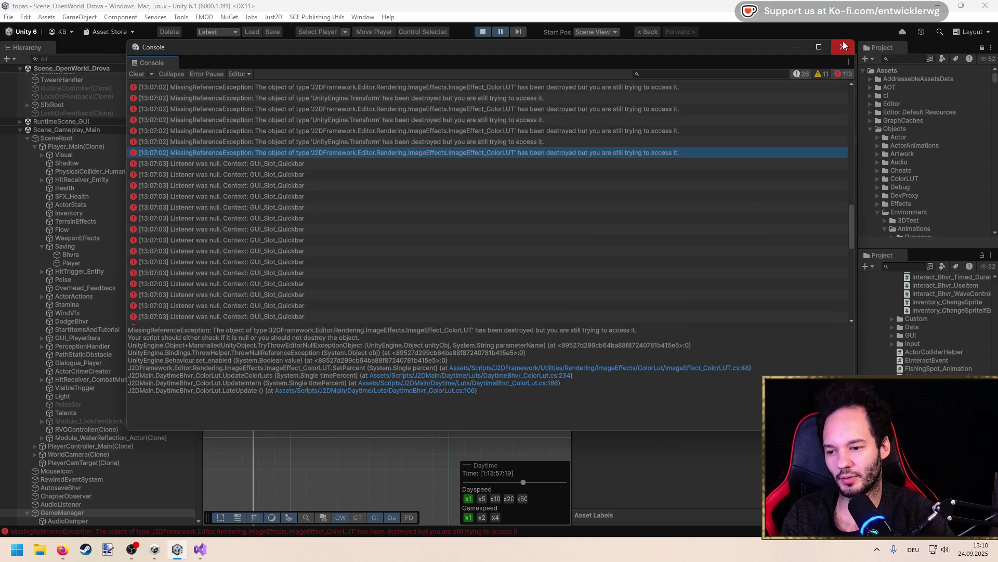
pyautogui.click(844, 45)
pyautogui.click(483, 33)
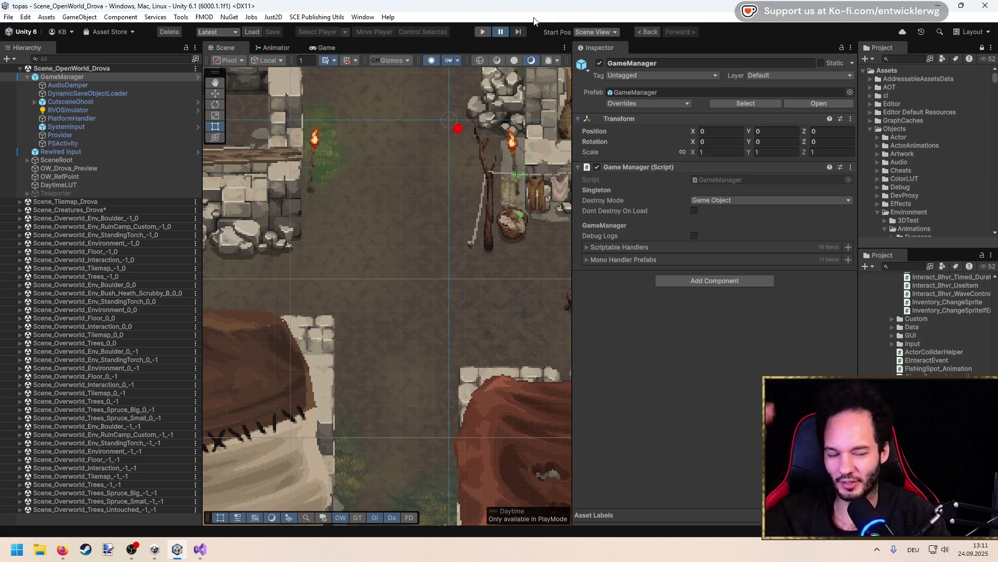
# Press Play to exit play mode and let the domain reload finish
pyautogui.click(482, 40)
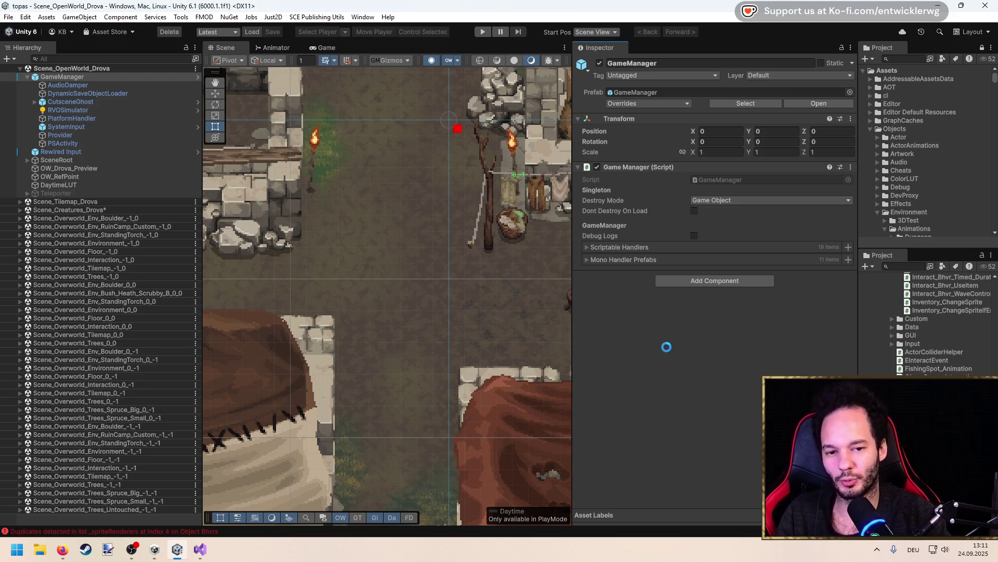
# Pan the scene and collapse the Animations, Environment and Prefabs project folders
pyautogui.scroll(-6, 387, 320)
pyautogui.moveTo(384, 347); pyautogui.dragTo(451, 302)
pyautogui.scroll(5, 394, 284)
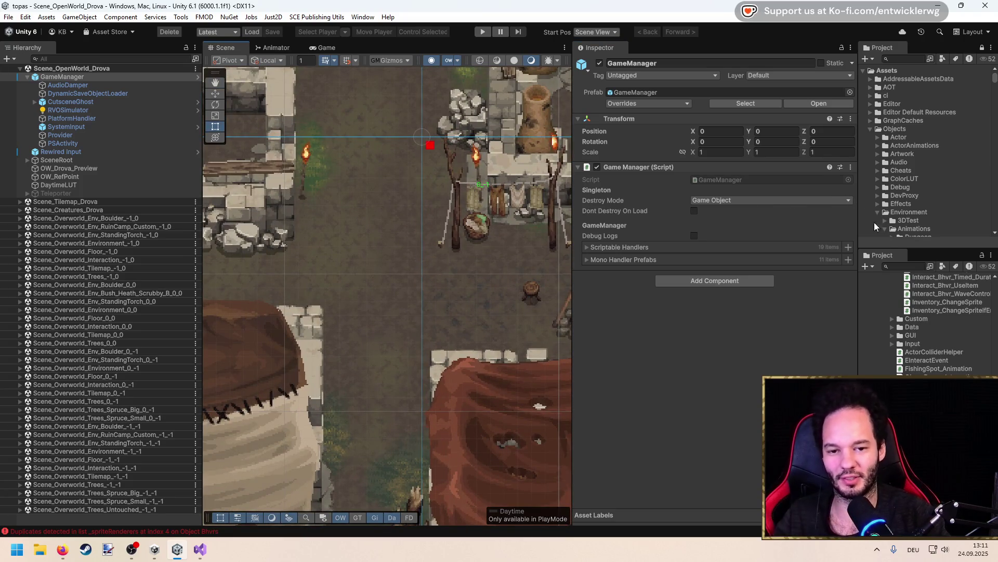
pyautogui.moveTo(888, 250); pyautogui.dragTo(888, 353)
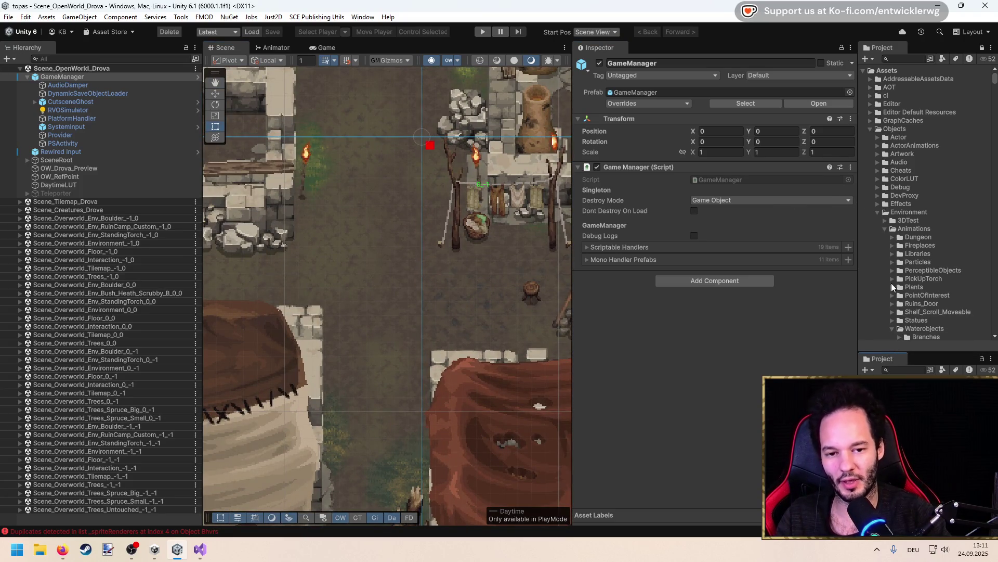
pyautogui.click(885, 230)
pyautogui.click(877, 213)
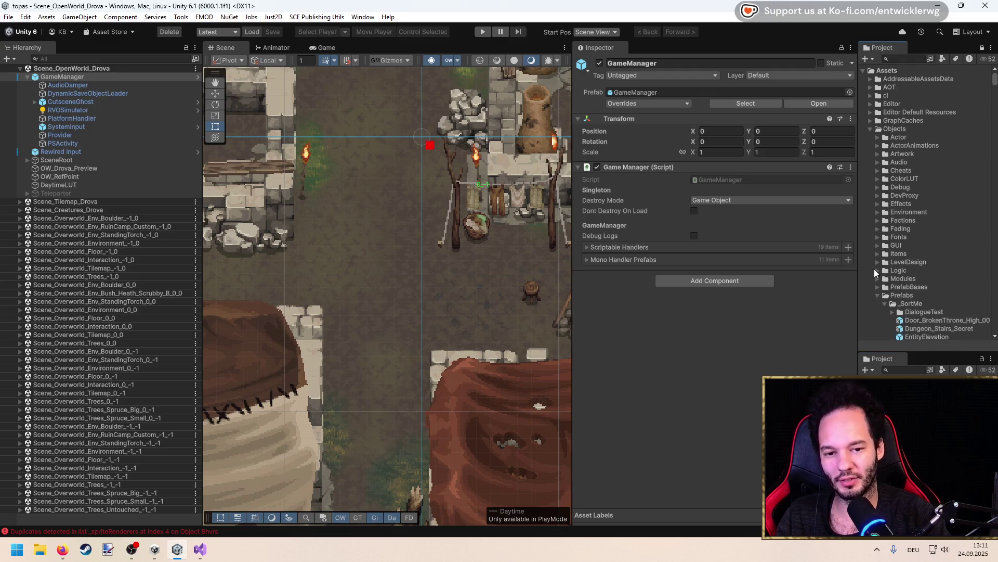
pyautogui.click(877, 296)
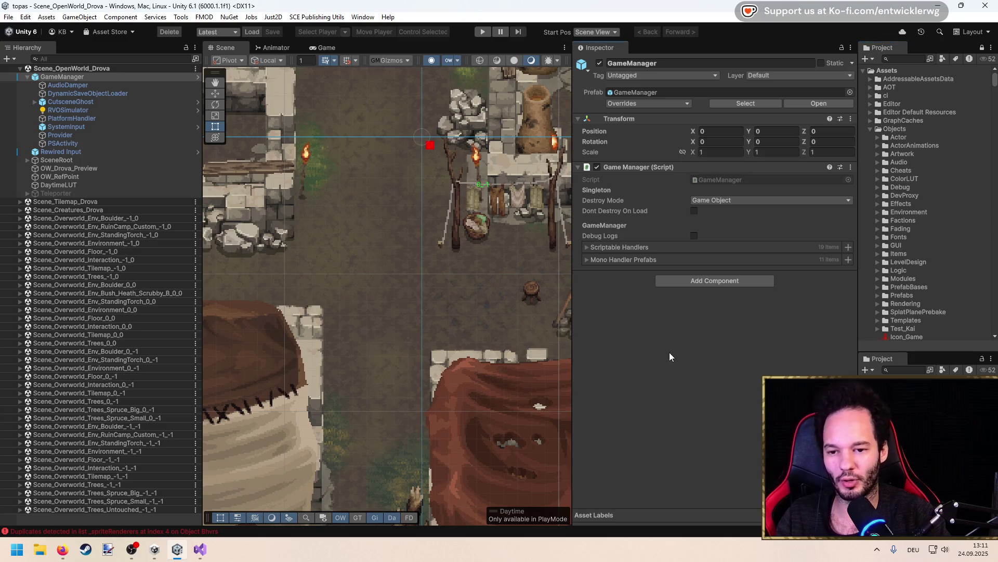
pyautogui.scroll(-4, 422, 309)
pyautogui.scroll(4, 416, 196)
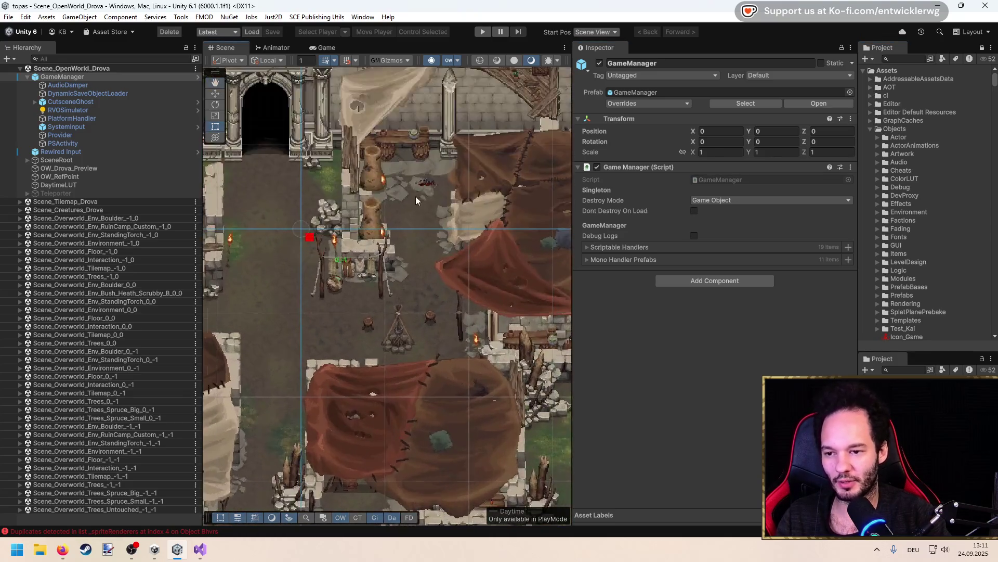
pyautogui.scroll(2, 416, 195)
# Select Workbench_Workbench_02 in the scene and expand it to its Interact_Workbench child
pyautogui.click(312, 179)
pyautogui.moveTo(330, 213)
pyautogui.mouseDown()
pyautogui.moveTo(330, 253)
pyautogui.moveTo(291, 224)
pyautogui.moveTo(423, 253)
pyautogui.mouseUp()
pyautogui.click(422, 253)
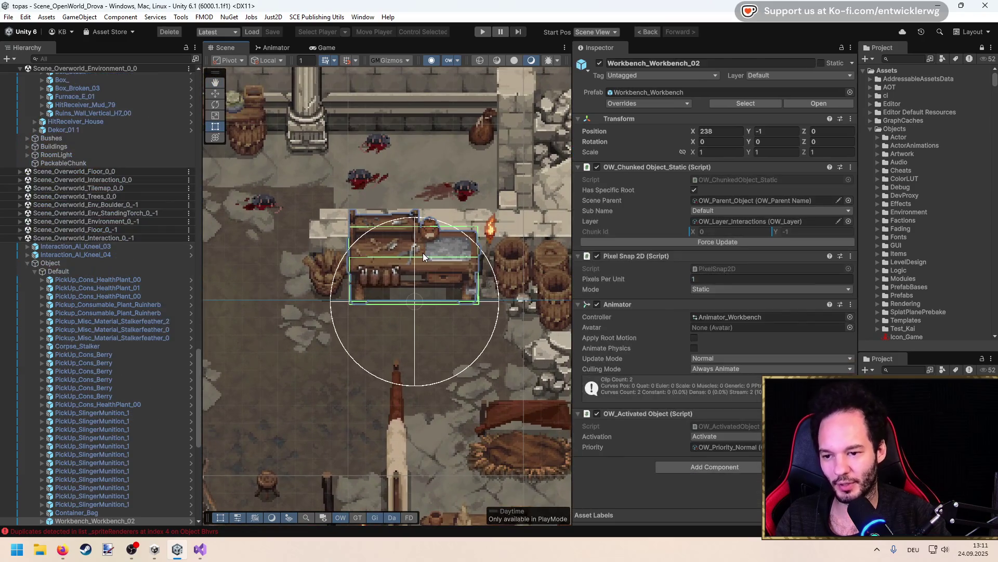
pyautogui.scroll(-8, 113, 332)
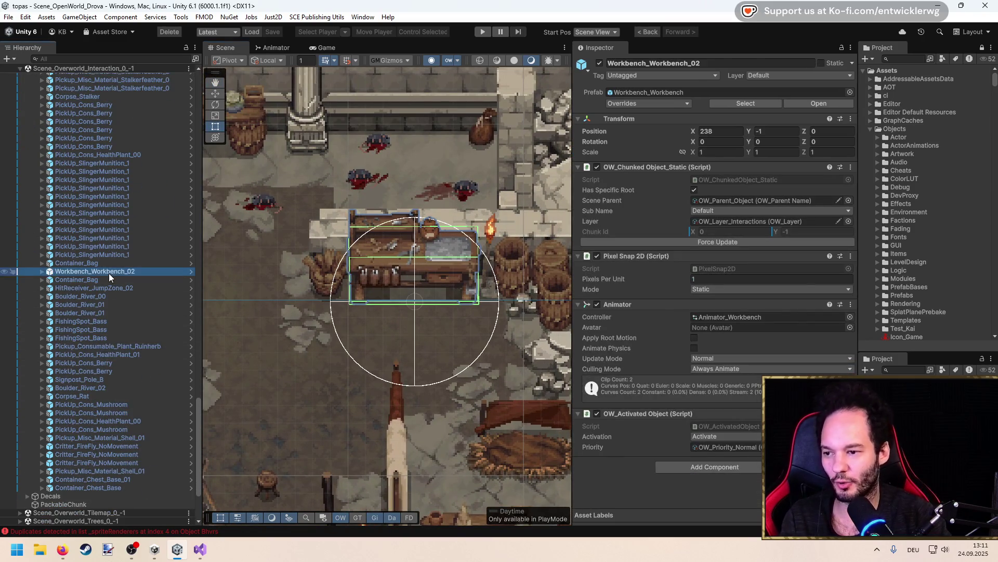
pyautogui.press('Right')
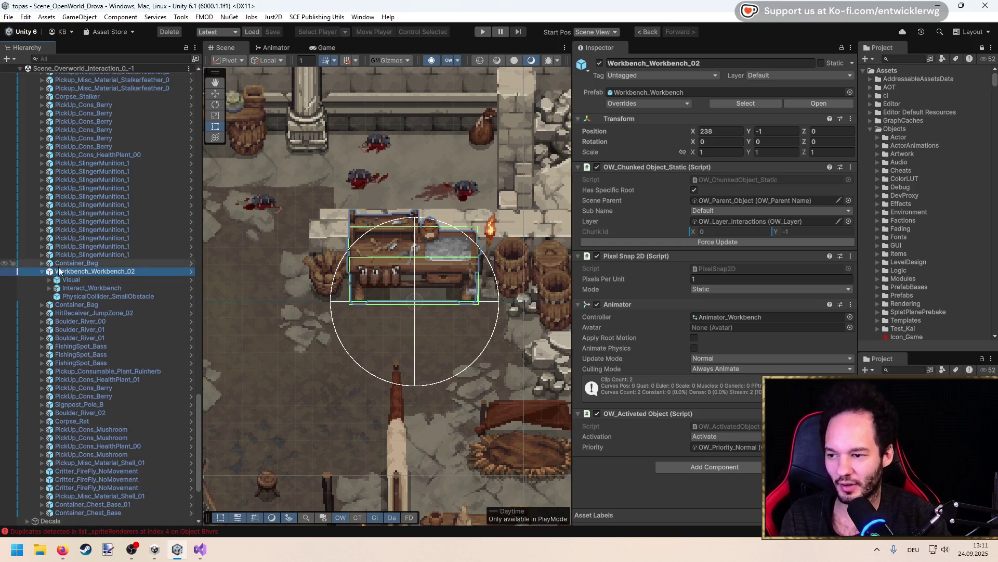
pyautogui.click(78, 288)
pyautogui.press('Right')
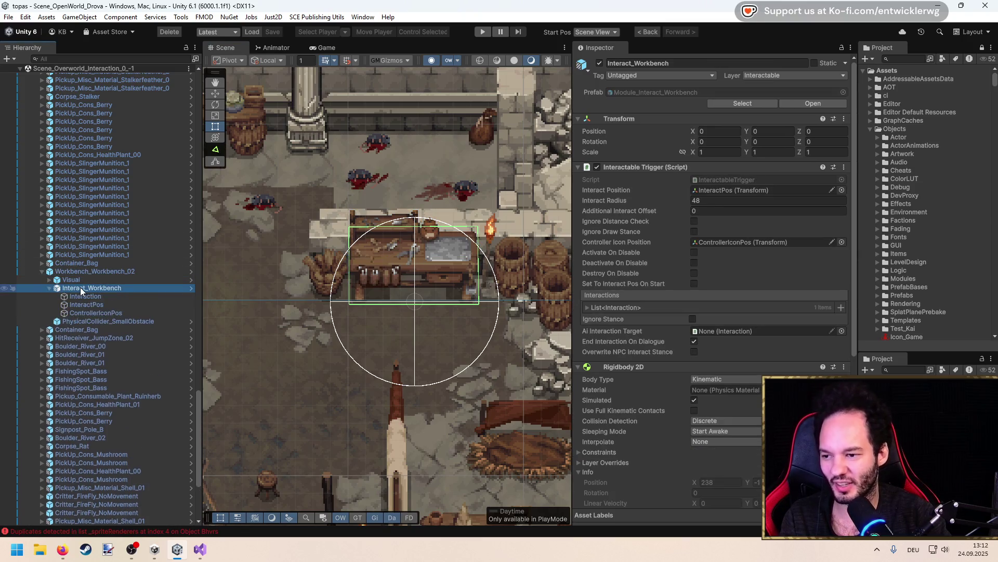
pyautogui.scroll(-4, 640, 240)
pyautogui.scroll(5, 643, 352)
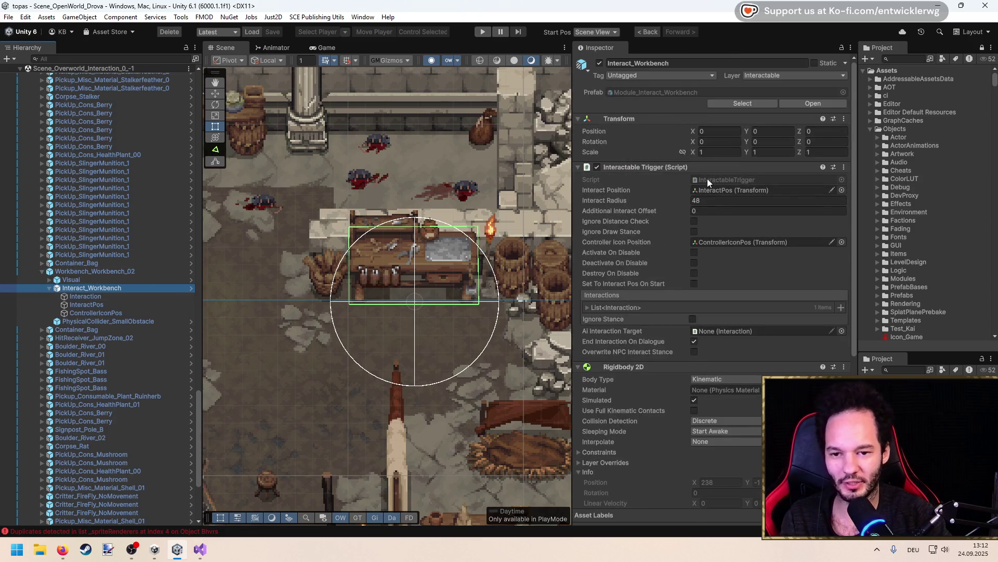
# Follow the Interaction reference and inspect its crafting behaviour and additional recipes
pyautogui.click(607, 306)
pyautogui.click(652, 319)
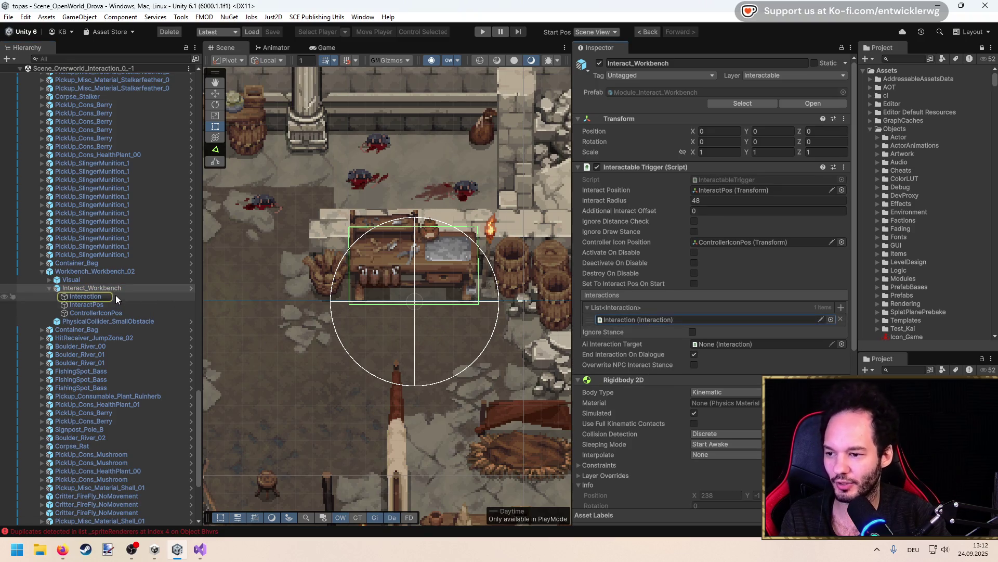
pyautogui.click(115, 296)
pyautogui.scroll(-3, 710, 230)
pyautogui.scroll(-1, 673, 224)
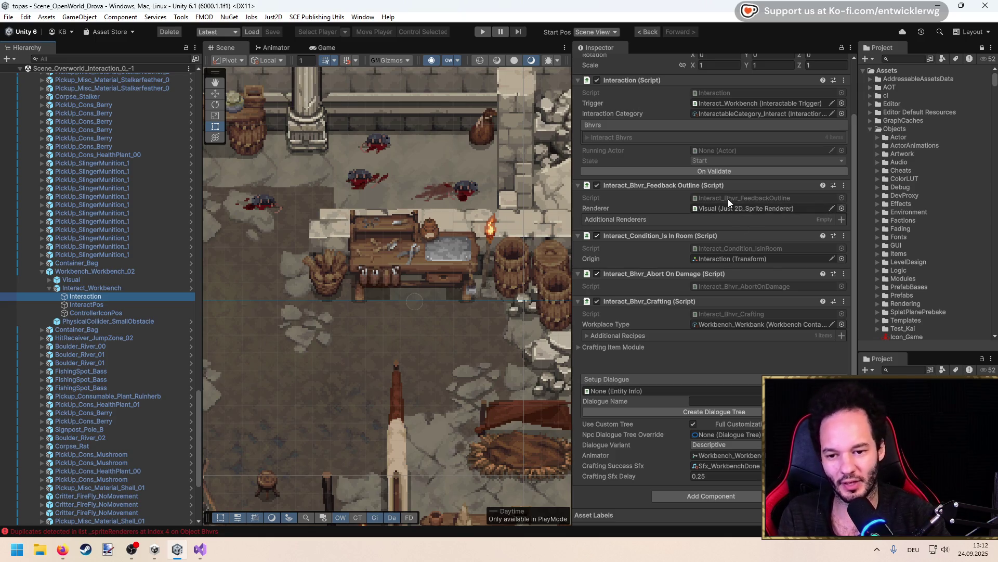
pyautogui.click(727, 313)
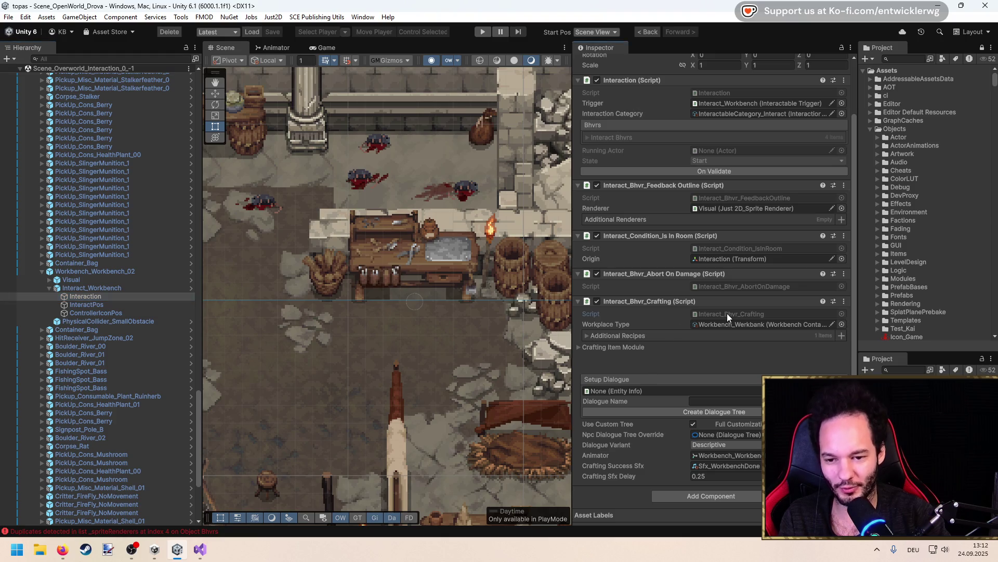
pyautogui.click(616, 345)
pyautogui.click(617, 335)
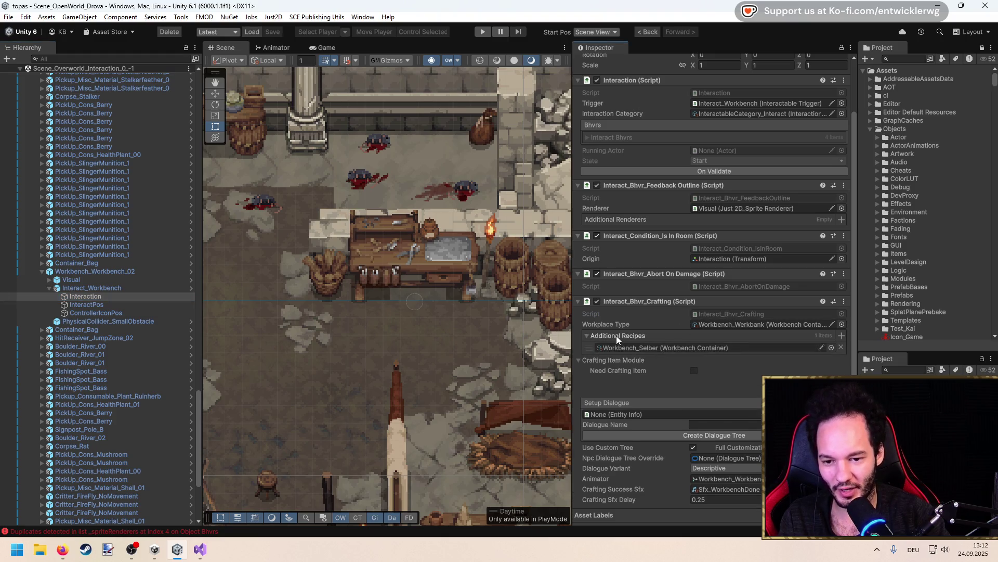
pyautogui.click(645, 337)
pyautogui.scroll(-1, 651, 343)
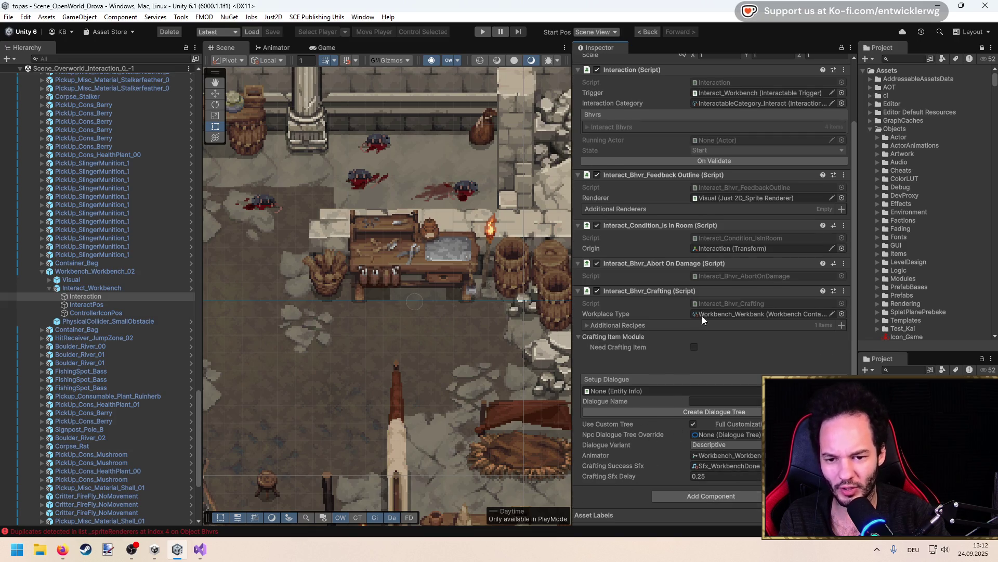
# Open Interact_Bhvr_Crafting.cs at the OpenCraftingInPlayerMenu method
pyautogui.doubleClick(664, 298)
pyautogui.scroll(-10, 312, 258)
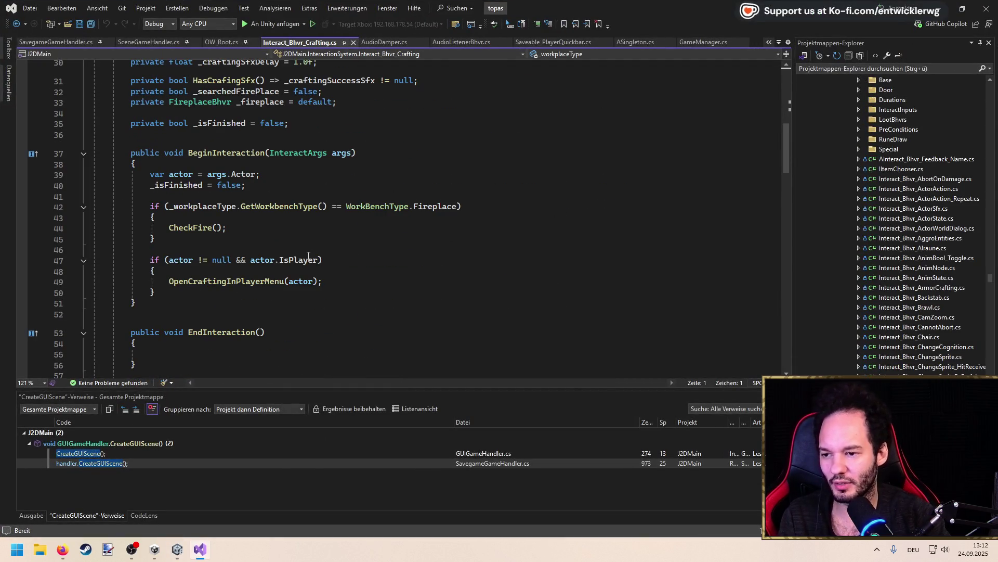
pyautogui.scroll(-2, 310, 257)
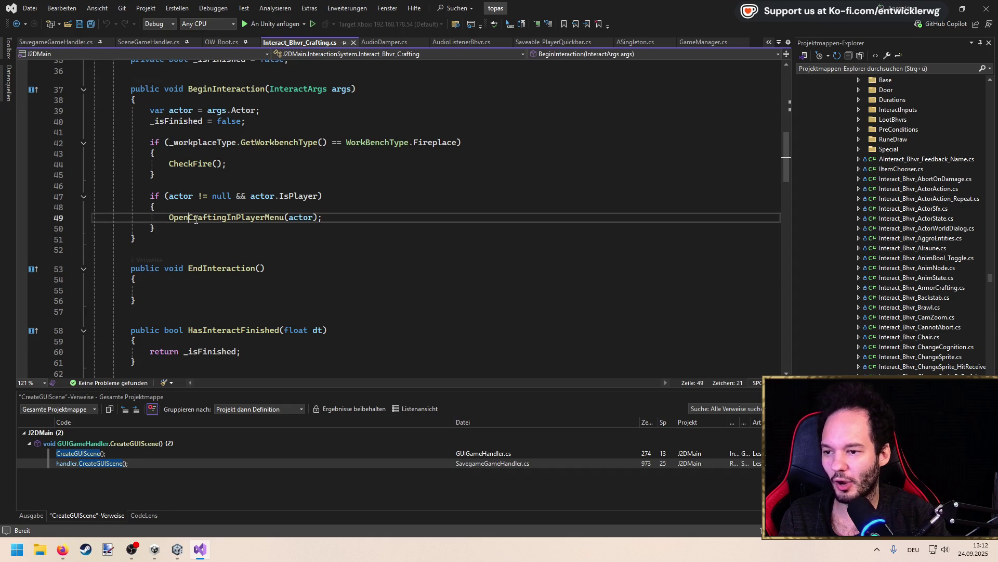
pyautogui.keyDown('ctrl'); pyautogui.click(244, 217); pyautogui.keyUp('ctrl')
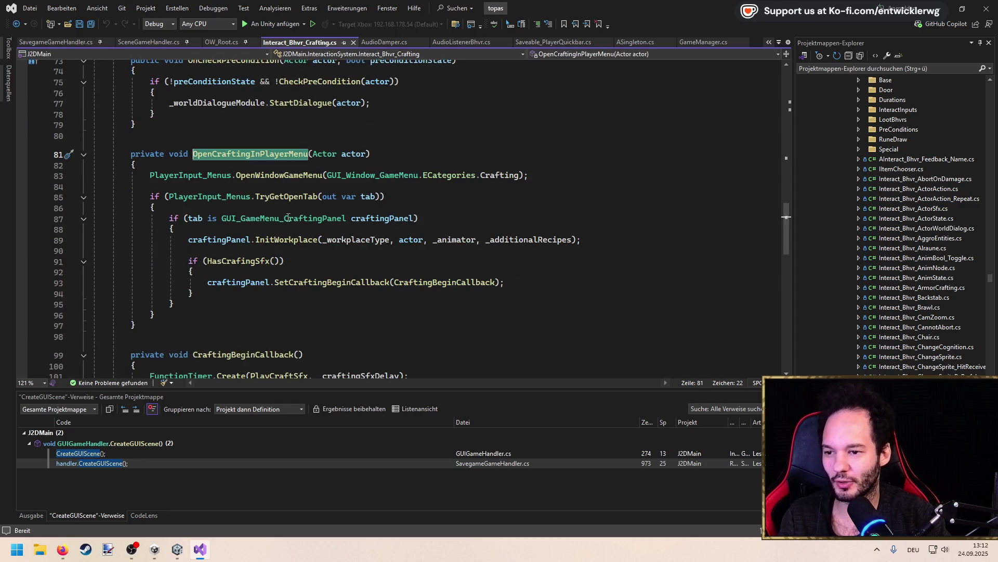
pyautogui.moveTo(150, 196); pyautogui.dragTo(236, 304)
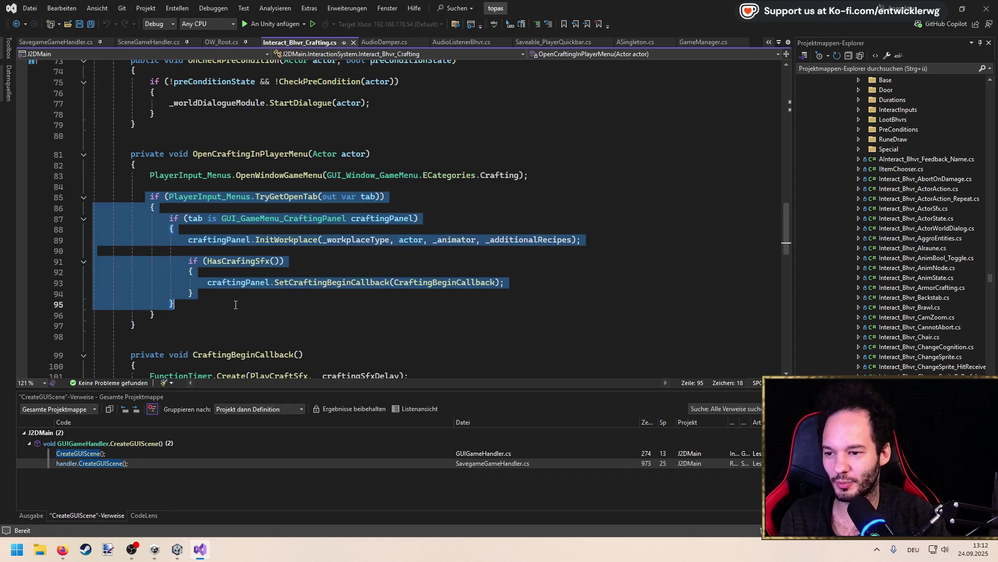
pyautogui.click(321, 251)
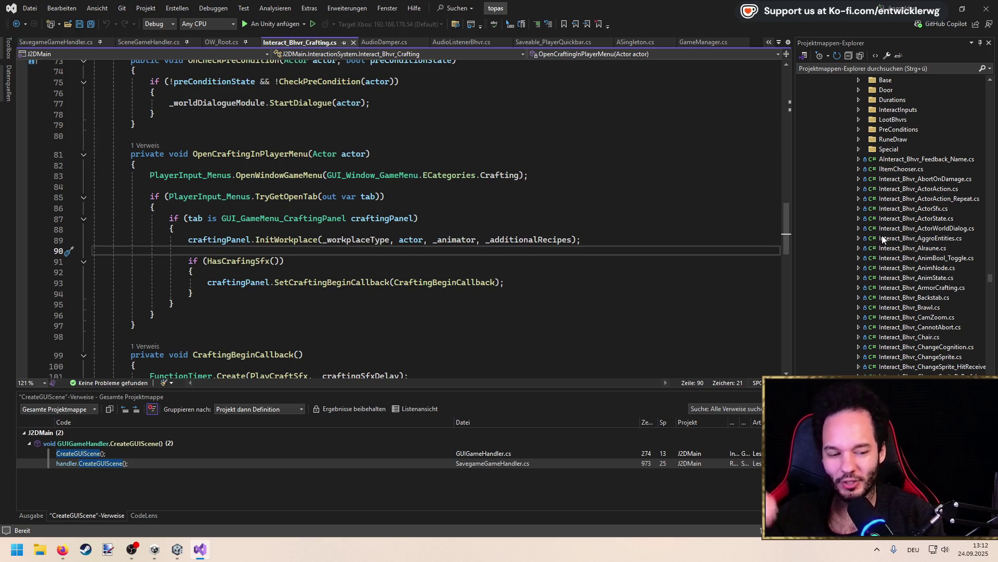
# Inspect the SetCraftingBeginCallback definition and every use of craftingPanel
pyautogui.scroll(-4, 884, 234)
pyautogui.click(416, 283)
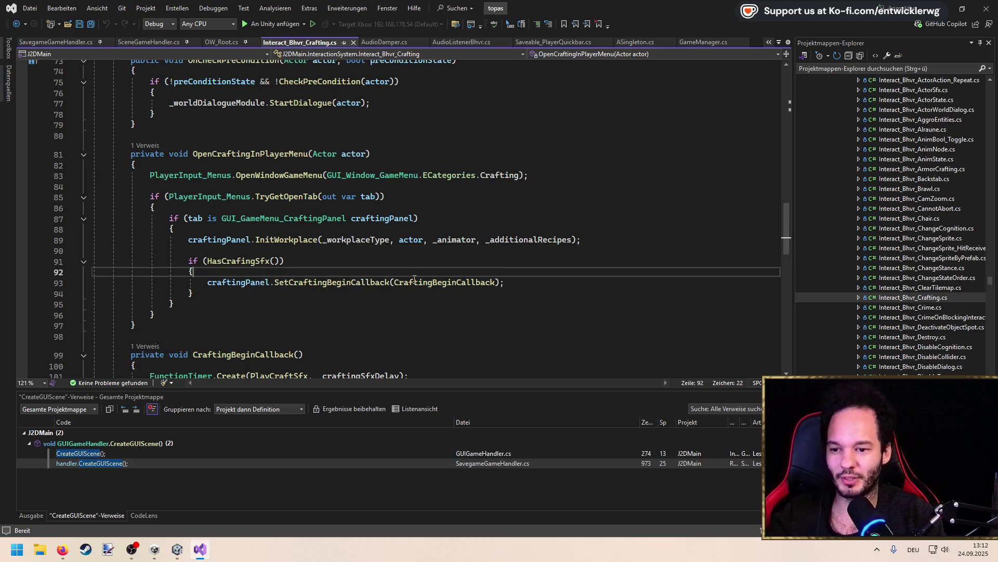
pyautogui.scroll(-3, 406, 270)
pyautogui.scroll(2, 364, 260)
pyautogui.click(334, 251)
pyautogui.press('F12')
pyautogui.hotkey('ctrl', '-')
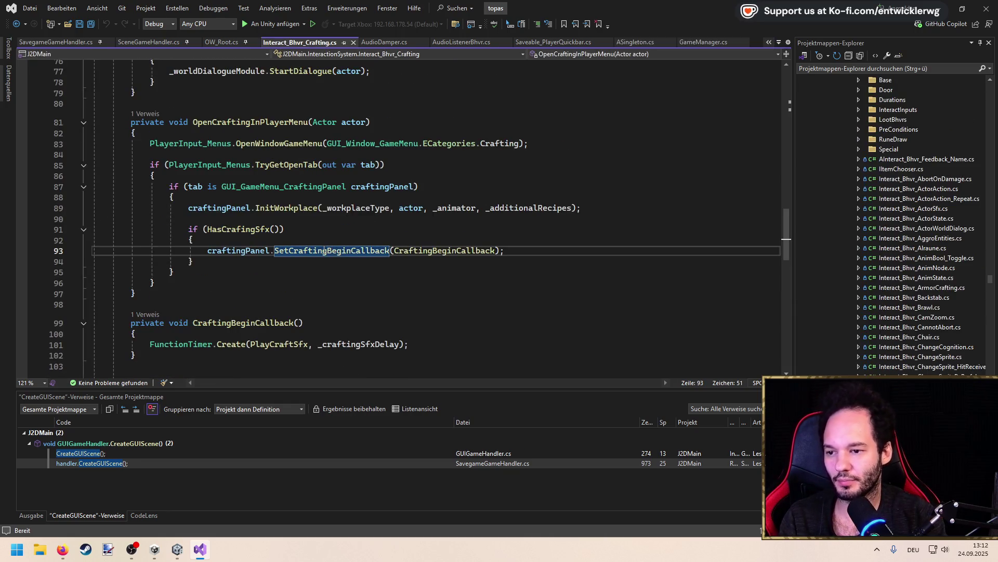
pyautogui.click(249, 316)
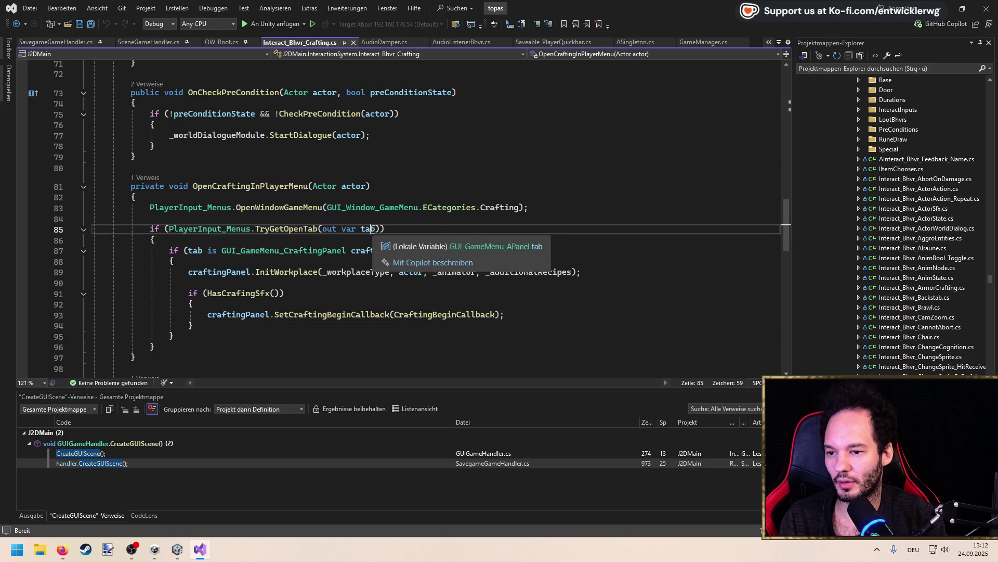
# Trace into TryGetOpenTab, toggling a breakpoint on the GUIGameHandler check on and off again
pyautogui.keyDown('ctrl'); pyautogui.click(302, 229); pyautogui.keyUp('ctrl')
pyautogui.scroll(-2, 346, 238)
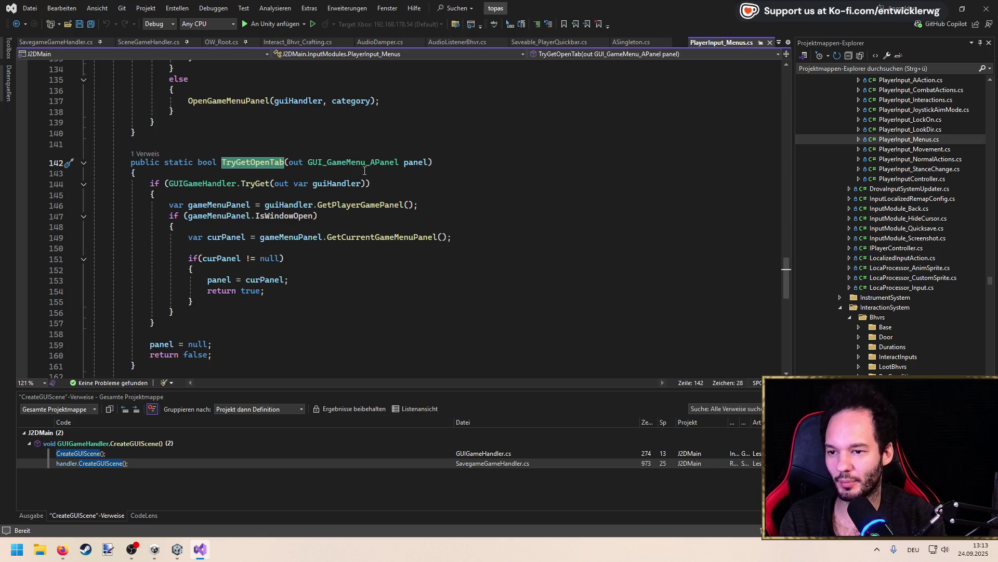
pyautogui.press('Down')
pyautogui.click(22, 183)
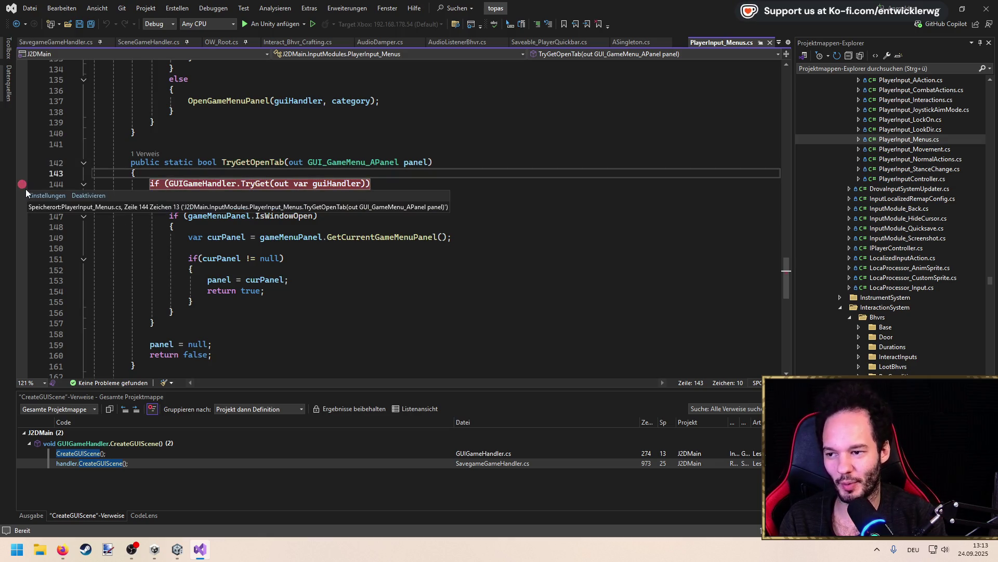
pyautogui.click(24, 184)
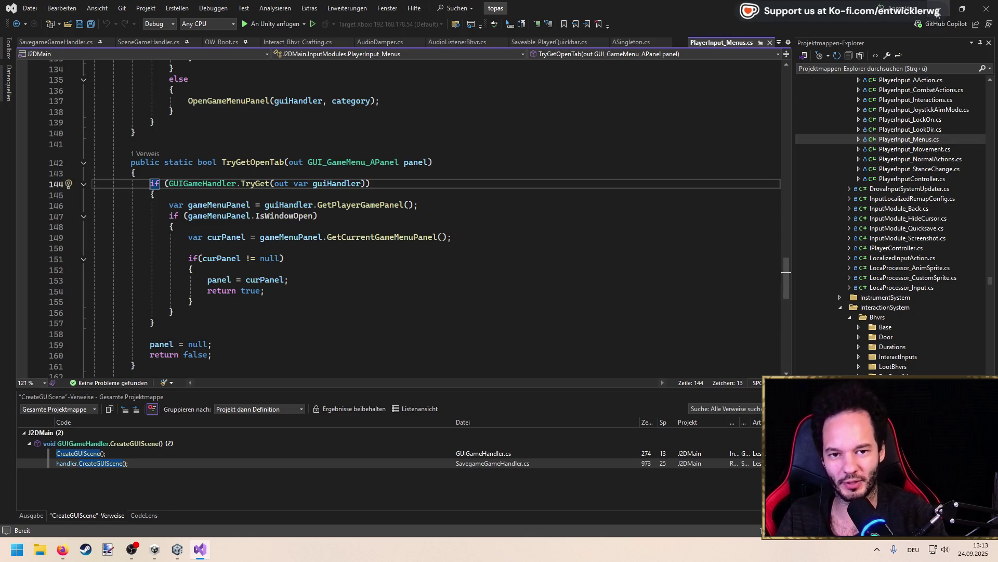
pyautogui.click(937, 13)
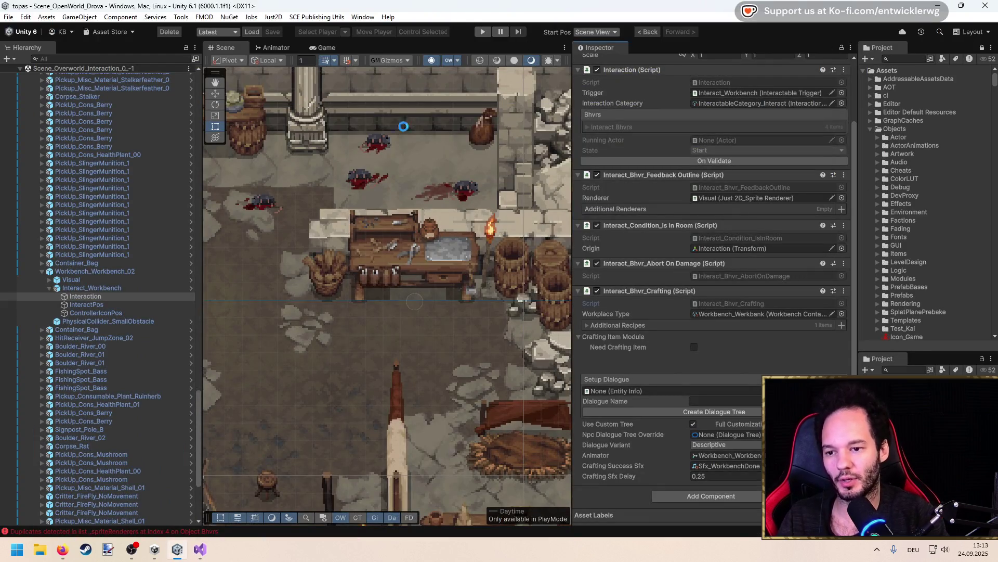
# Collapse Crafting Item Module and the workbench's hierarchy children, then frame a Boulder_River in the scene
pyautogui.scroll(-8, 316, 299)
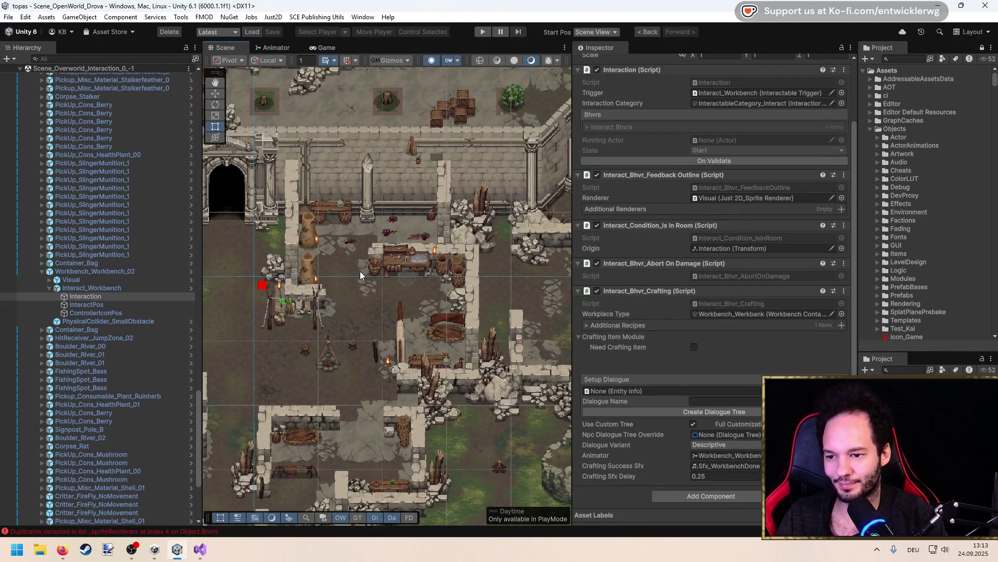
pyautogui.moveTo(360, 270)
pyautogui.mouseDown()
pyautogui.moveTo(454, 270)
pyautogui.moveTo(408, 280)
pyautogui.moveTo(337, 265)
pyautogui.moveTo(392, 274)
pyautogui.moveTo(406, 240)
pyautogui.mouseUp()
pyautogui.scroll(2, 421, 274)
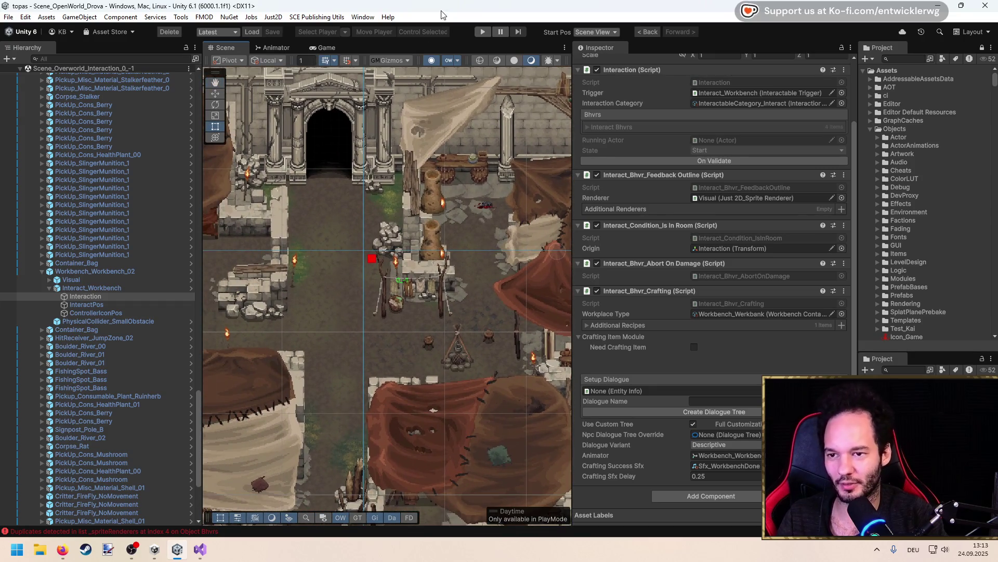
pyautogui.moveTo(375, 304); pyautogui.dragTo(427, 257)
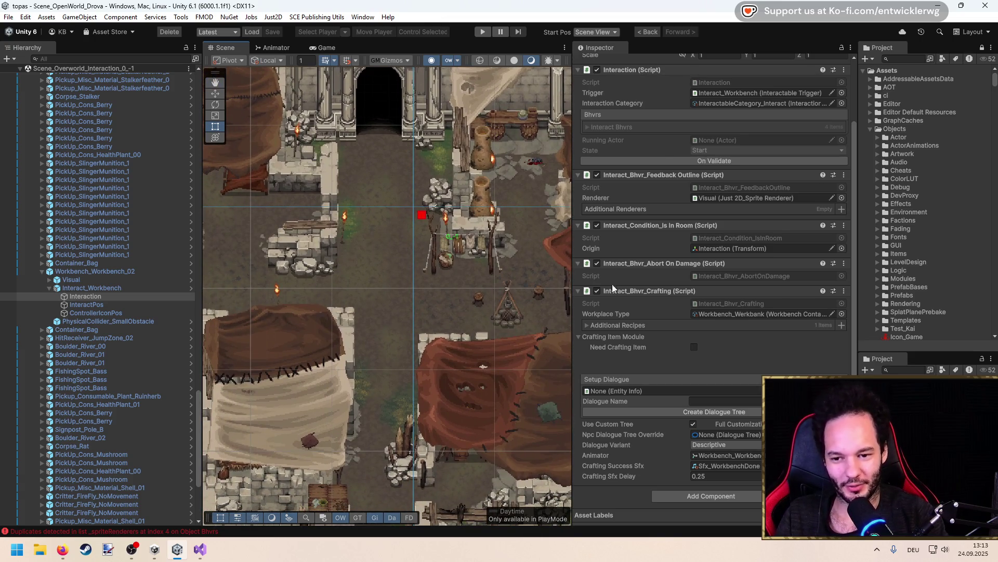
pyautogui.click(580, 337)
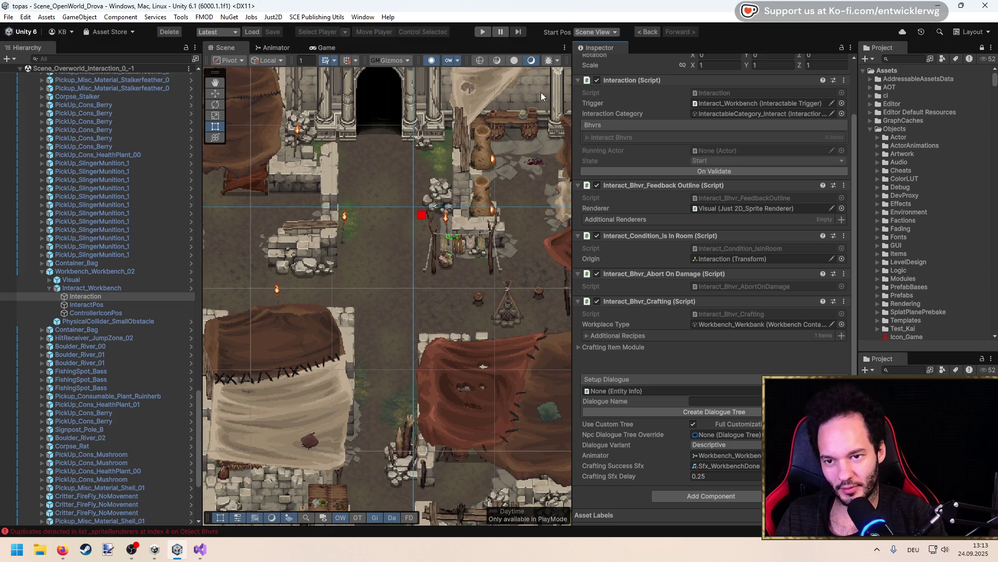
pyautogui.click(42, 271)
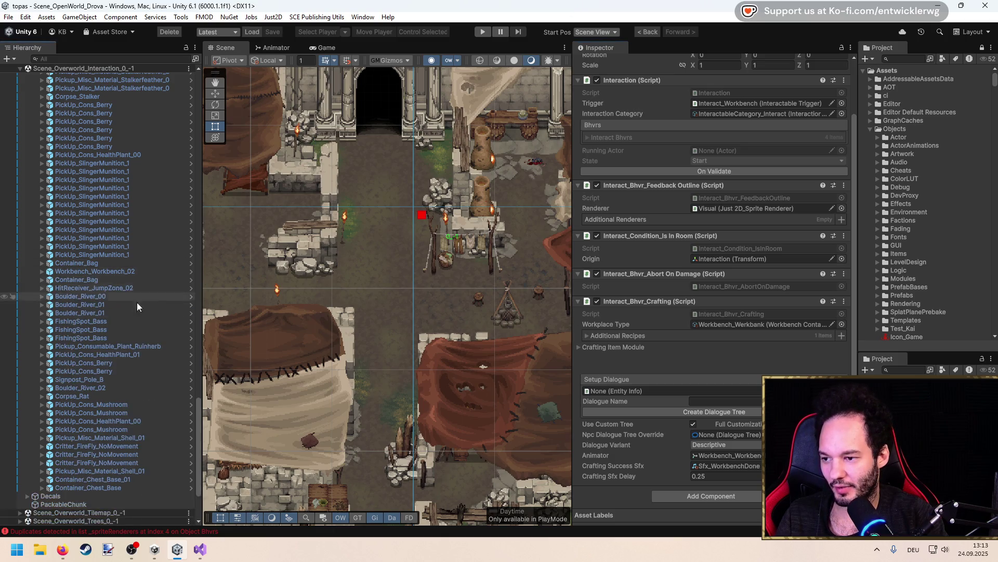
pyautogui.doubleClick(137, 302)
pyautogui.scroll(5, 442, 256)
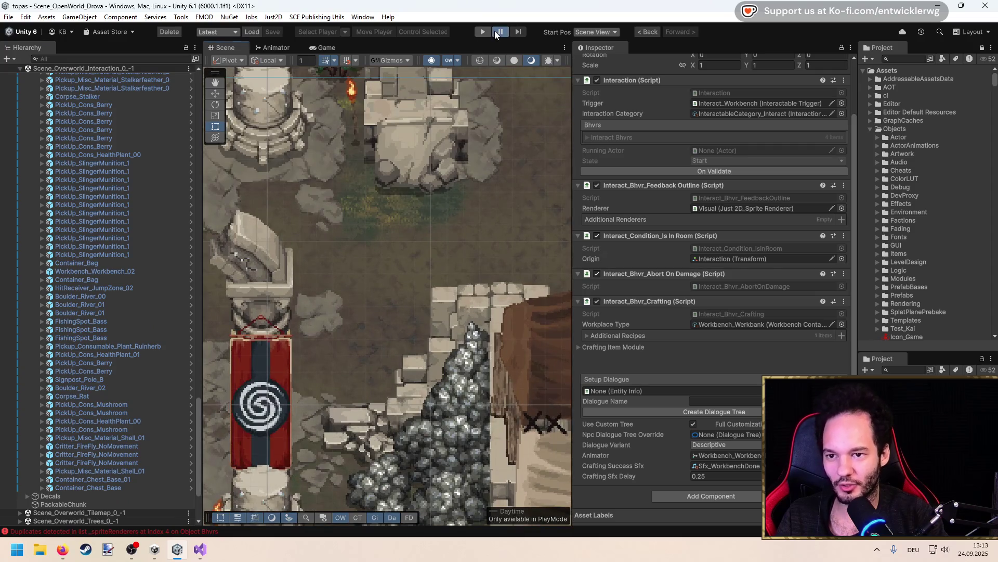
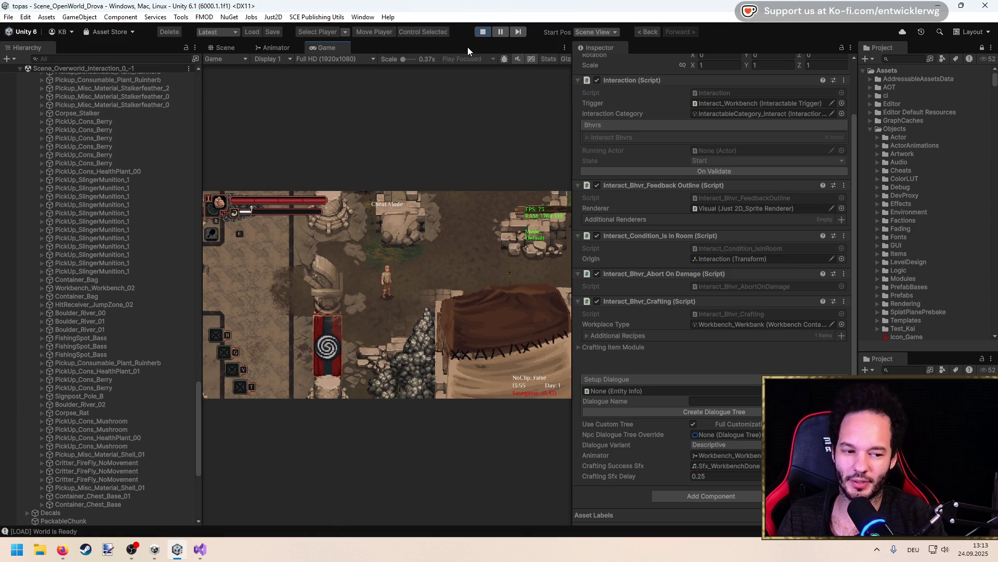
# In a maximized Game view, run the player right into the pink unrendered area, then restore the layout
pyautogui.hotkey('shift', 'space')
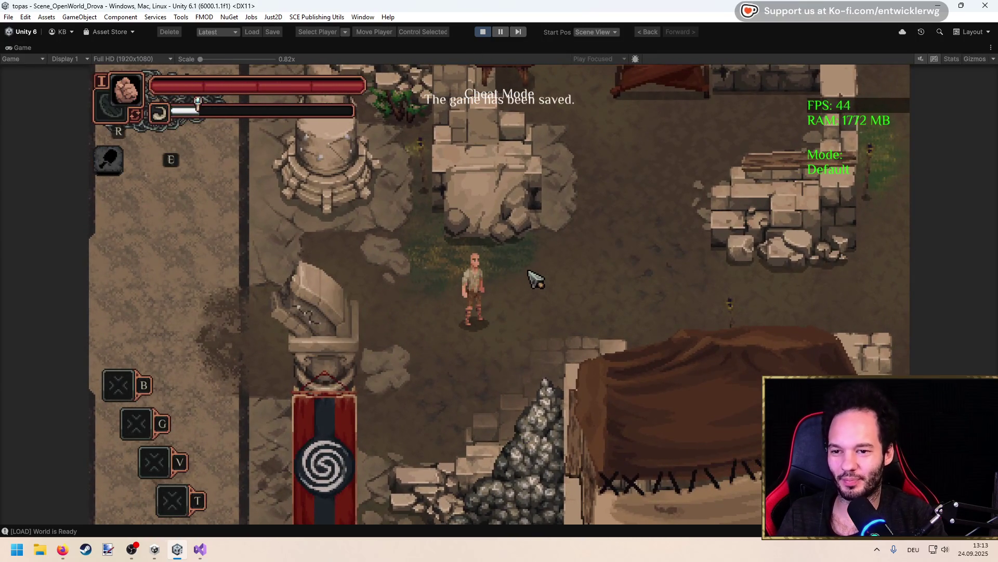
pyautogui.press('d')
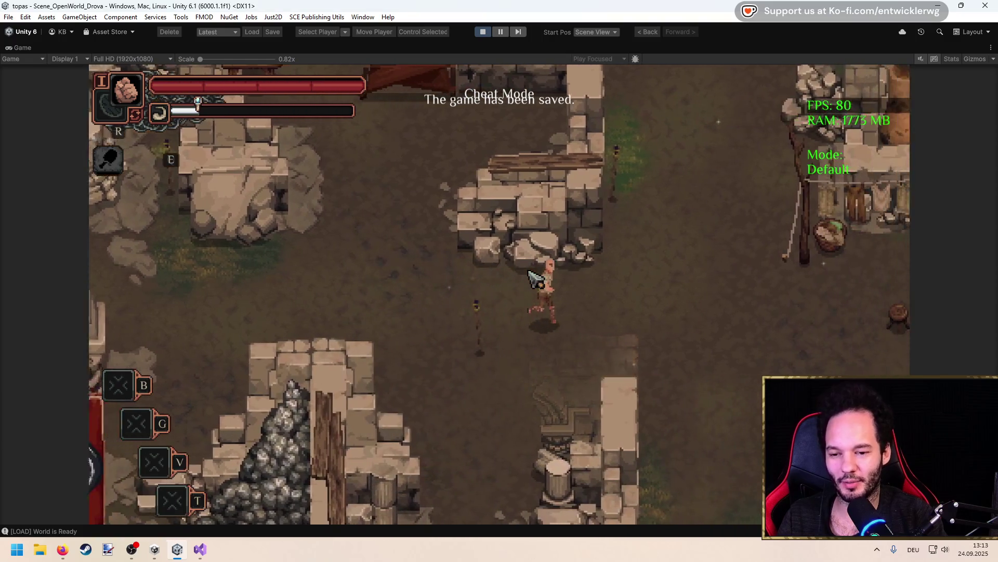
pyautogui.press('d')
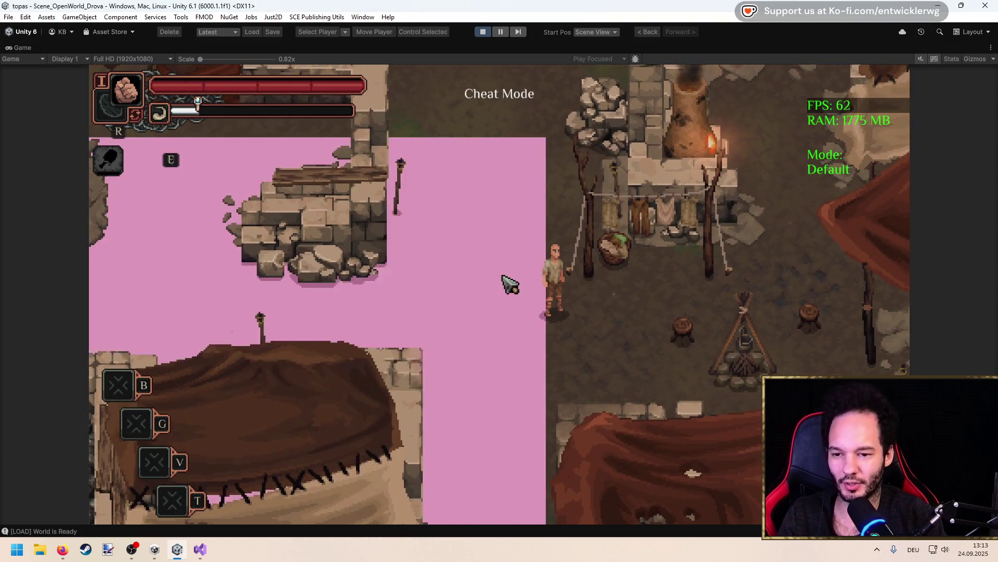
pyautogui.hotkey('ctrl', '1')
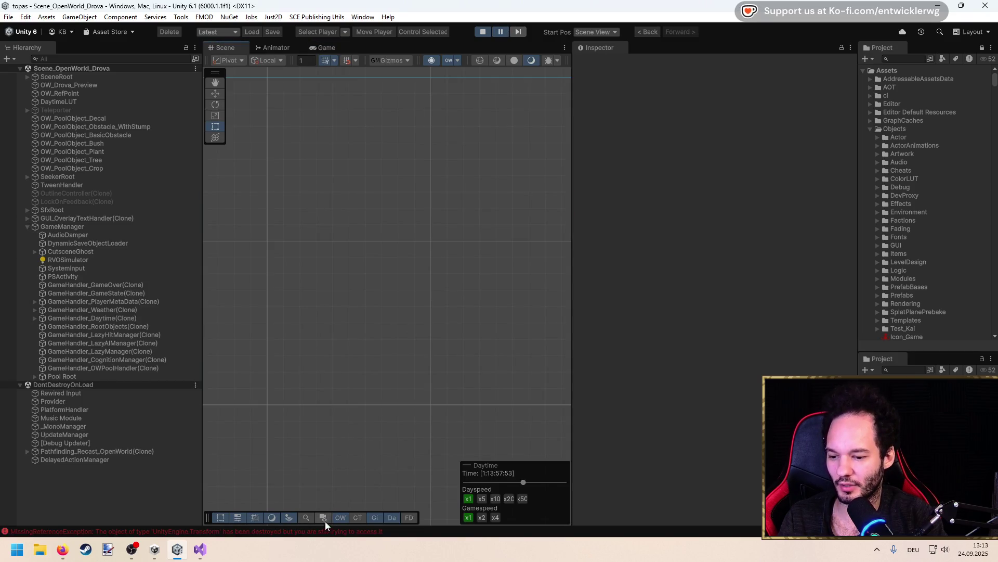
# Follow the MissingReferenceException stack trace from the Console to AudioDamper.cs line 81
pyautogui.click(326, 530)
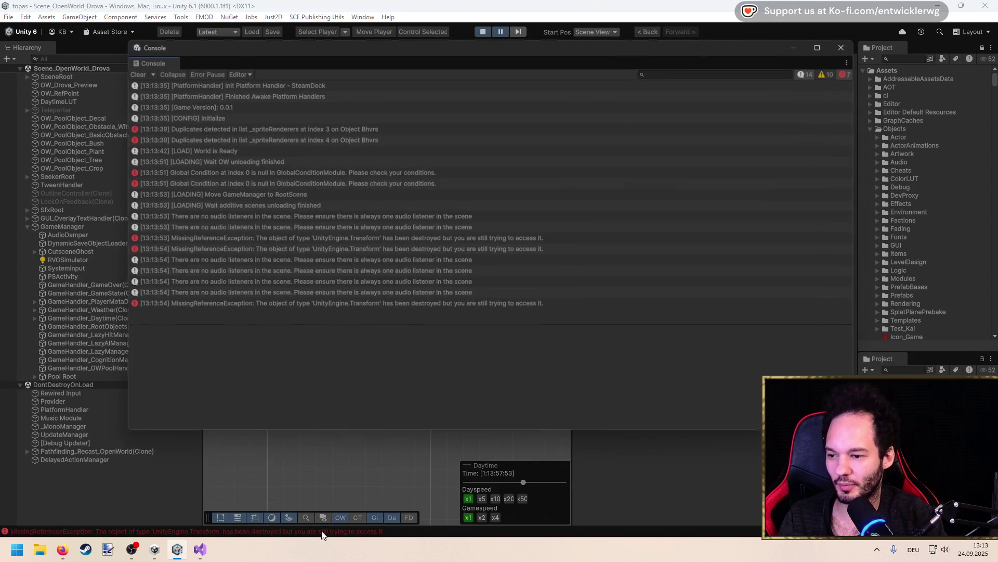
pyautogui.click(365, 304)
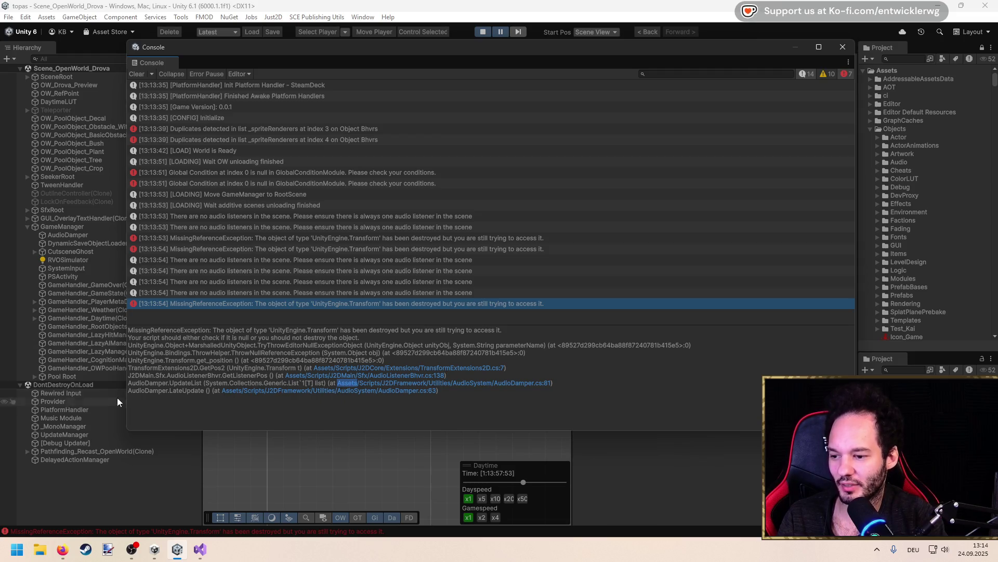
pyautogui.doubleClick(408, 384)
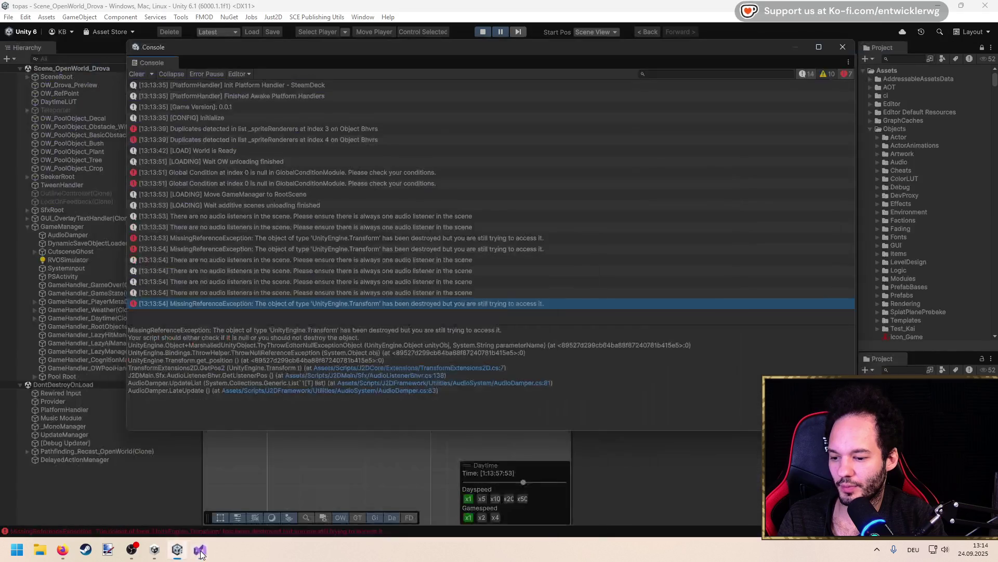
pyautogui.click(200, 549)
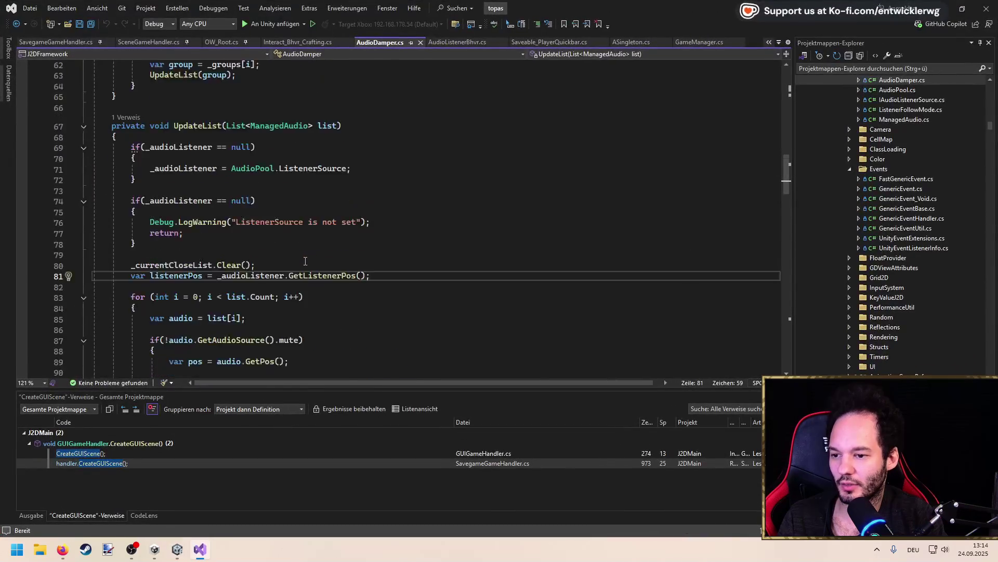
# Highlight _audioListener uses in AudioDamper.cs and jump to the ListenerSource definition with F12
pyautogui.doubleClick(280, 243)
pyautogui.scroll(3, 279, 241)
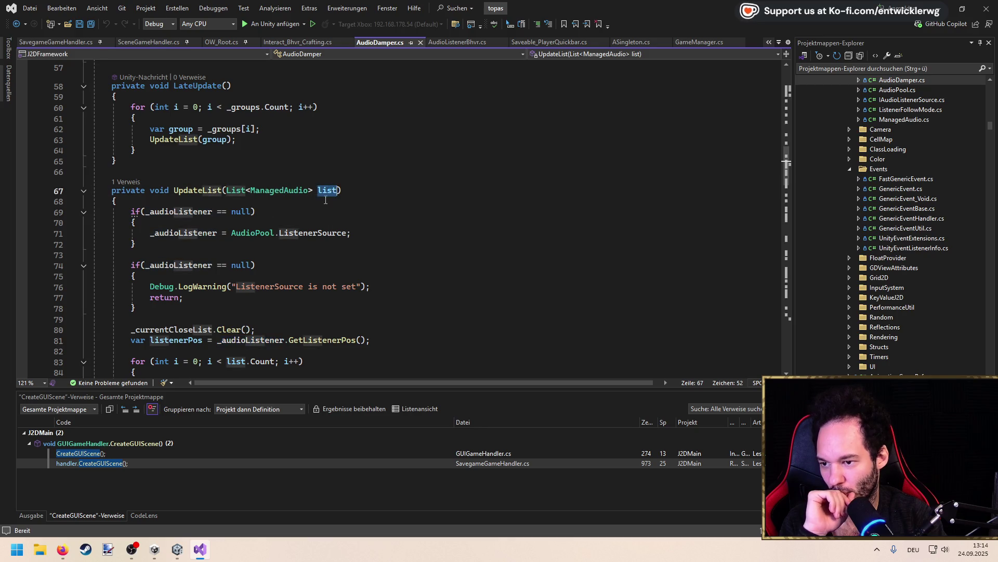
pyautogui.scroll(5, 257, 343)
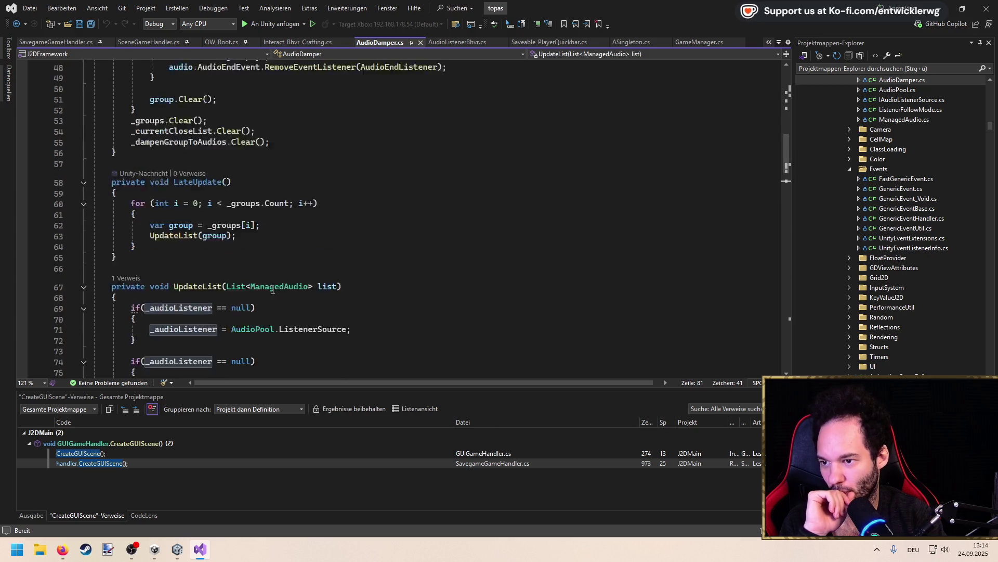
pyautogui.scroll(5, 270, 280)
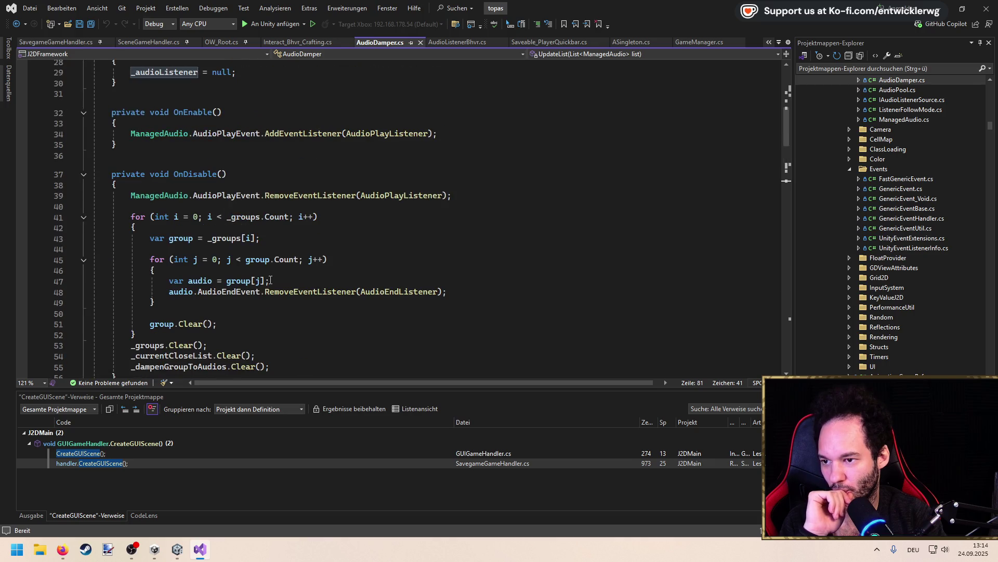
pyautogui.scroll(5, 270, 280)
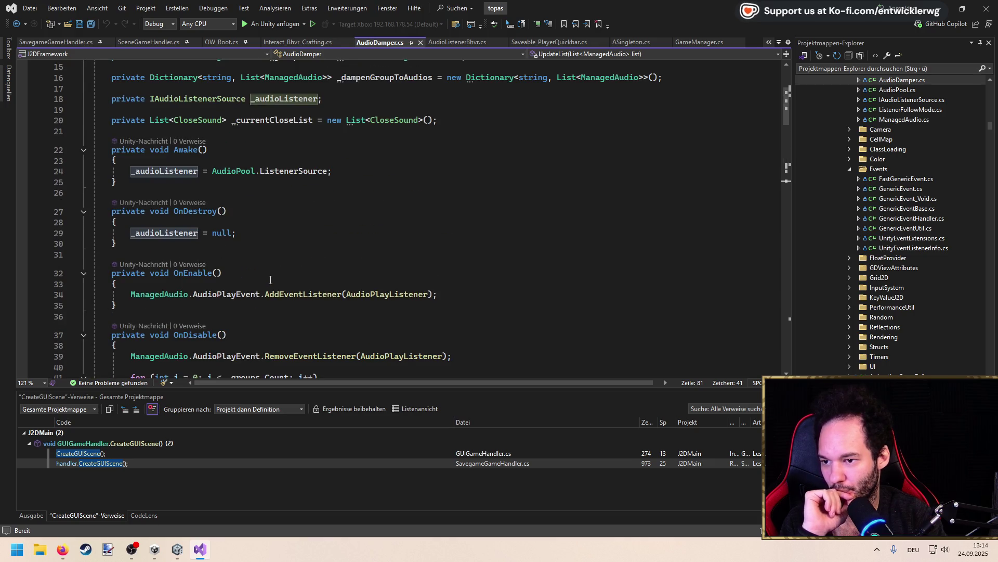
pyautogui.scroll(3, 271, 282)
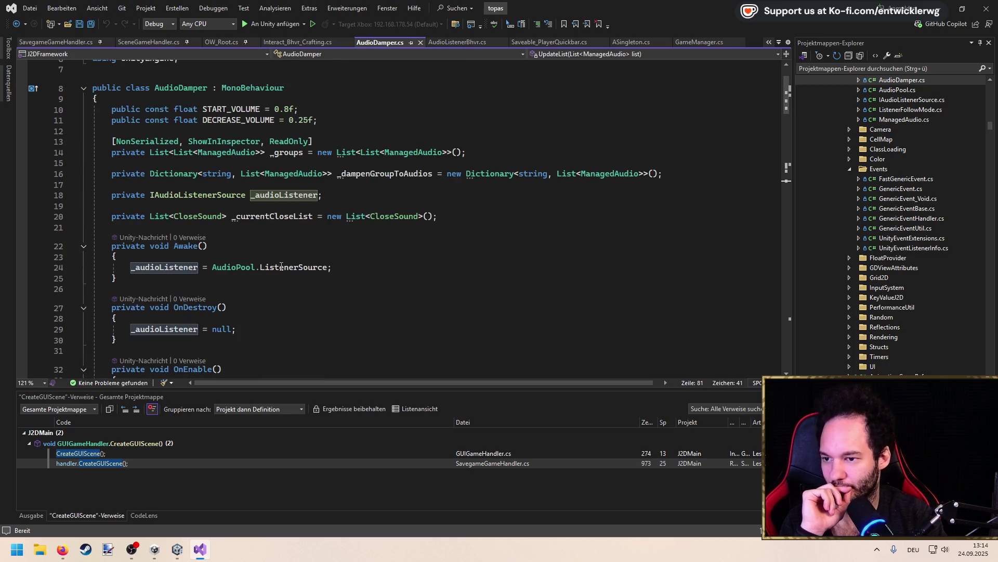
pyautogui.click(281, 266)
pyautogui.press('F12')
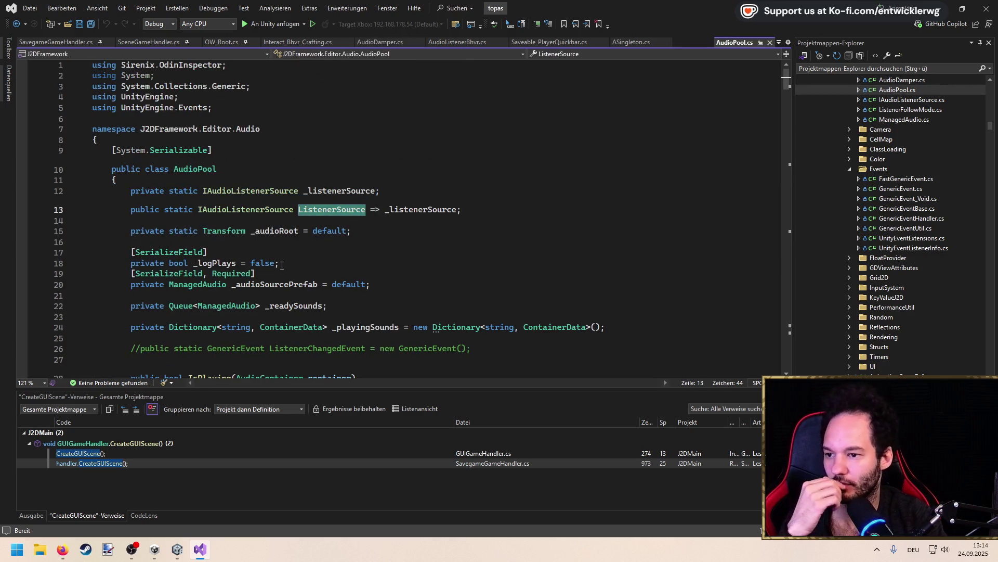
# Trace _listenerSource to SetAudioListener and open its caller in AudioListenerBhvr.cs
pyautogui.click(316, 191)
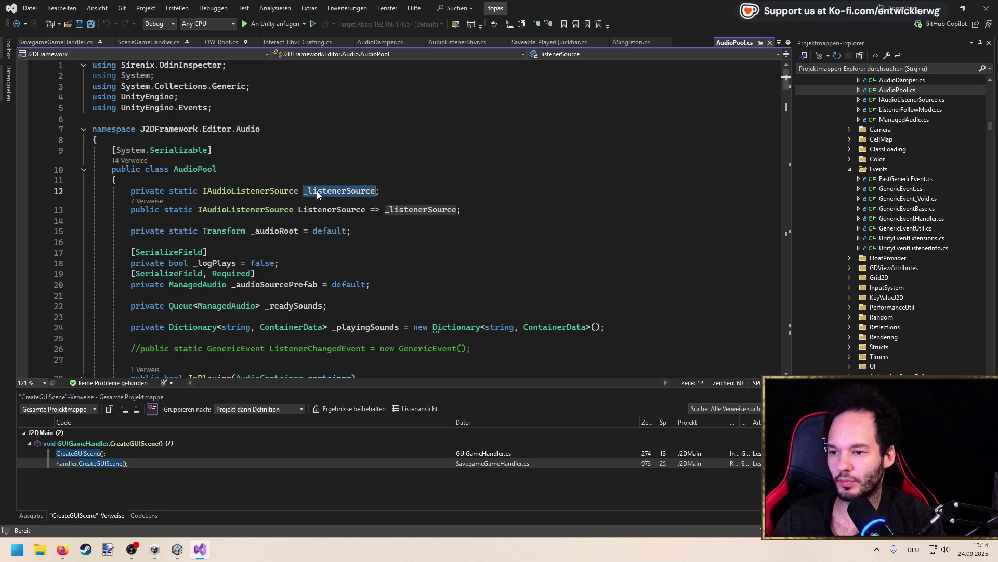
pyautogui.hotkey('ctrl', 'shift', 'Down')
pyautogui.hotkey('ctrl', 'shift', 'Down')
pyautogui.hotkey('ctrl', 'shift', 'Down')
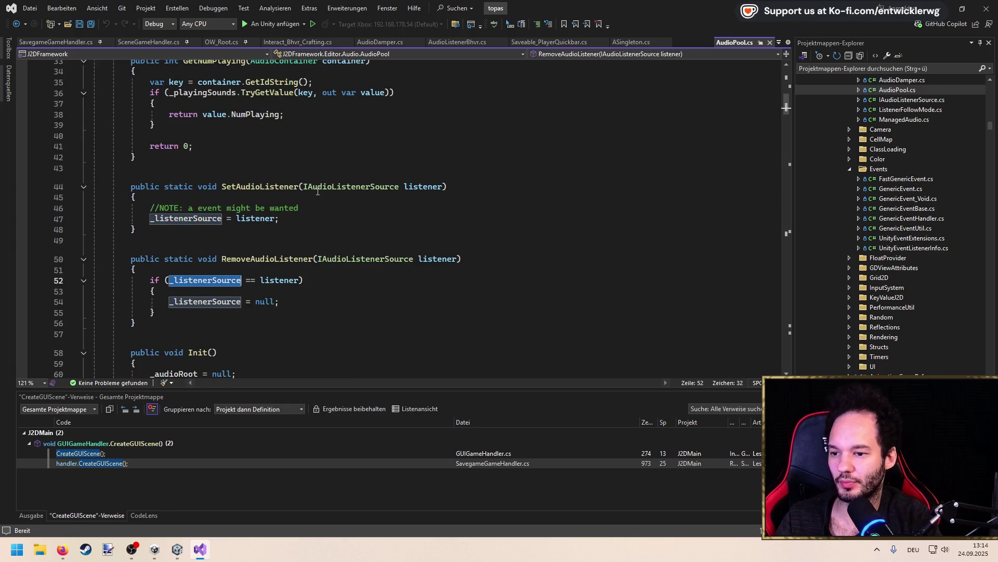
pyautogui.click(138, 179)
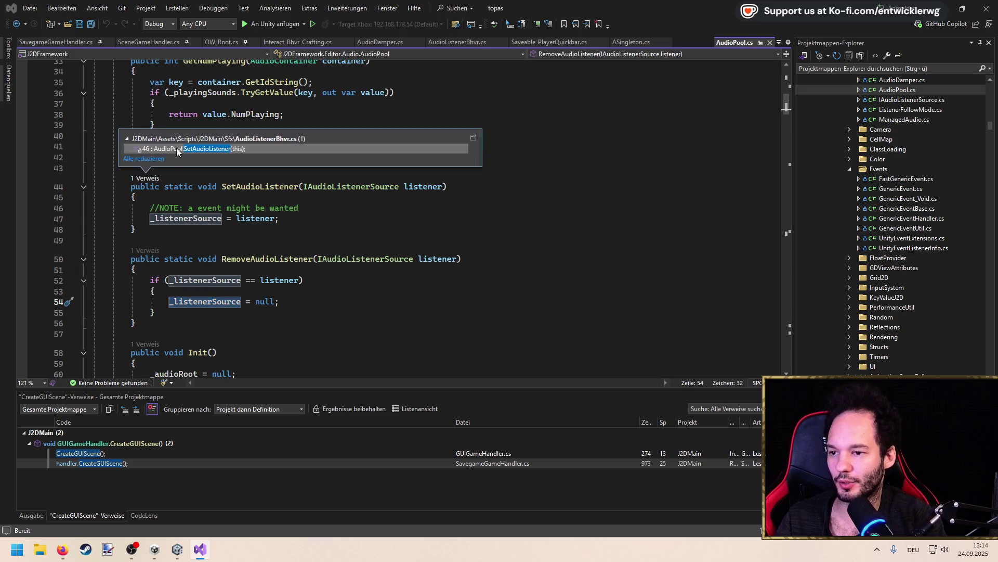
pyautogui.doubleClick(177, 147)
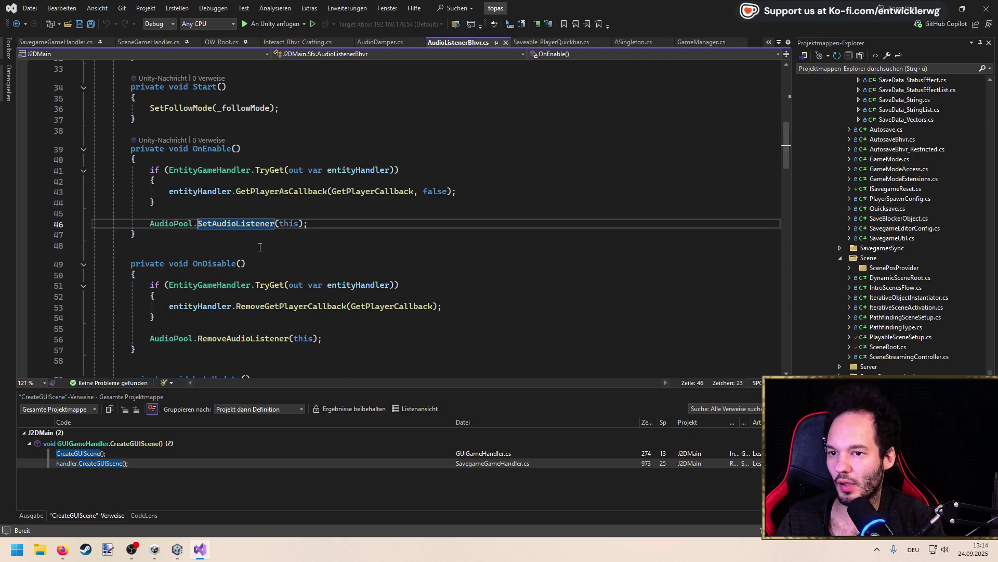
# Review the AudioListenerBhvr class around the OnEnable SetAudioListener(this) call
pyautogui.scroll(10, 258, 239)
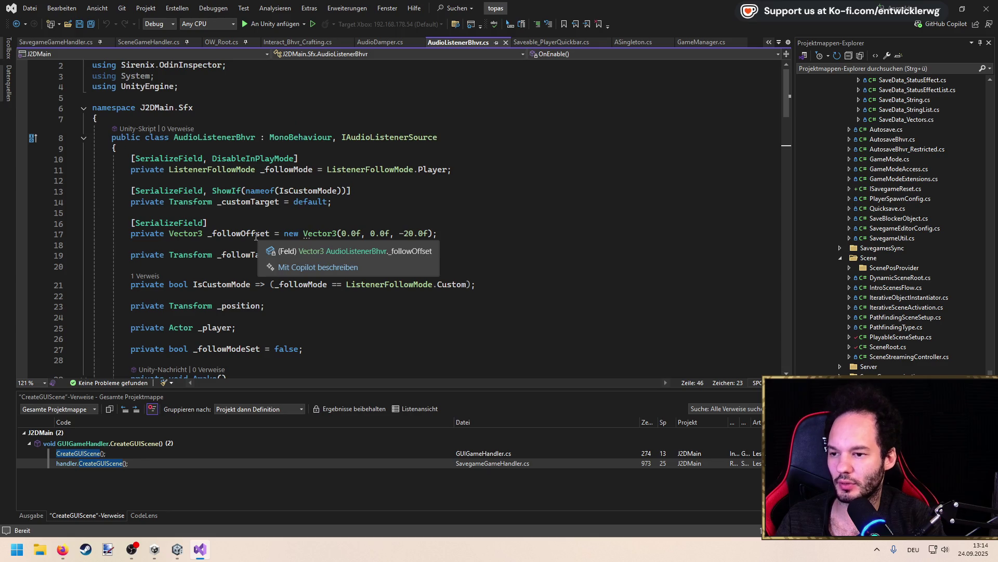
pyautogui.doubleClick(237, 138)
pyautogui.scroll(-11, 230, 274)
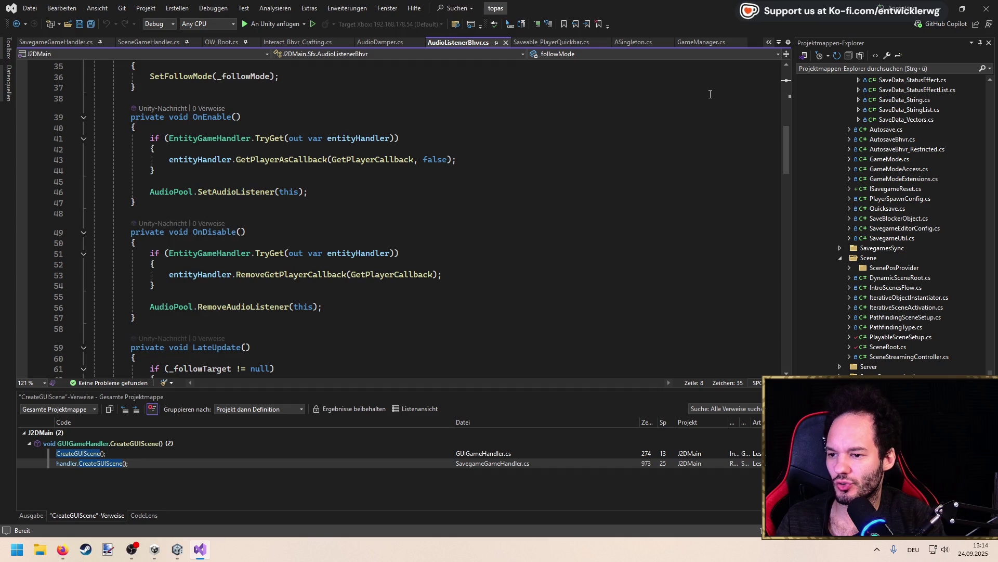
pyautogui.scroll(-4, 330, 210)
pyautogui.scroll(4, 330, 209)
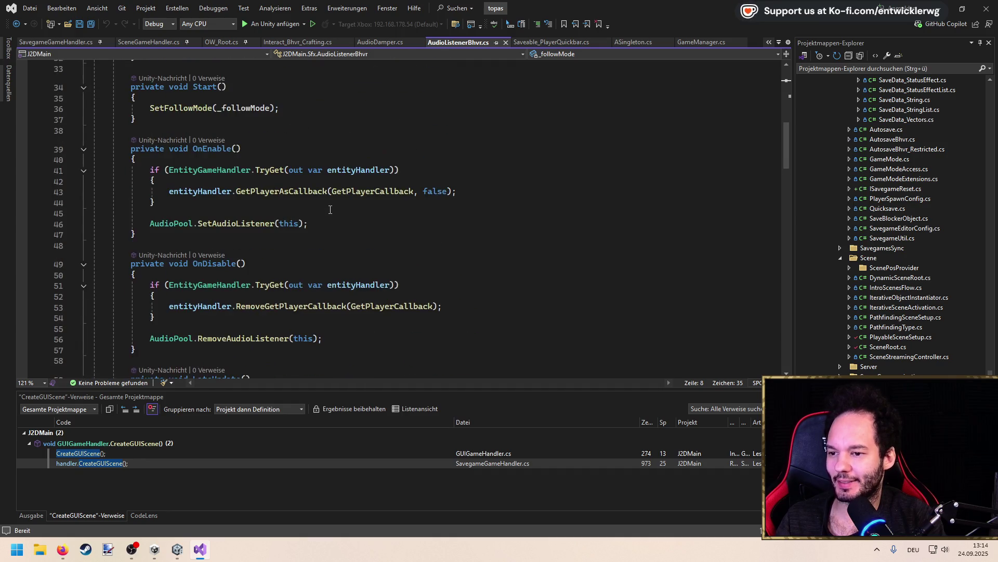
pyautogui.scroll(7, 330, 205)
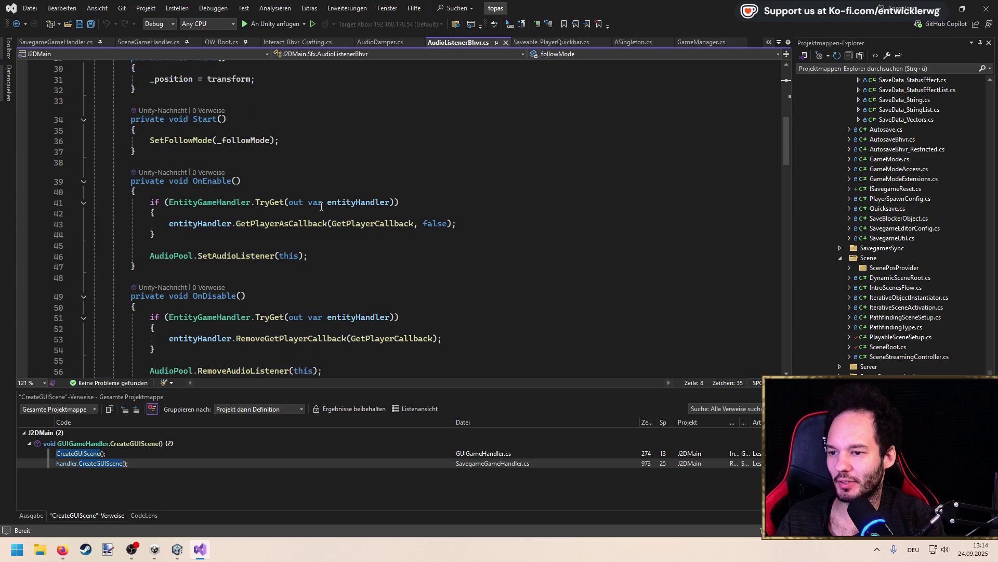
pyautogui.scroll(3, 252, 171)
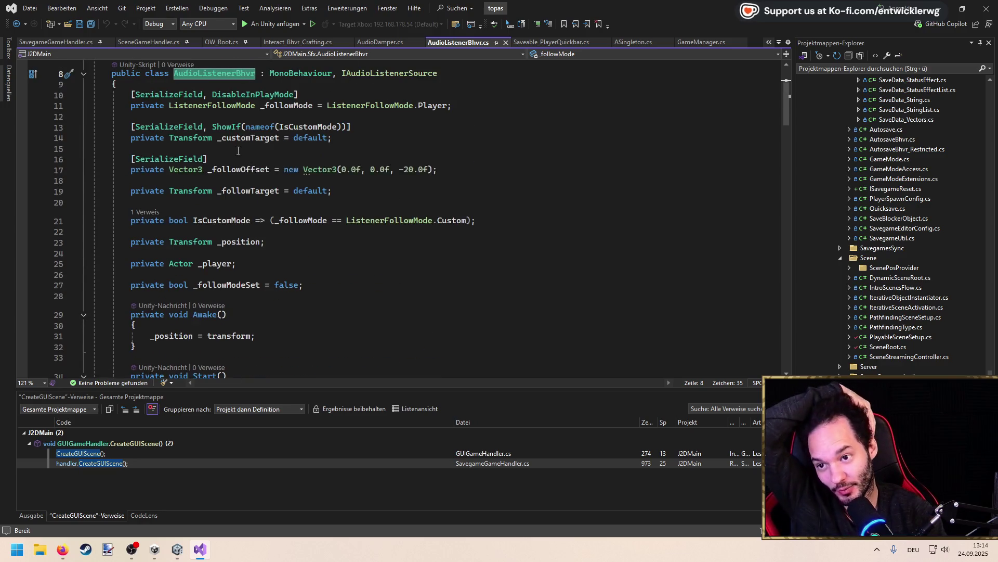
pyautogui.scroll(-9, 238, 150)
pyautogui.scroll(-1, 238, 151)
pyautogui.click(320, 172)
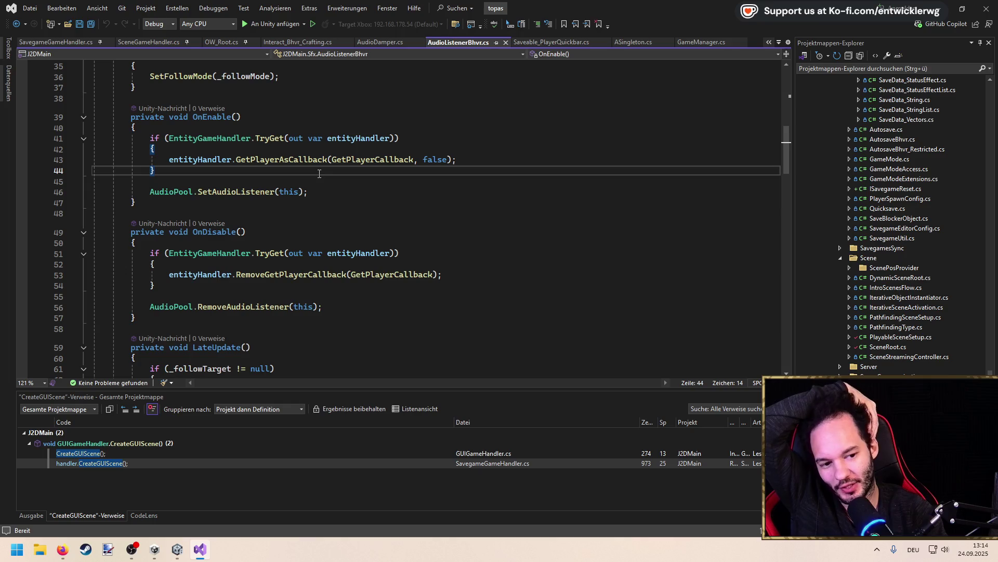
pyautogui.scroll(2, 319, 173)
pyautogui.click(305, 253)
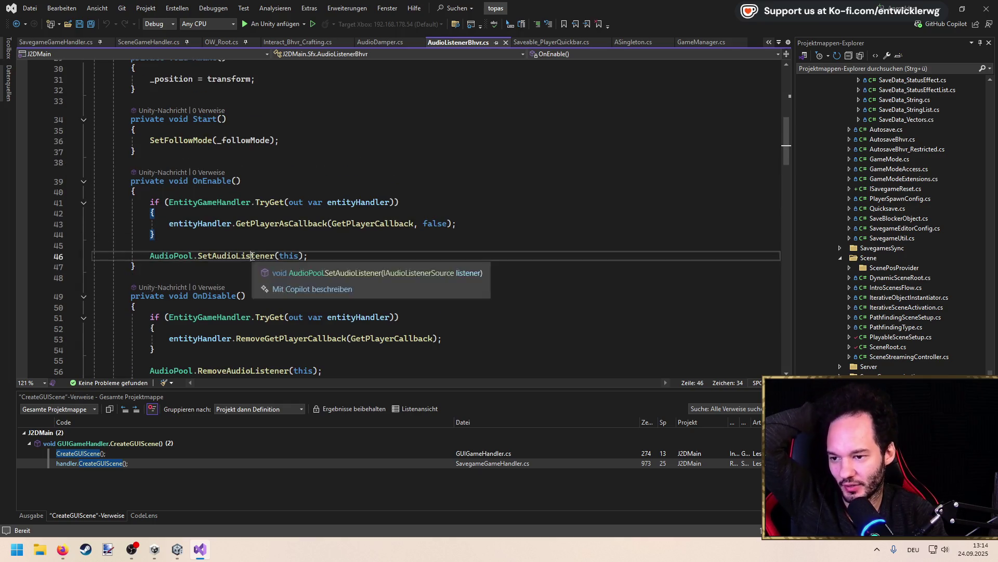
# Select and review the OnDisable method, then return to the Unity Console
pyautogui.scroll(-3, 305, 252)
pyautogui.scroll(-3, 312, 249)
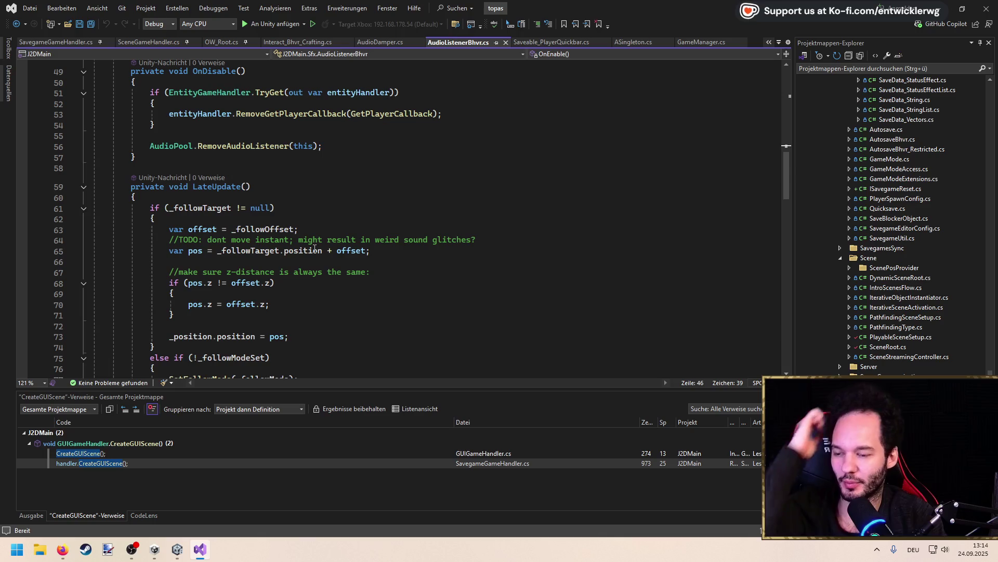
pyautogui.scroll(-19, 314, 250)
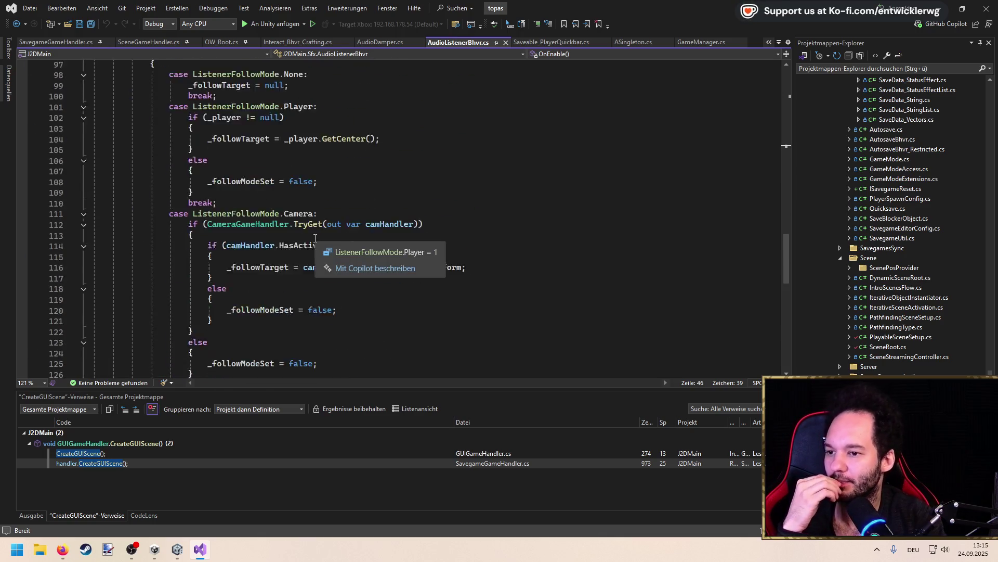
pyautogui.scroll(13, 424, 189)
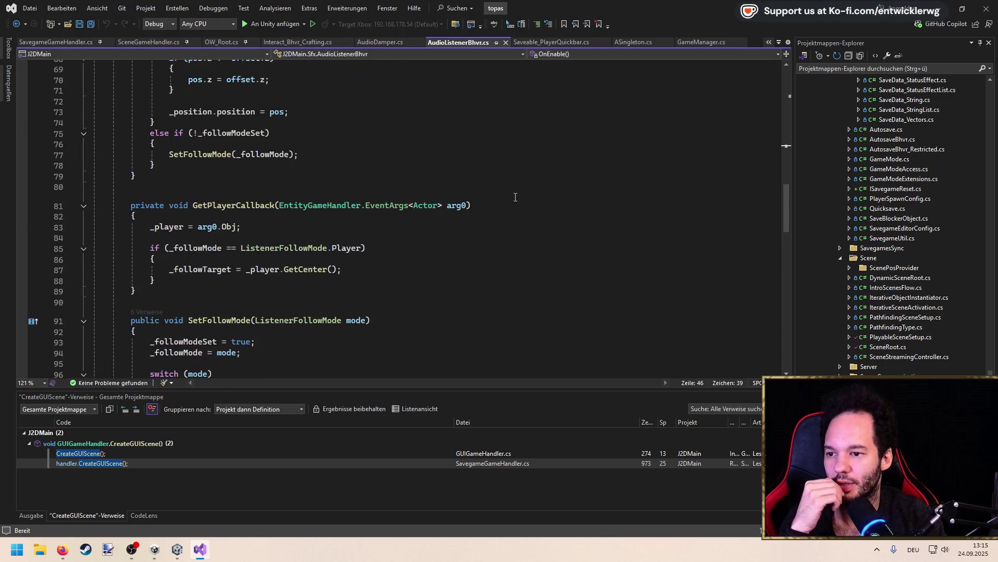
pyautogui.scroll(11, 422, 188)
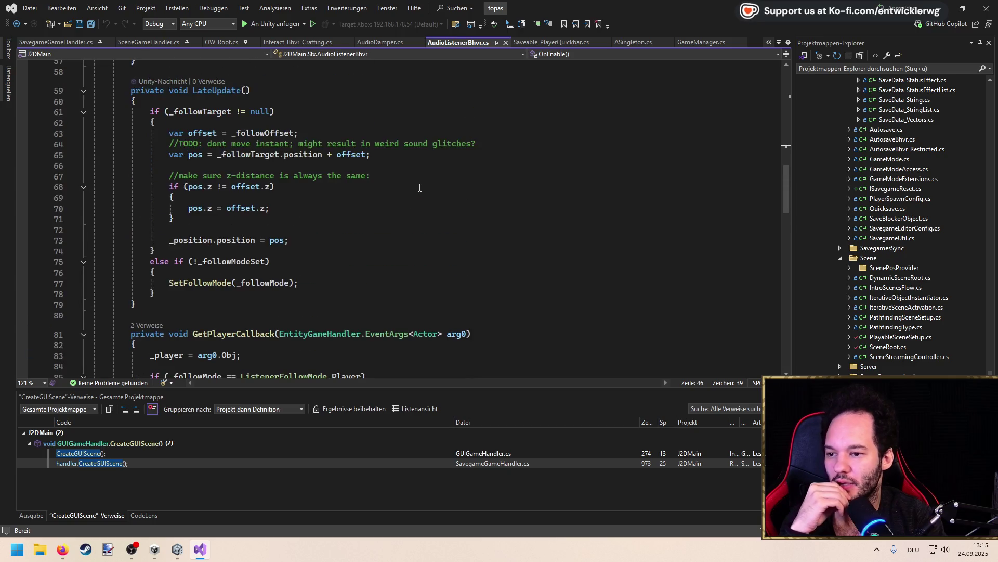
pyautogui.scroll(-1, 404, 189)
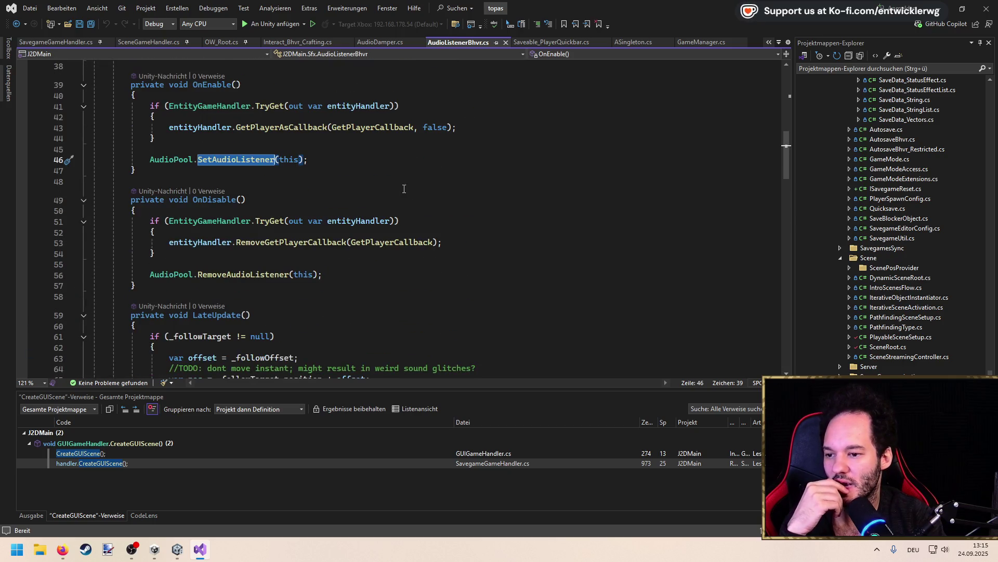
pyautogui.moveTo(184, 288); pyautogui.dragTo(1, 204)
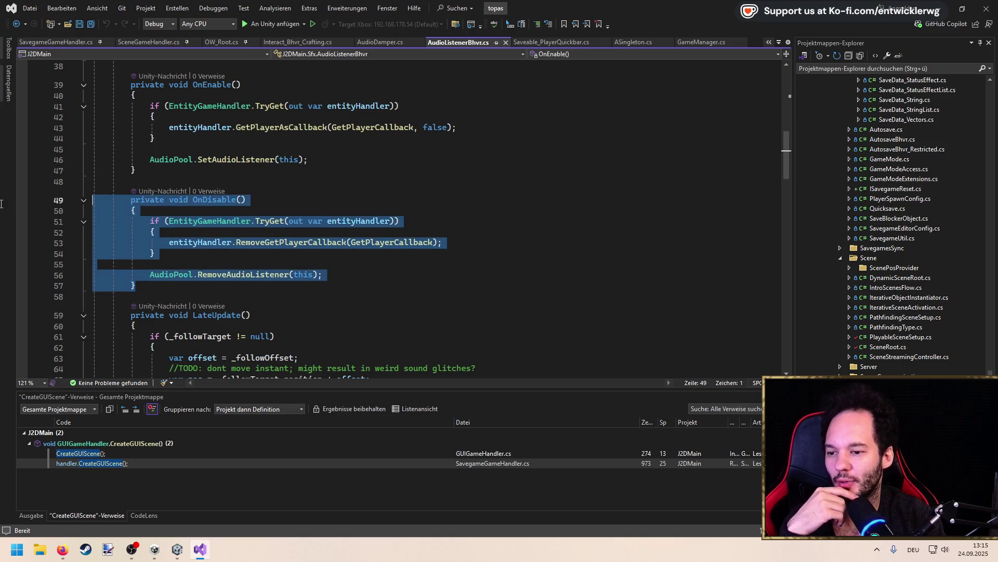
pyautogui.click(337, 184)
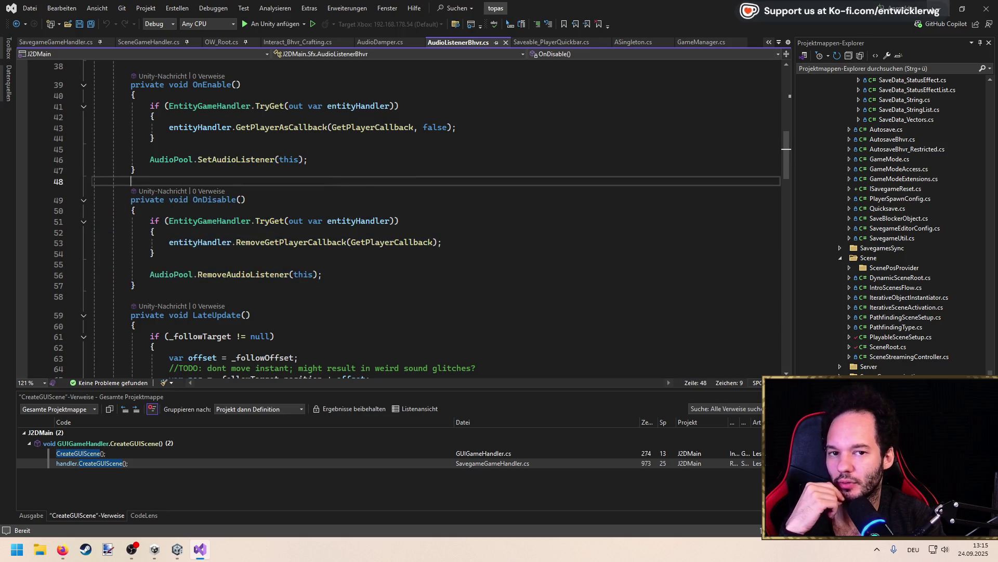
pyautogui.hotkey('alt', 'Tab')
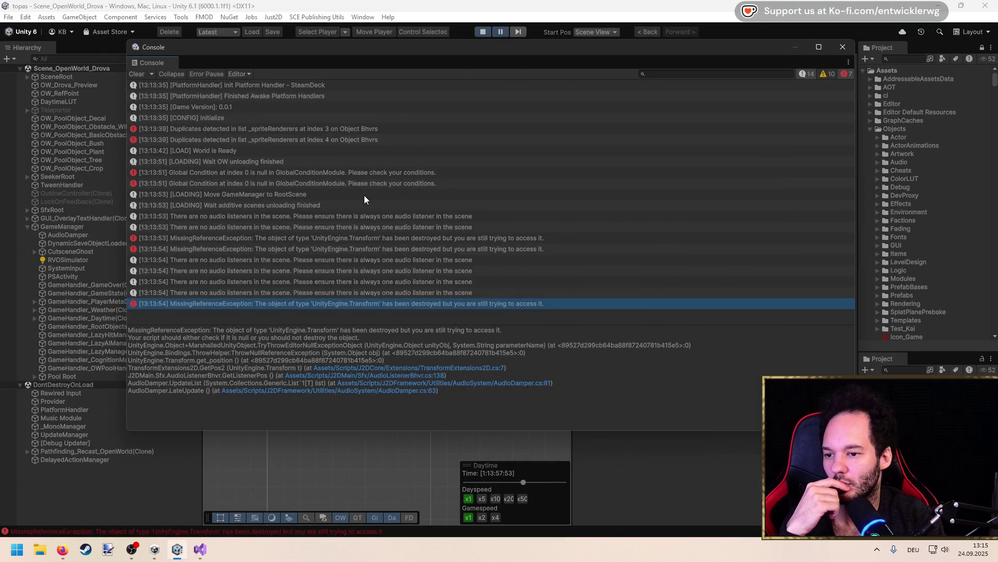
# Move the Console aside and inspect the newest MissingReferenceException entries, up to 13:15:23
pyautogui.moveTo(509, 48); pyautogui.dragTo(619, 73)
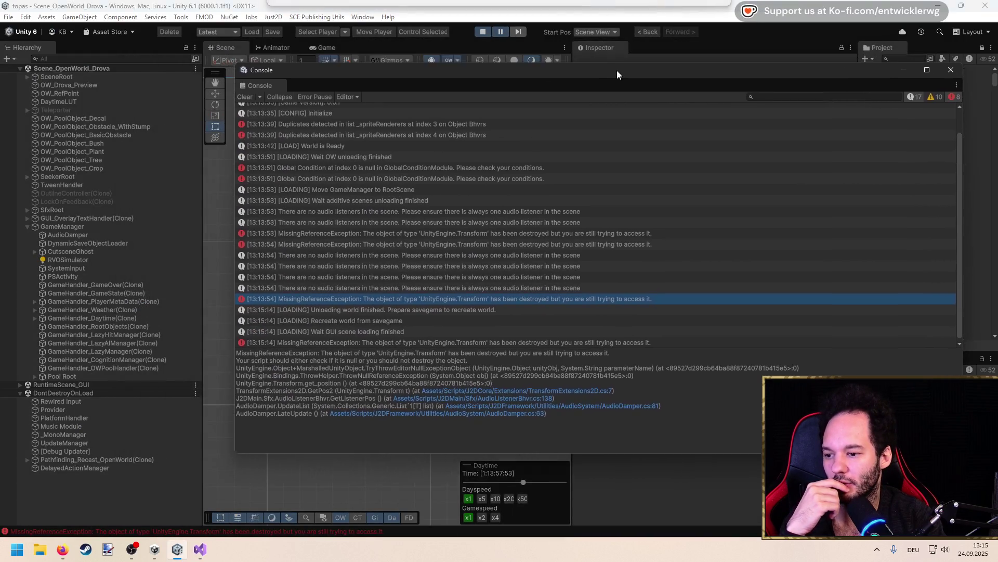
pyautogui.click(450, 345)
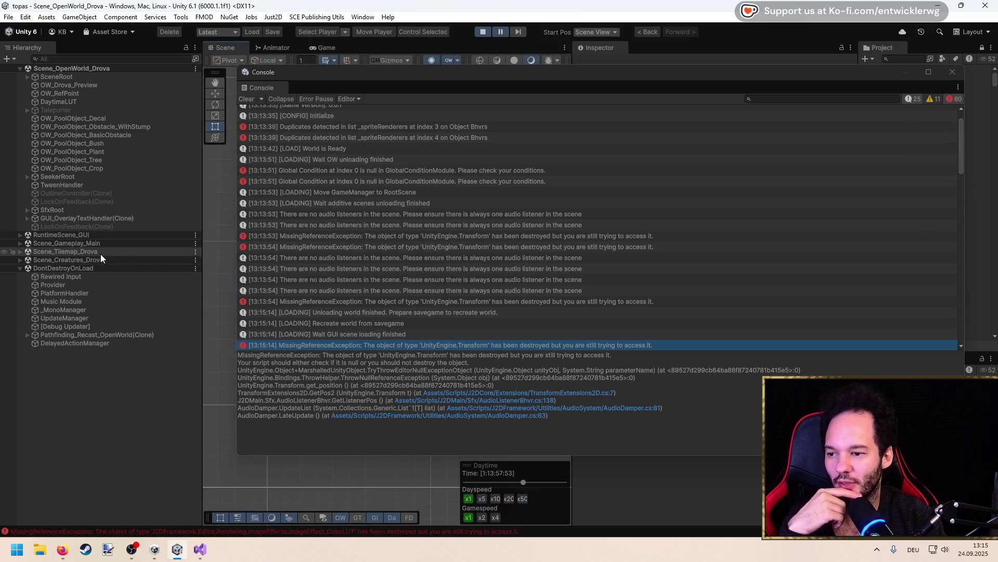
pyautogui.scroll(-5, 419, 295)
pyautogui.scroll(-5, 419, 296)
pyautogui.scroll(-5, 404, 243)
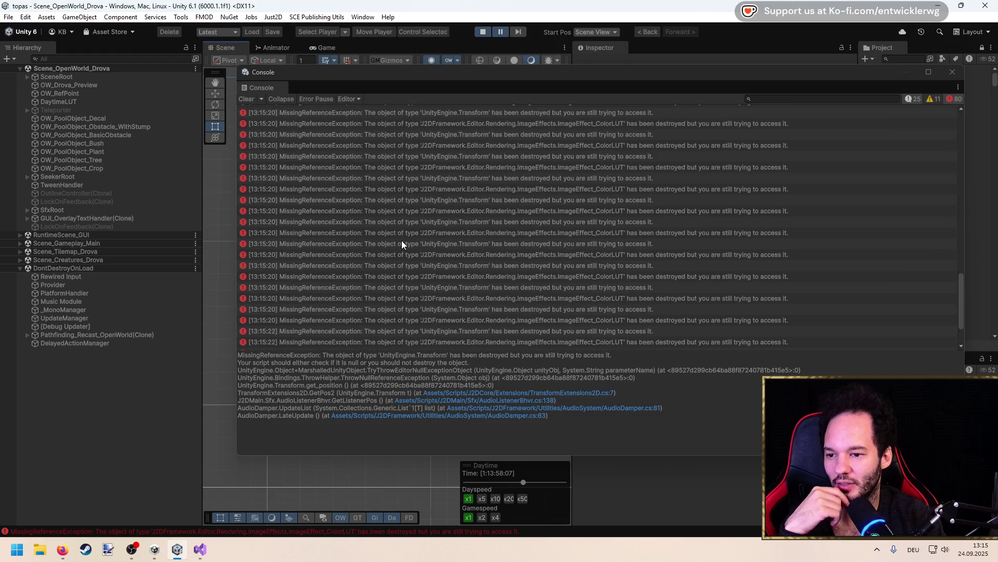
pyautogui.click(402, 243)
pyautogui.click(380, 330)
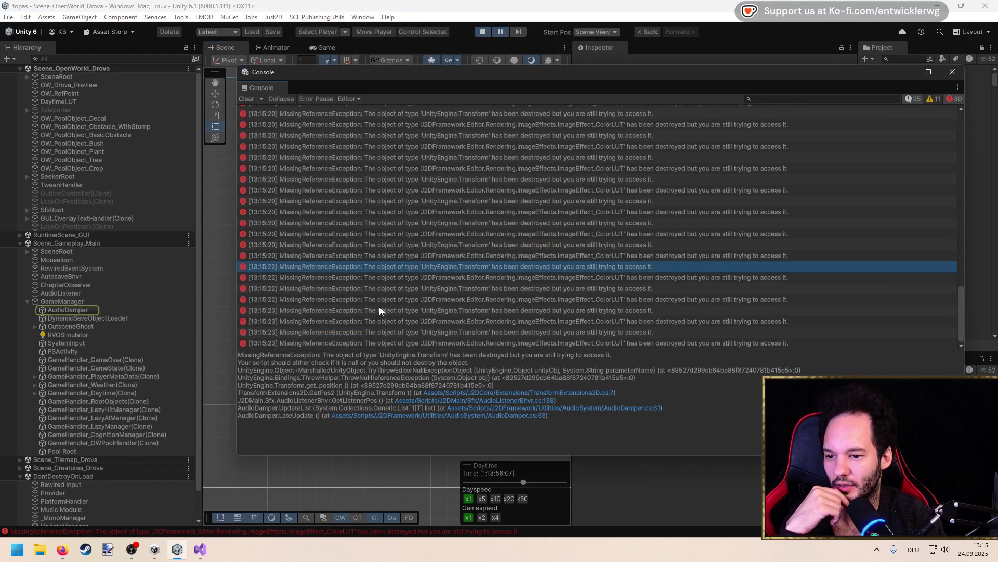
pyautogui.click(381, 312)
# Expand AudioDamper's Groups > List<ManagedAudio>, select the SfxBehaviour(Clone), then view ManagedAudio.cs
pyautogui.click(83, 311)
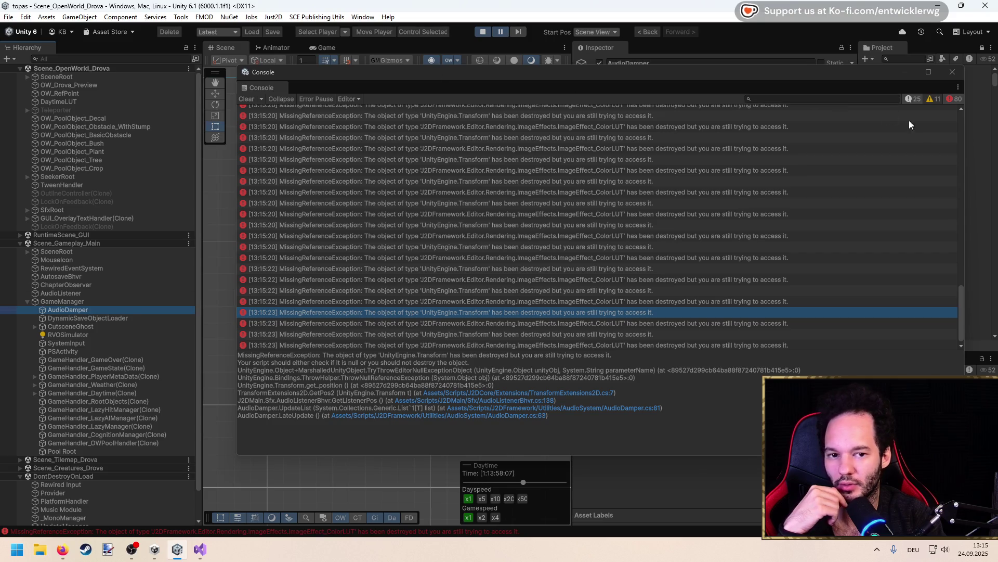
pyautogui.moveTo(963, 144); pyautogui.dragTo(530, 146)
pyautogui.click(587, 164)
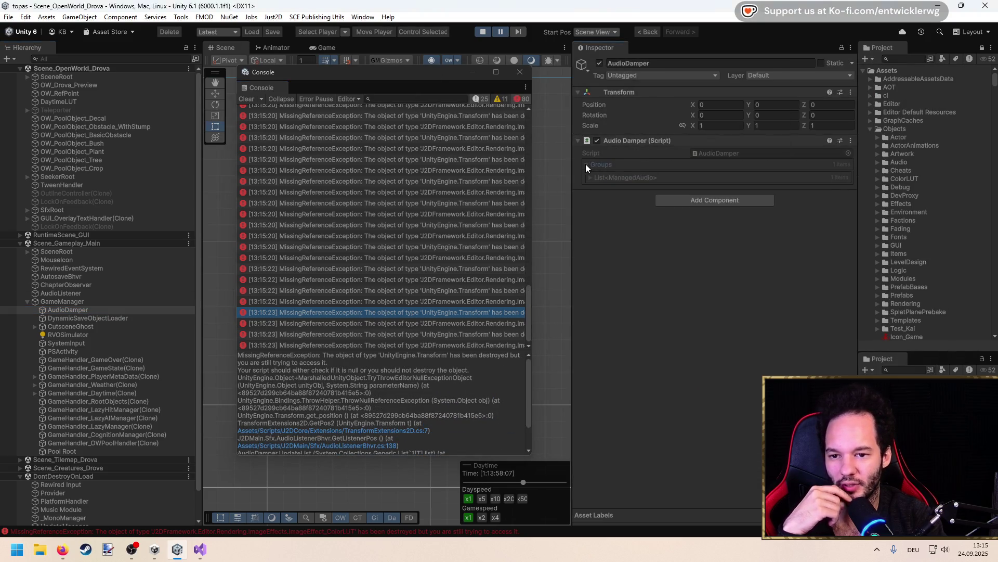
pyautogui.click(591, 177)
pyautogui.click(608, 191)
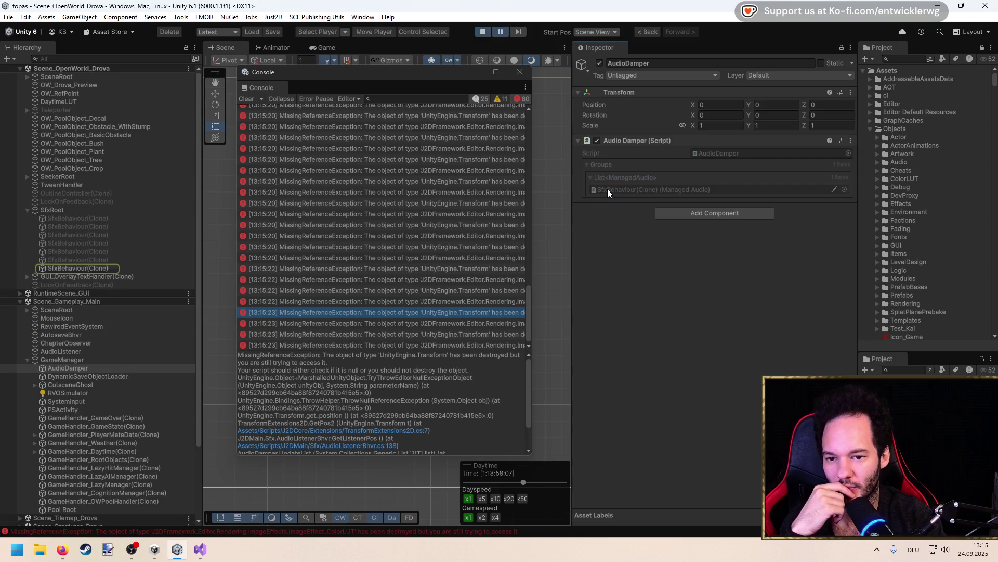
pyautogui.click(108, 267)
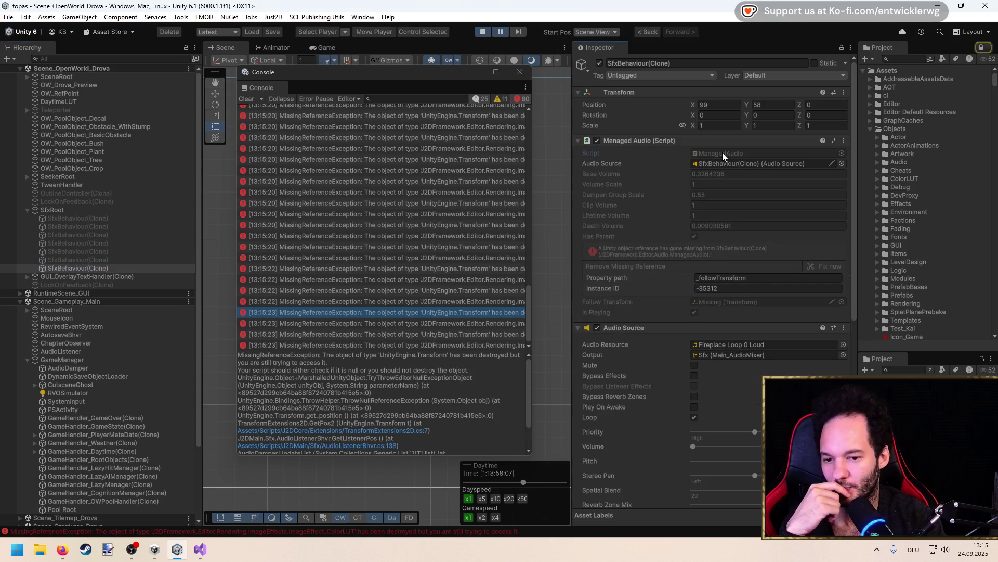
pyautogui.hotkey('alt', 'Tab')
pyautogui.scroll(-3, 291, 244)
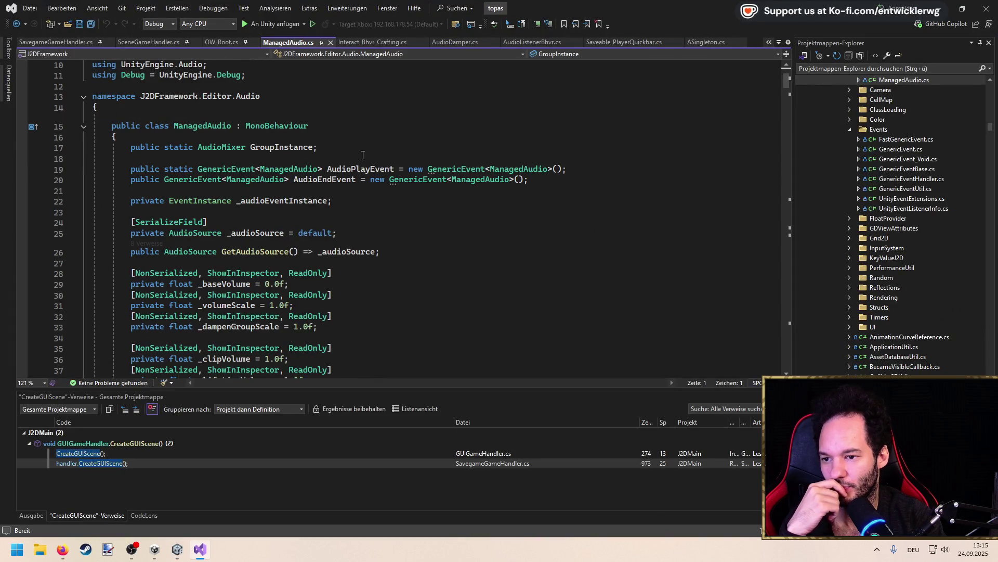
# In ManagedAudio.cs, highlight the references to _audioSource and _myTransform
pyautogui.scroll(-2, 354, 243)
pyautogui.click(281, 169)
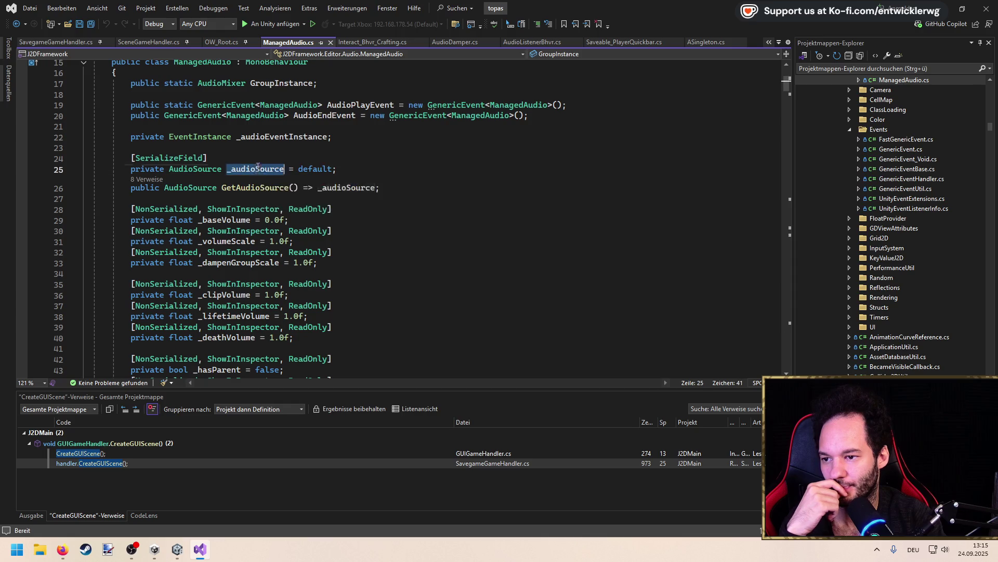
pyautogui.scroll(-8, 197, 190)
pyautogui.hotkey('alt', 'Tab')
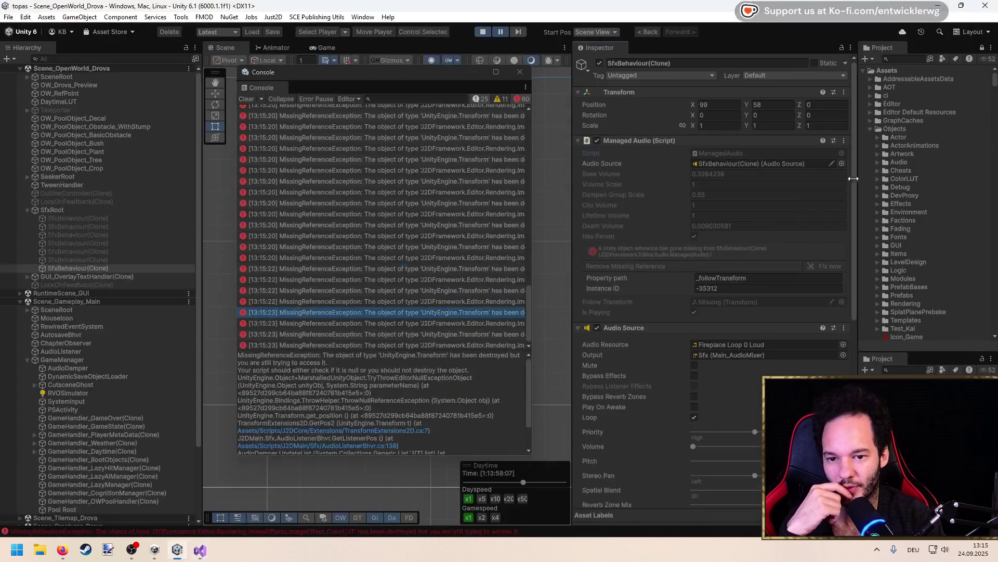
pyautogui.click(201, 549)
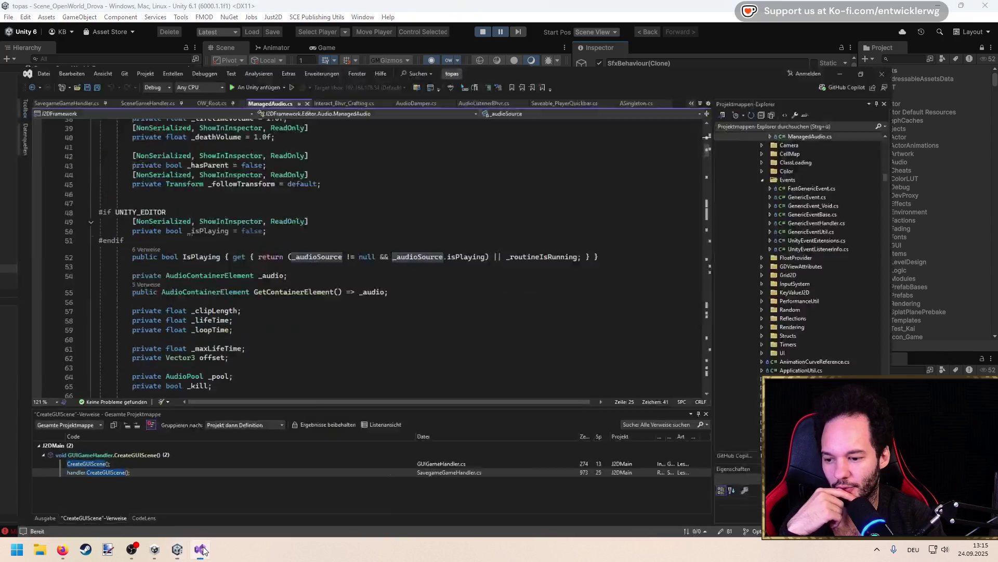
pyautogui.scroll(-6, 284, 271)
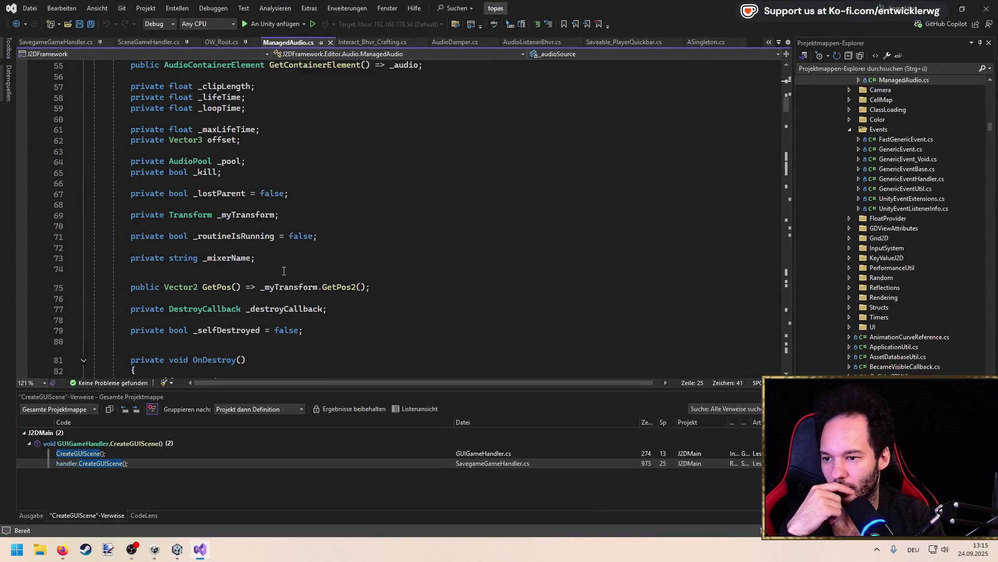
pyautogui.click(248, 217)
pyautogui.scroll(-2, 270, 259)
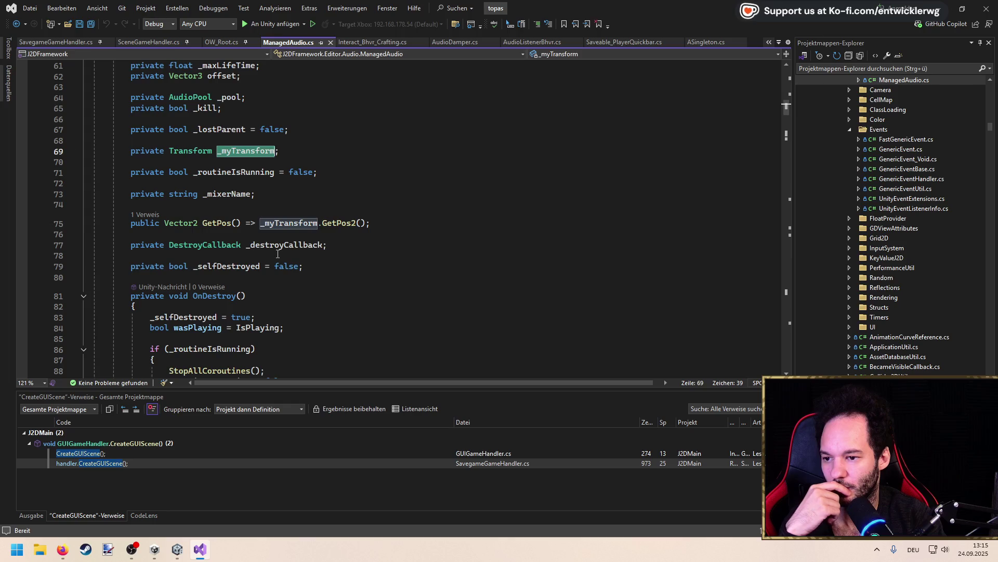
pyautogui.scroll(12, 277, 254)
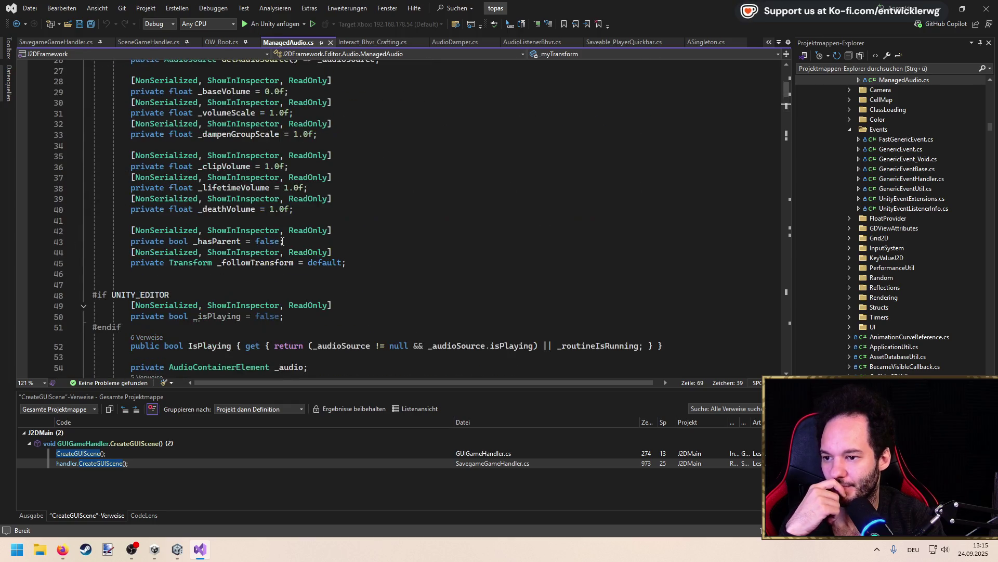
# Step through the _followTransform references and the CheckParentDestroyed call sites
pyautogui.click(265, 261)
pyautogui.hotkey('ctrl', 'shift', 'Down')
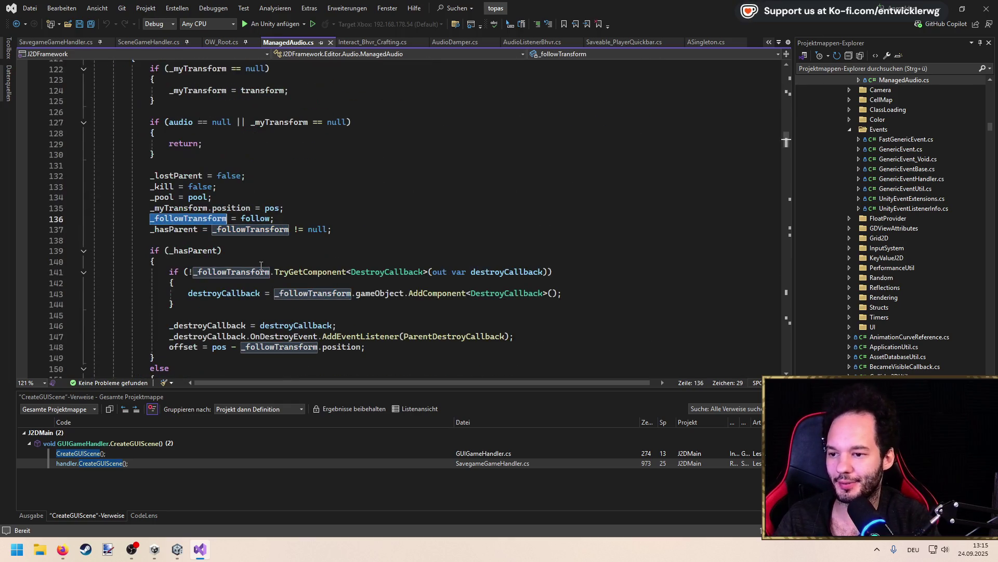
pyautogui.hotkey('ctrl', 'shift', 'Down')
pyautogui.hotkey('ctrl', 'shift', 'Down')
pyautogui.hotkey('ctrl', 'shift', 'Down')
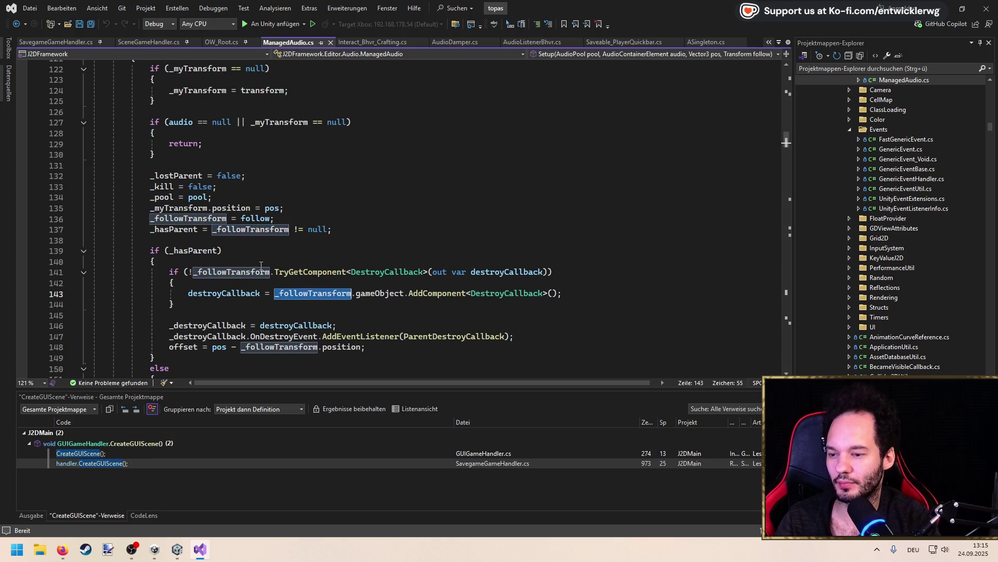
pyautogui.hotkey('ctrl', 'shift', 'Down')
pyautogui.hotkey('ctrl', 'shift', 'Down')
pyautogui.hotkey('ctrl', 'shift', 'Down')
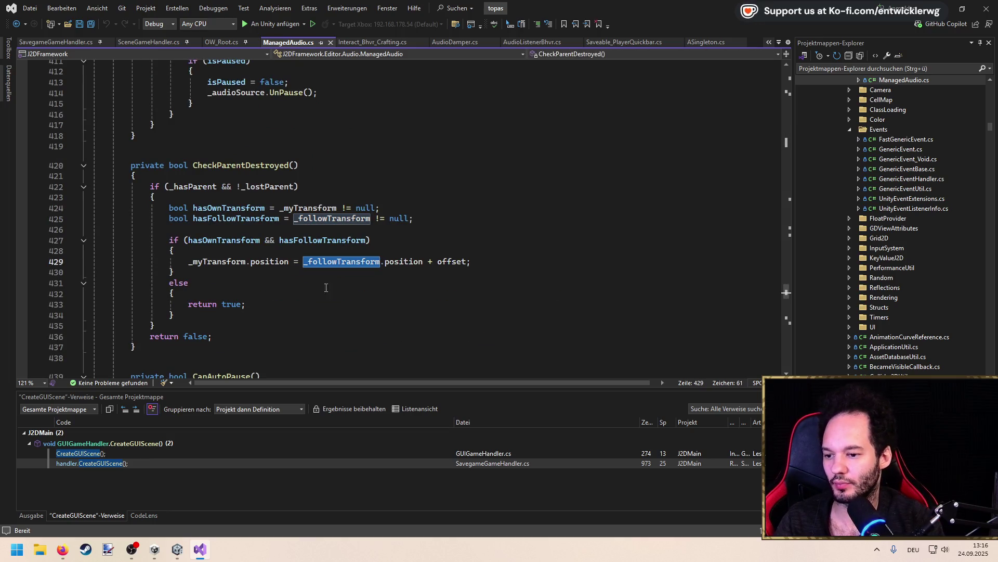
pyautogui.scroll(-3, 234, 257)
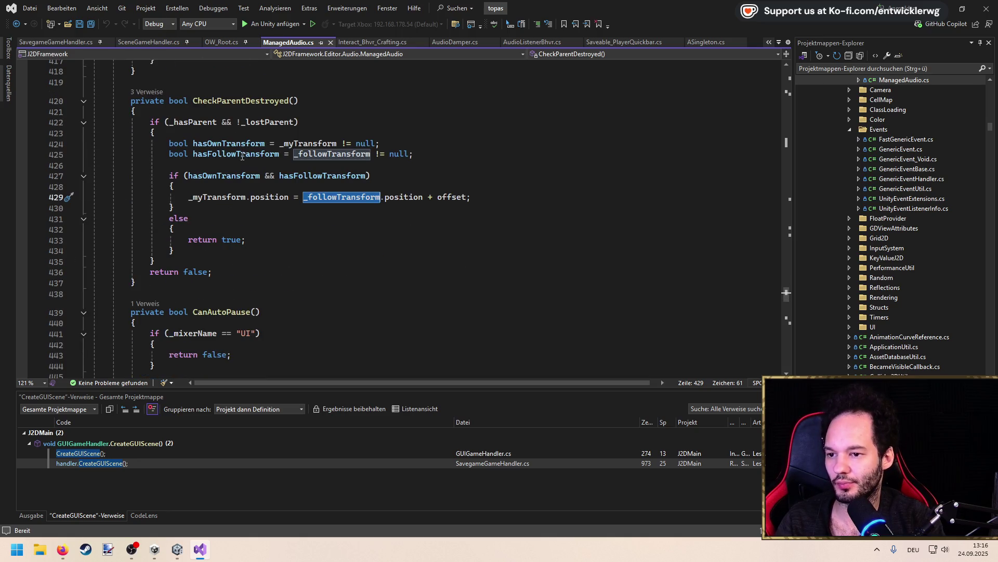
pyautogui.click(244, 101)
pyautogui.hotkey('ctrl', 'shift', 'Down')
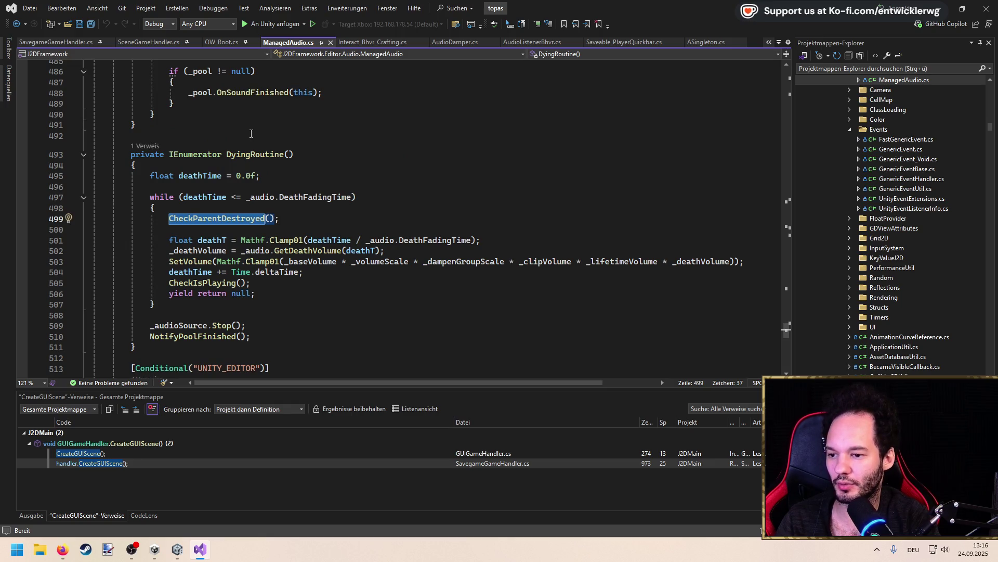
pyautogui.hotkey('ctrl', 'shift', 'Up')
pyautogui.hotkey('ctrl', 'shift', 'Down')
pyautogui.hotkey('ctrl', 'shift', 'Down')
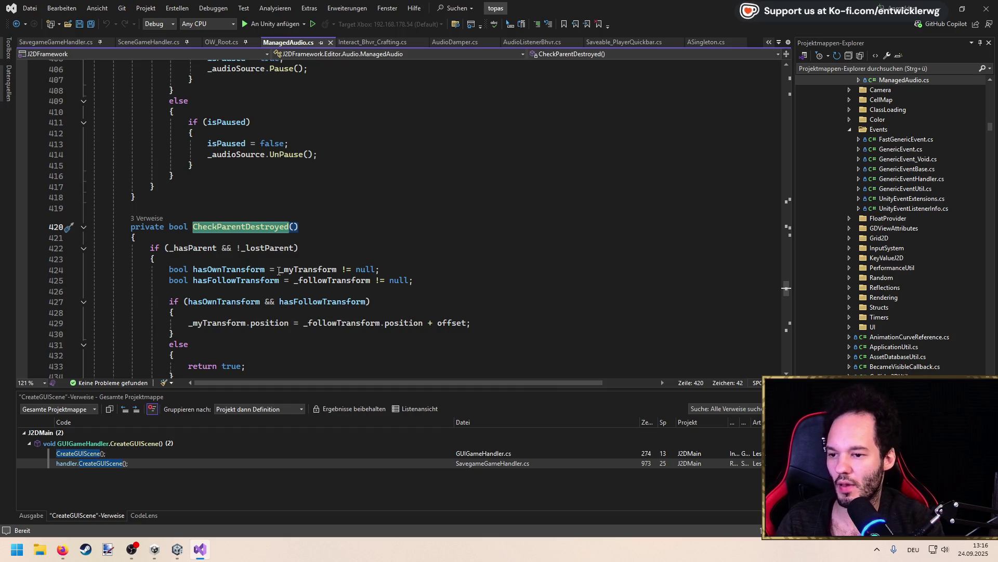
# Trace _lostParent to ParentDestroyCallback, set a breakpoint on line 218, and build the project
pyautogui.click(277, 248)
pyautogui.press('F12')
pyautogui.hotkey('ctrl', 'shift', 'Down')
pyautogui.hotkey('ctrl', 'shift', 'Down')
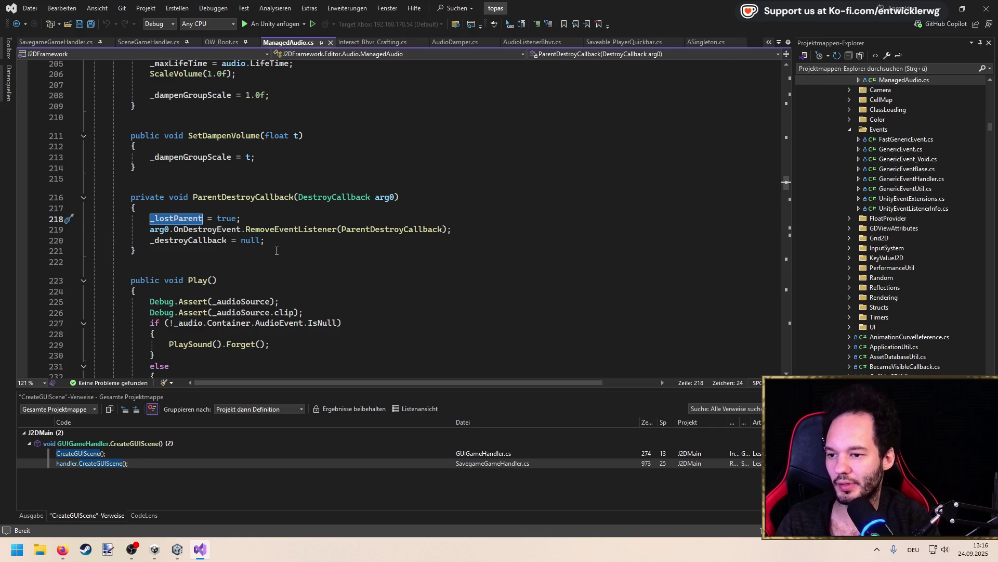
pyautogui.doubleClick(254, 197)
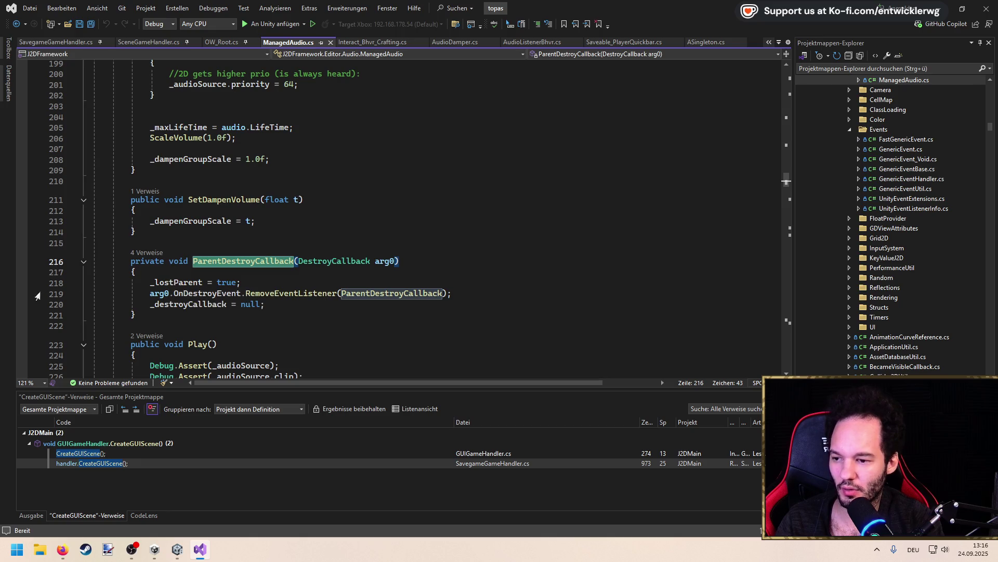
pyautogui.click(22, 284)
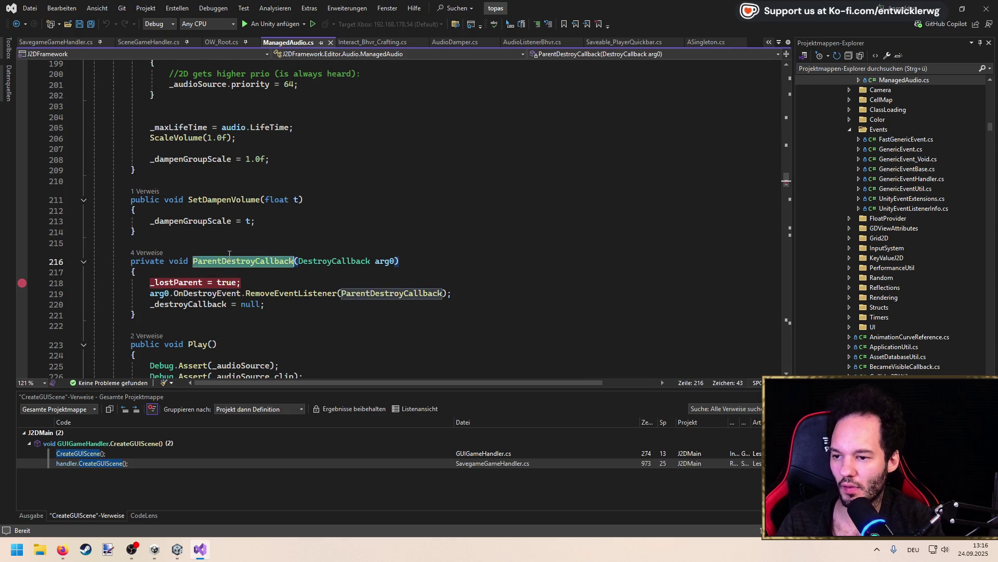
pyautogui.hotkey('ctrl', 'shift', 'Up')
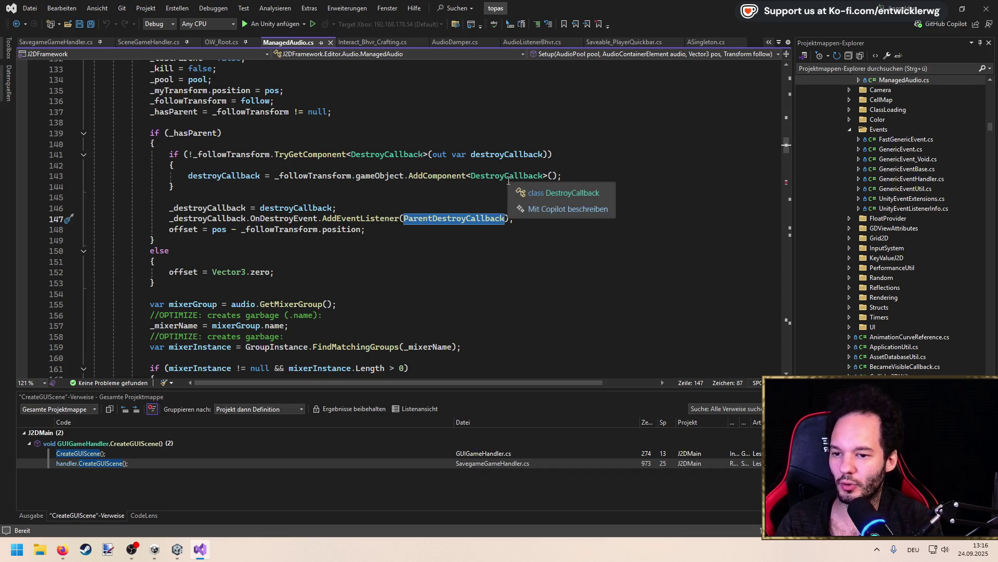
pyautogui.hotkey('ctrl', 'shift', 'Down')
pyautogui.hotkey('ctrl', 'shift', 'b')
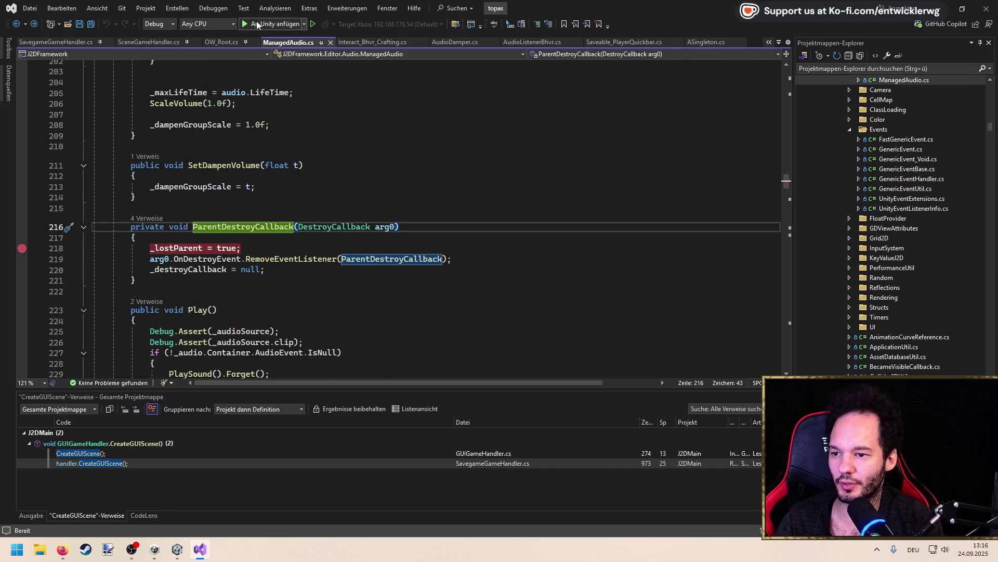
pyautogui.hotkey('alt', 'Tab')
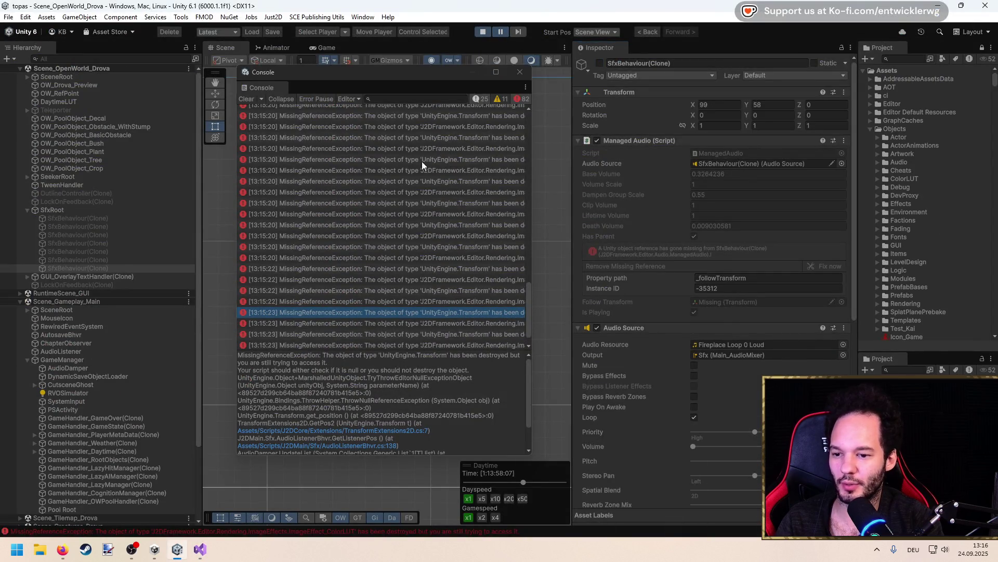
# Clear the Console, resume the game, and select the ColorLUT destroyed-object error's stack trace
pyautogui.click(258, 99)
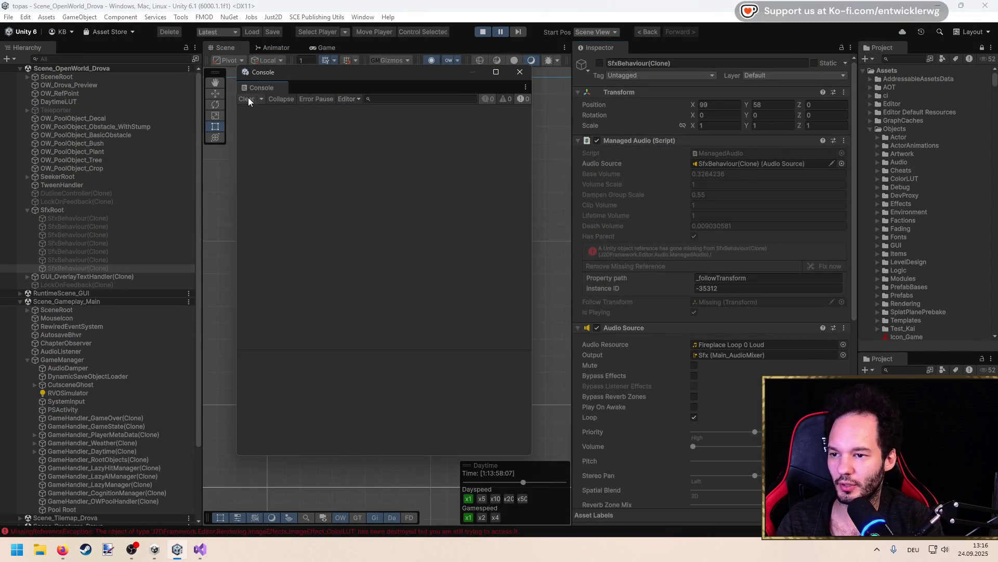
pyautogui.click(502, 31)
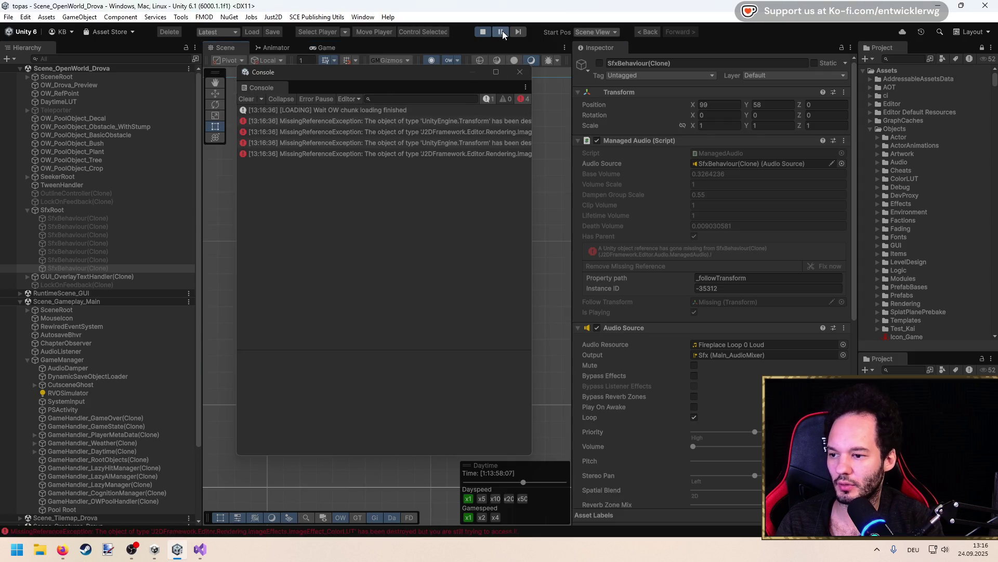
pyautogui.click(410, 132)
pyautogui.scroll(-3, 385, 417)
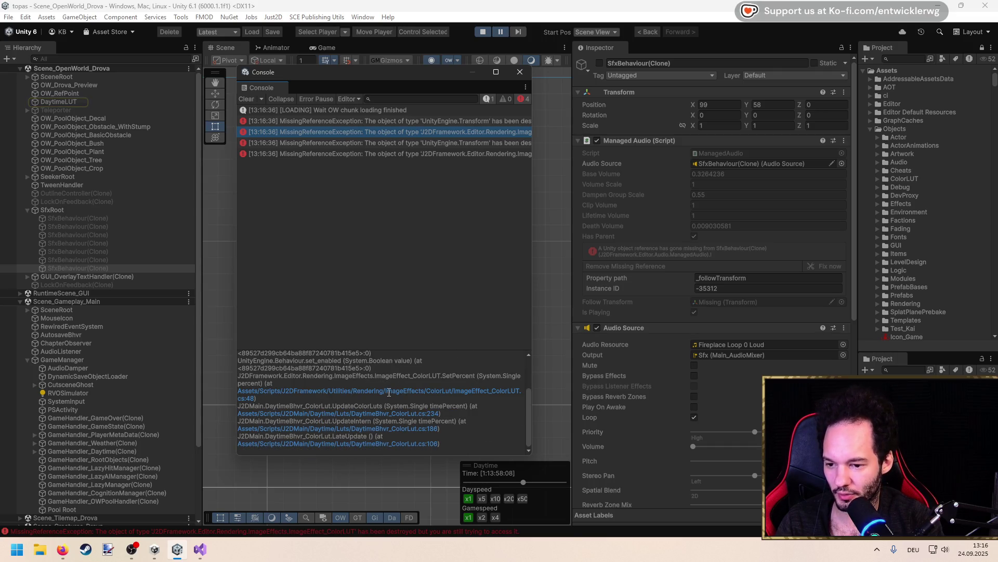
pyautogui.hotkey('ctrl', 'a')
# Inspect the enabled assignment on line 48 of ImageEffect_ColorLUT.cs's SetPercent
pyautogui.hotkey('alt', 'Tab')
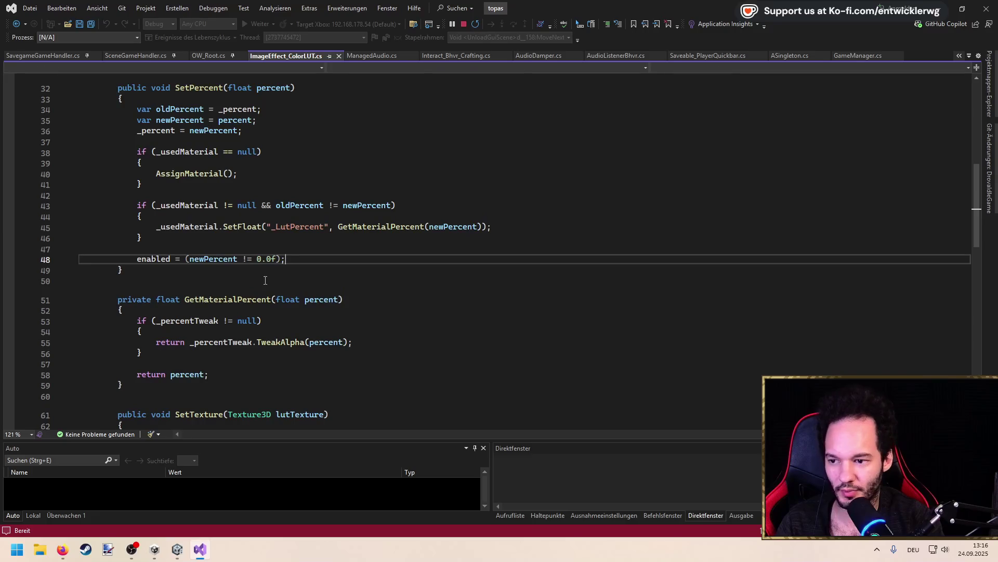
pyautogui.doubleClick(155, 259)
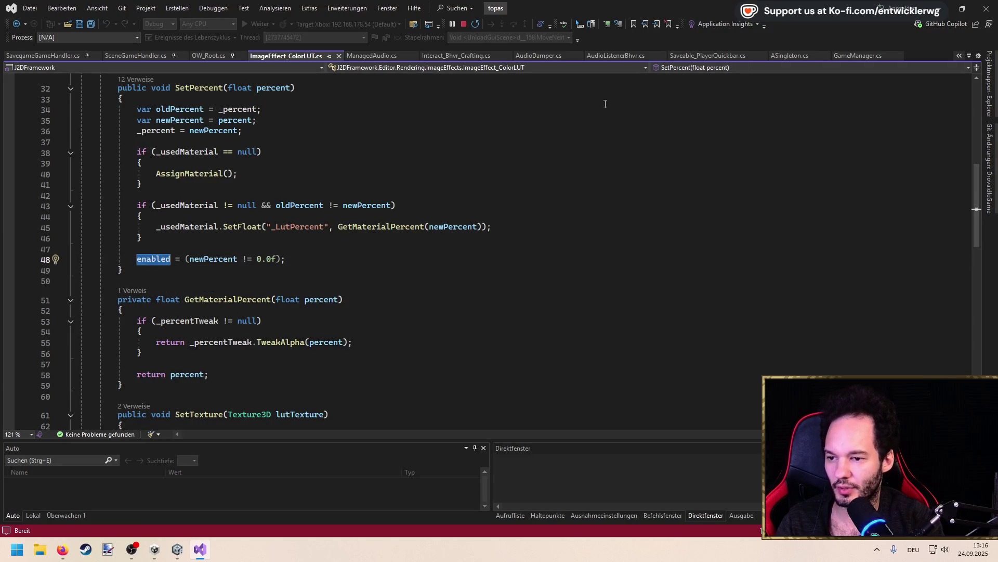
pyautogui.hotkey('alt', 'Tab')
pyautogui.scroll(3, 401, 397)
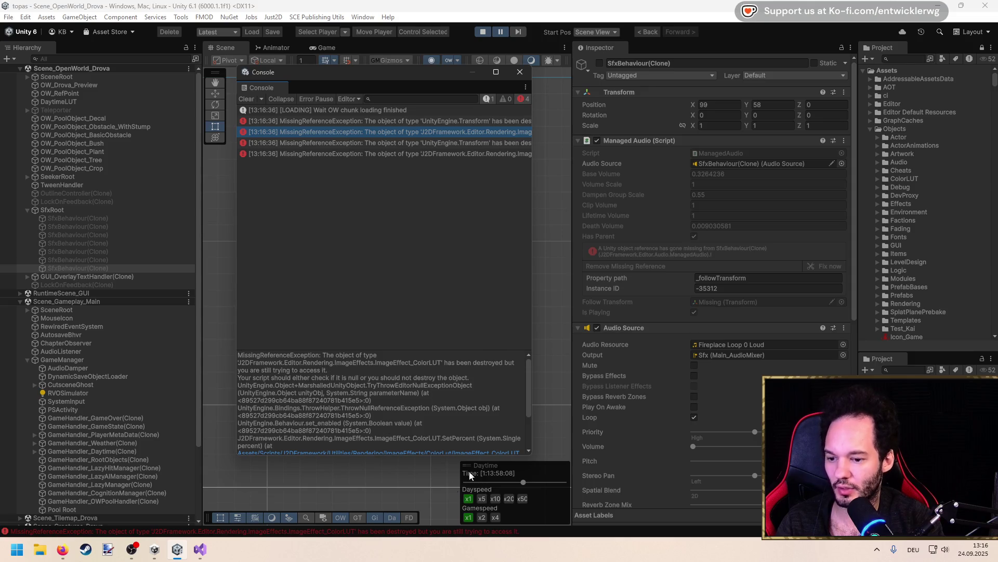
pyautogui.click(207, 544)
pyautogui.scroll(10, 217, 266)
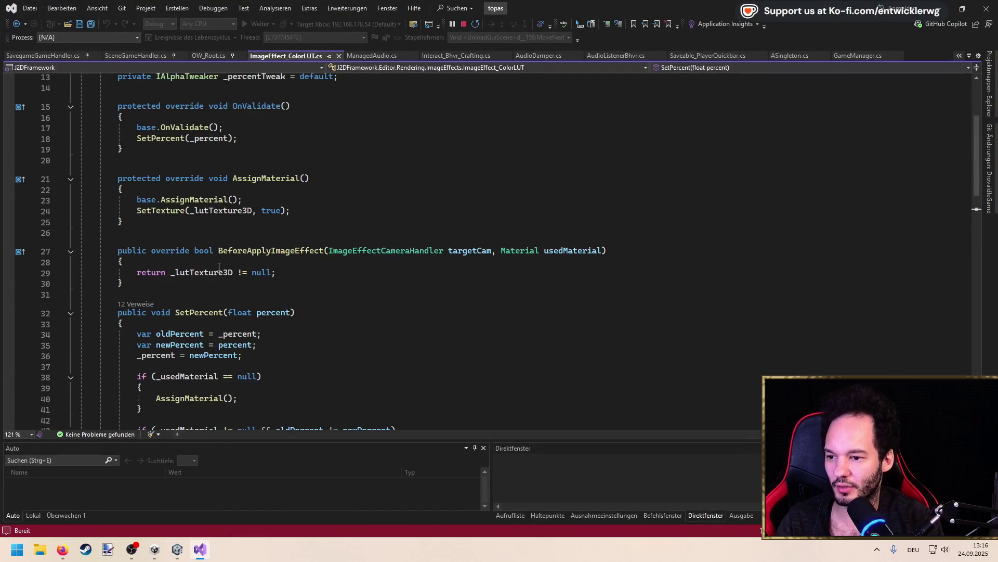
pyautogui.scroll(-5, 217, 266)
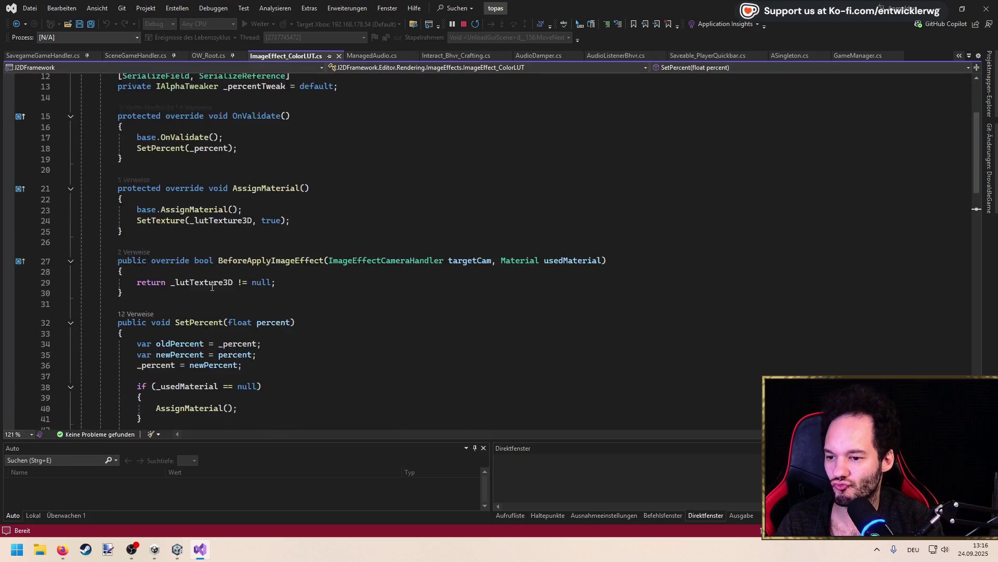
pyautogui.scroll(-7, 212, 286)
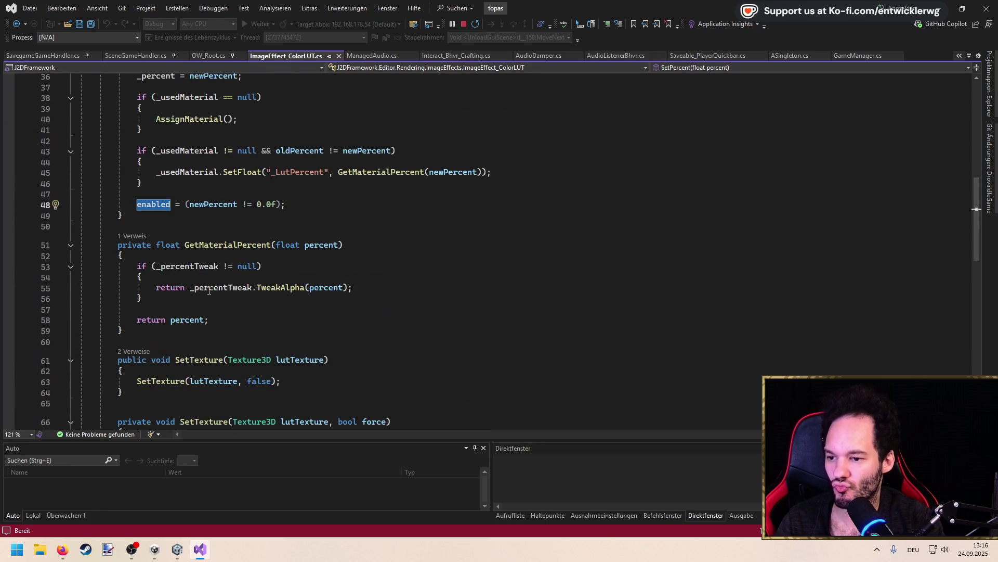
pyautogui.scroll(7, 209, 290)
# Compare the stack traces of several error entries in the Unity Console
pyautogui.hotkey('alt', 'Tab')
pyautogui.click(379, 142)
pyautogui.click(379, 133)
pyautogui.click(385, 121)
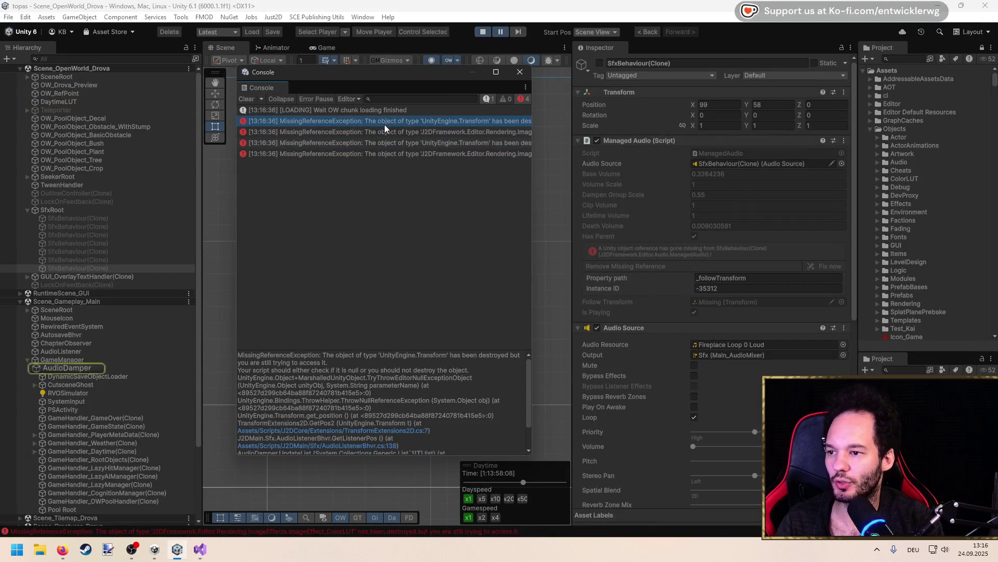
# Inspect DaytimeLUT, follow the ColorLUT error to line 234, and highlight _colorLutEffects uses
pyautogui.click(376, 140)
pyautogui.click(72, 102)
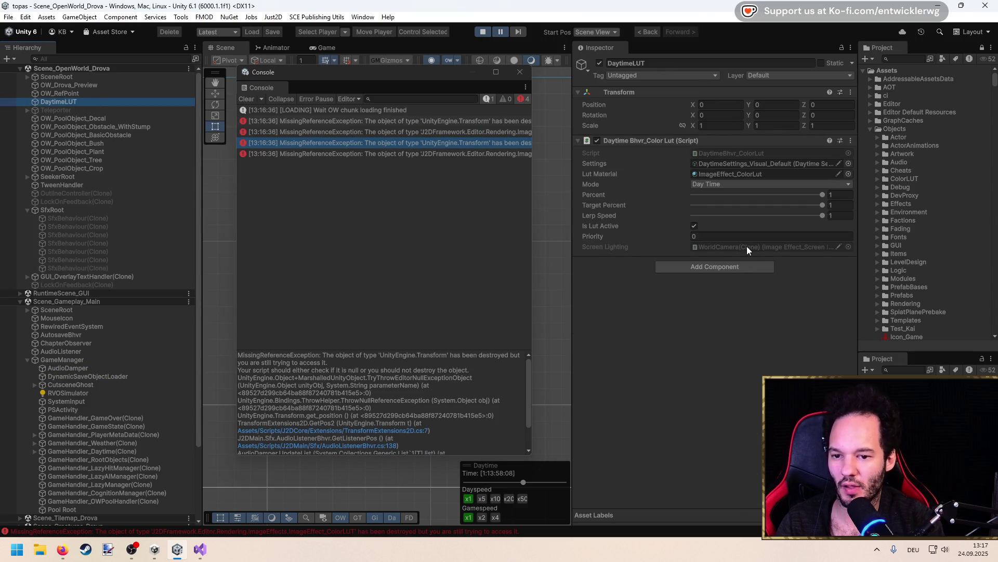
pyautogui.scroll(-2, 388, 433)
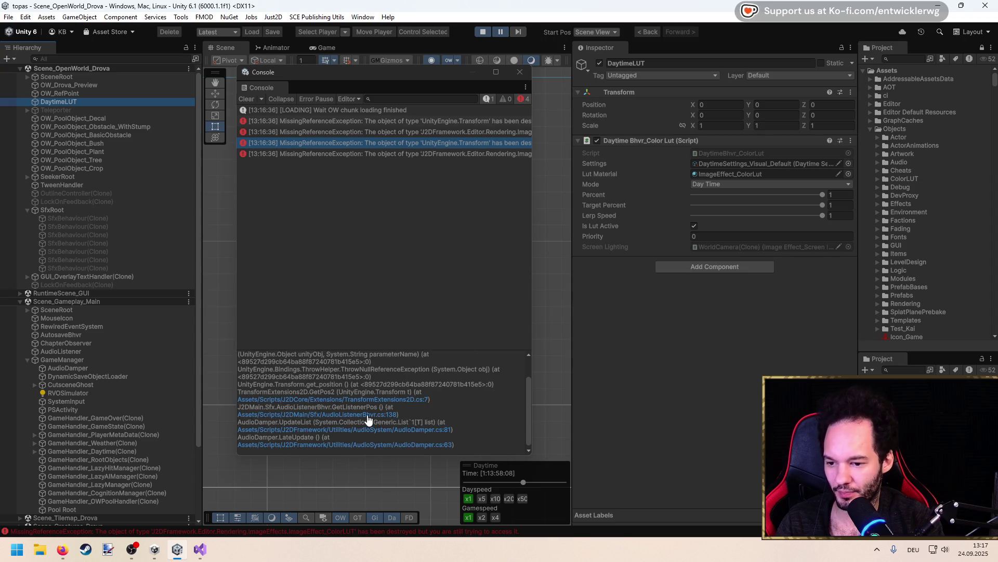
pyautogui.click(355, 134)
pyautogui.scroll(-4, 381, 410)
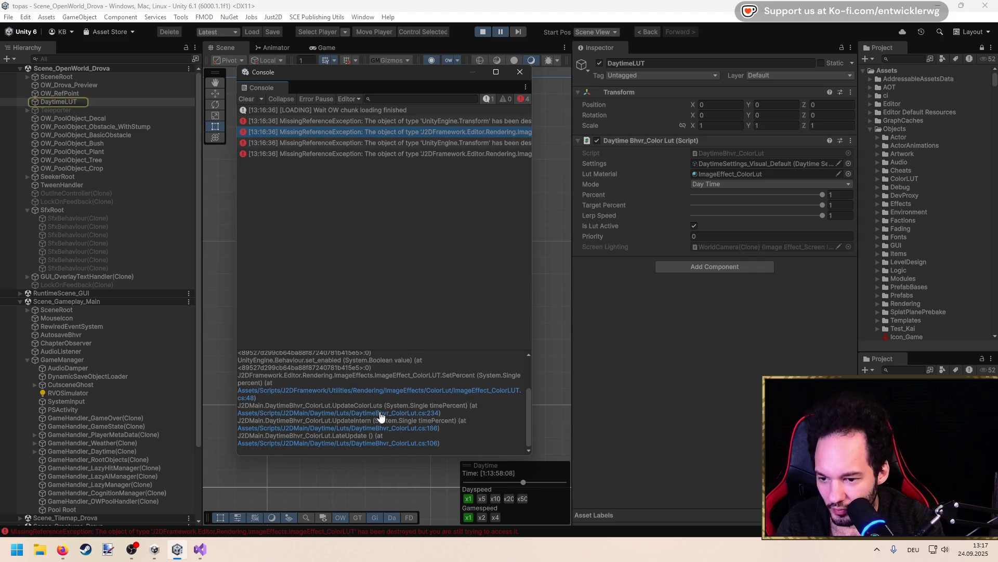
pyautogui.hotkey('ctrl', 'a')
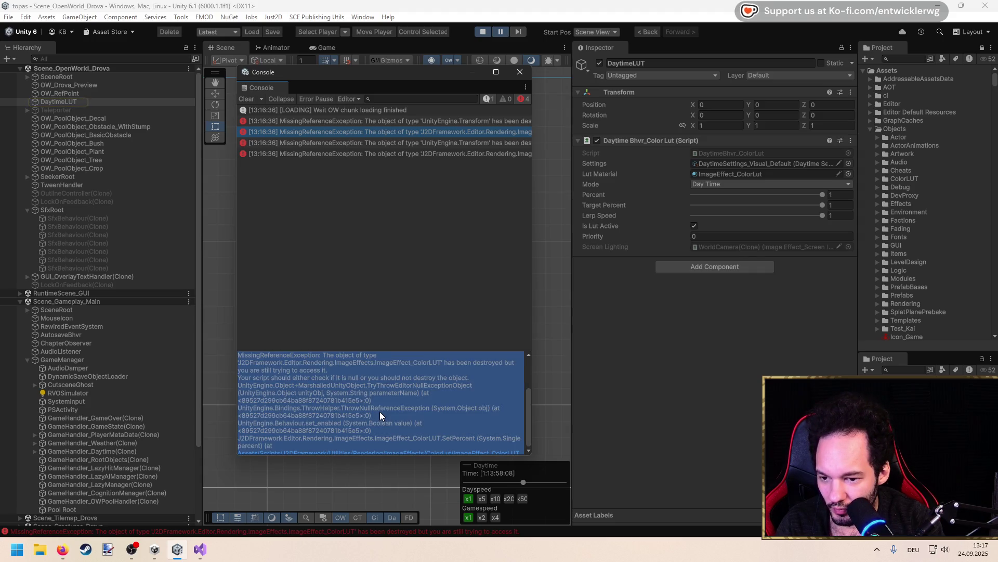
pyautogui.hotkey('alt', 'Tab')
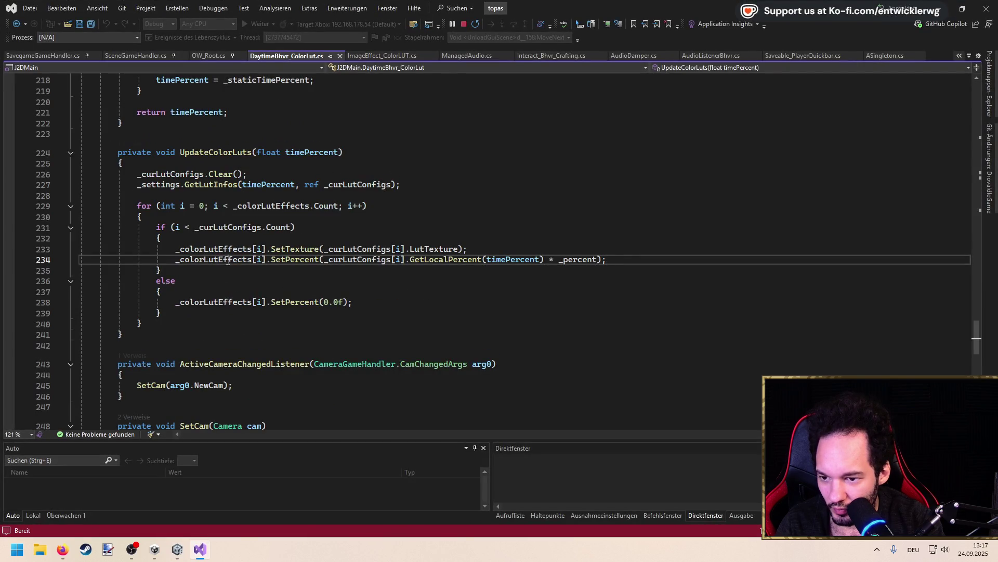
pyautogui.doubleClick(238, 260)
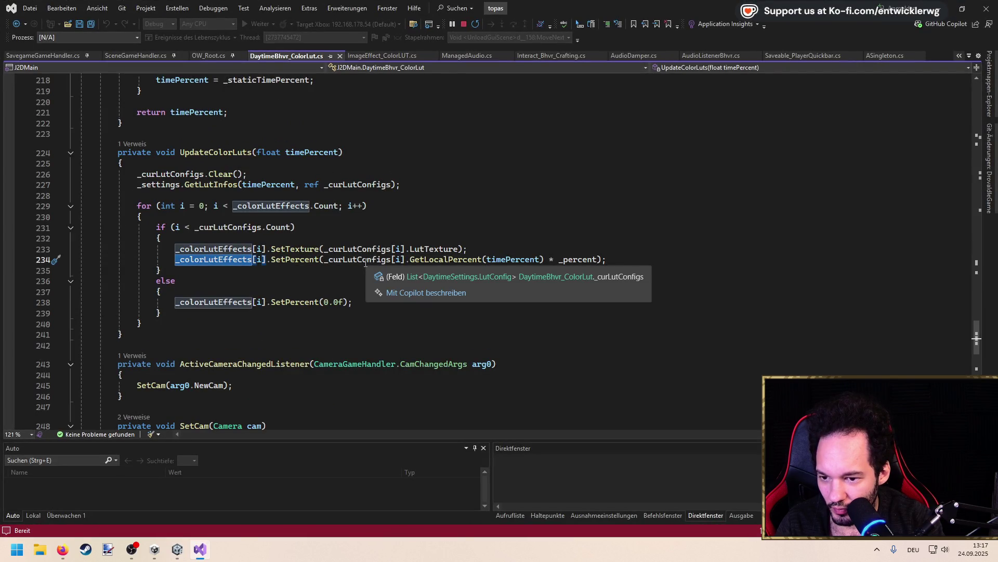
pyautogui.hotkey('alt', 'Tab')
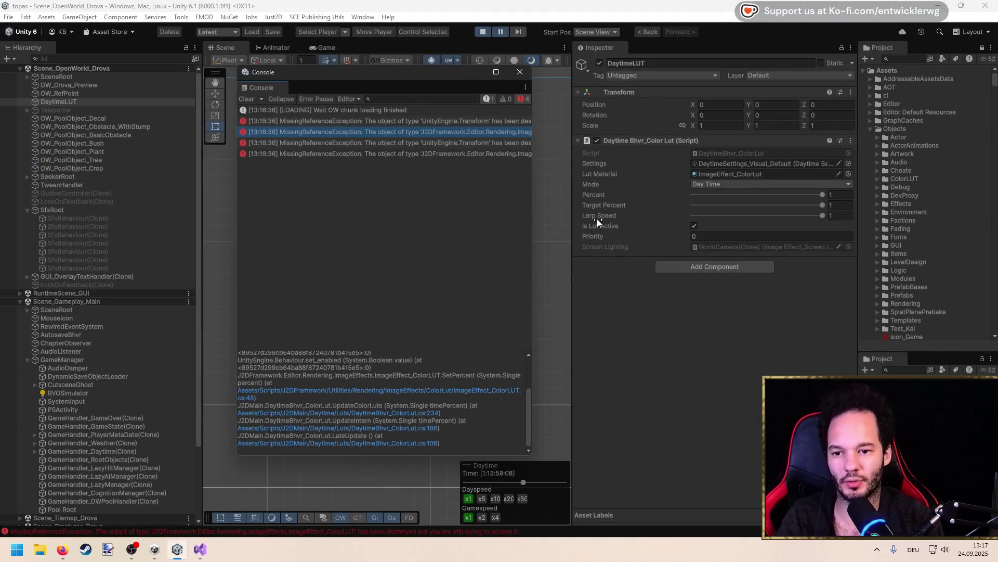
# Open the Daytime Settings asset and review its Lut Configs, then select the UpdateColorLuts for loop
pyautogui.click(834, 163)
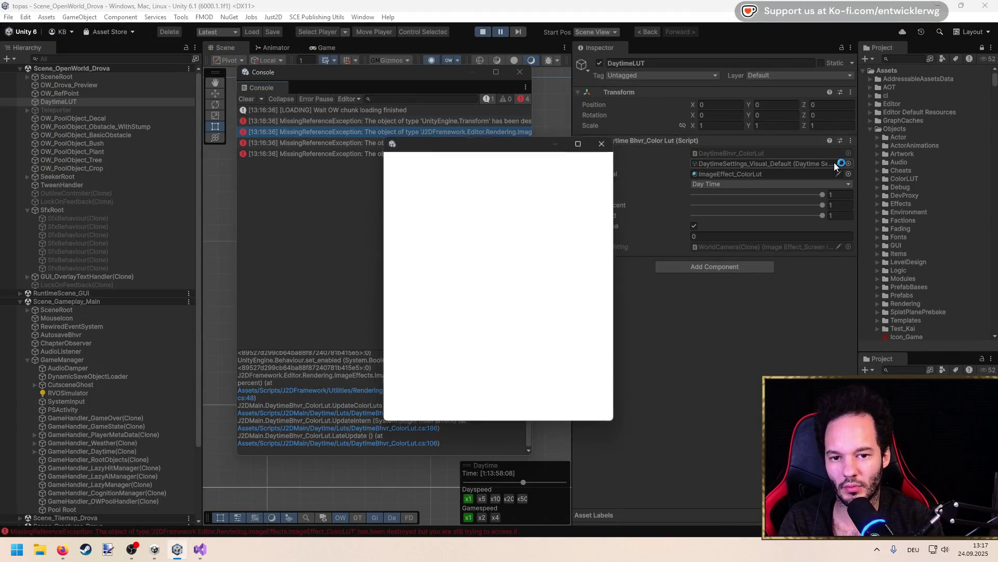
pyautogui.click(447, 276)
pyautogui.click(439, 264)
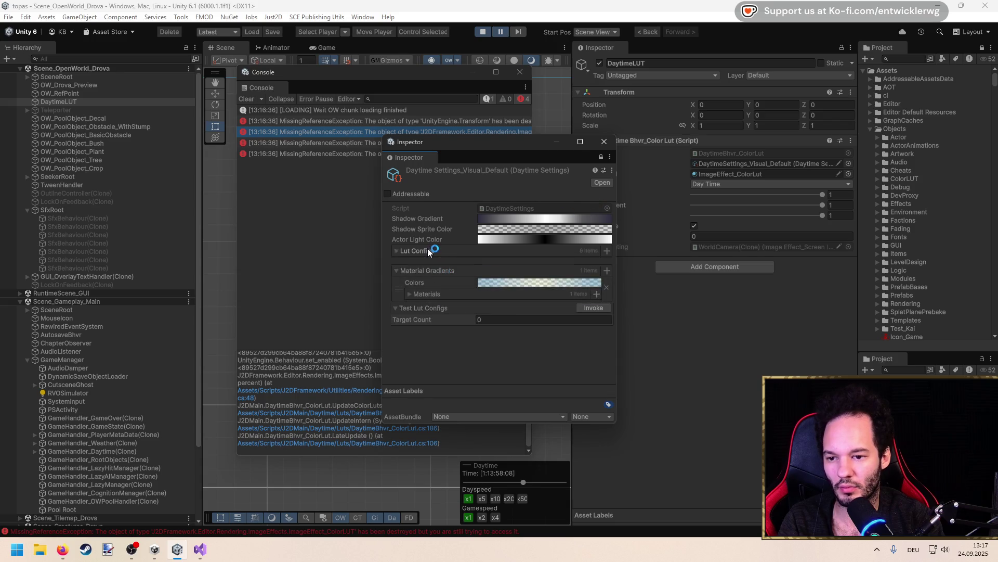
pyautogui.click(424, 251)
pyautogui.scroll(-5, 446, 322)
pyautogui.scroll(10, 440, 338)
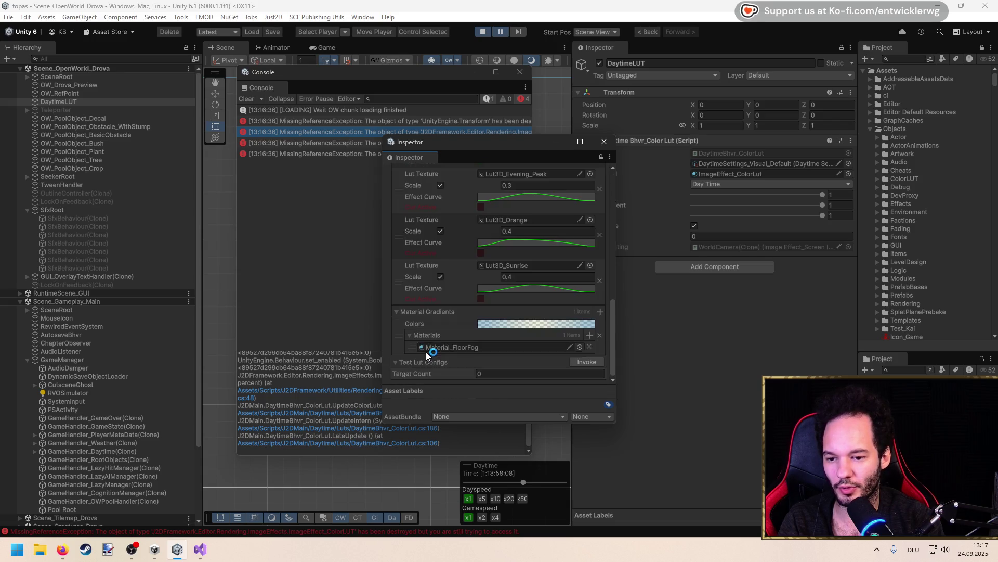
pyautogui.click(604, 141)
pyautogui.click(210, 547)
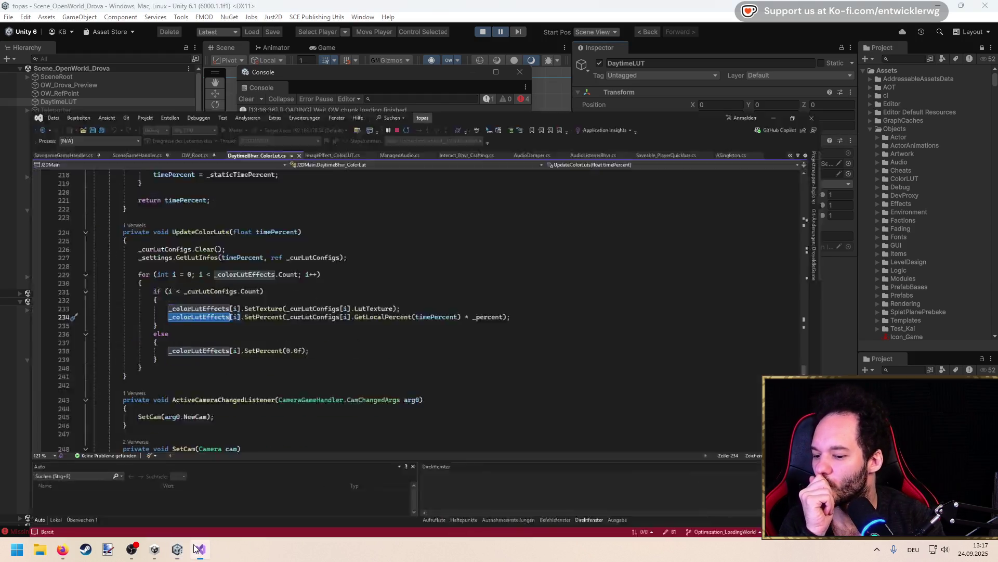
pyautogui.click(250, 336)
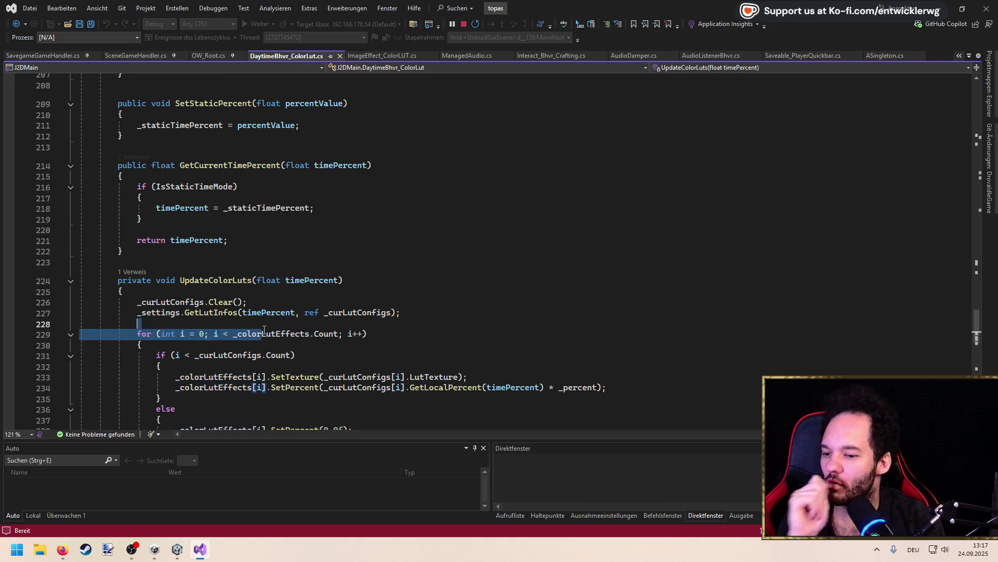
# Step back through the _colorLutEffects uses and highlight the cam parameter's uses
pyautogui.doubleClick(250, 335)
pyautogui.hotkey('ctrl', 'shift', 'Up')
pyautogui.hotkey('ctrl', 'shift', 'Up')
pyautogui.hotkey('ctrl', 'shift', 'Up')
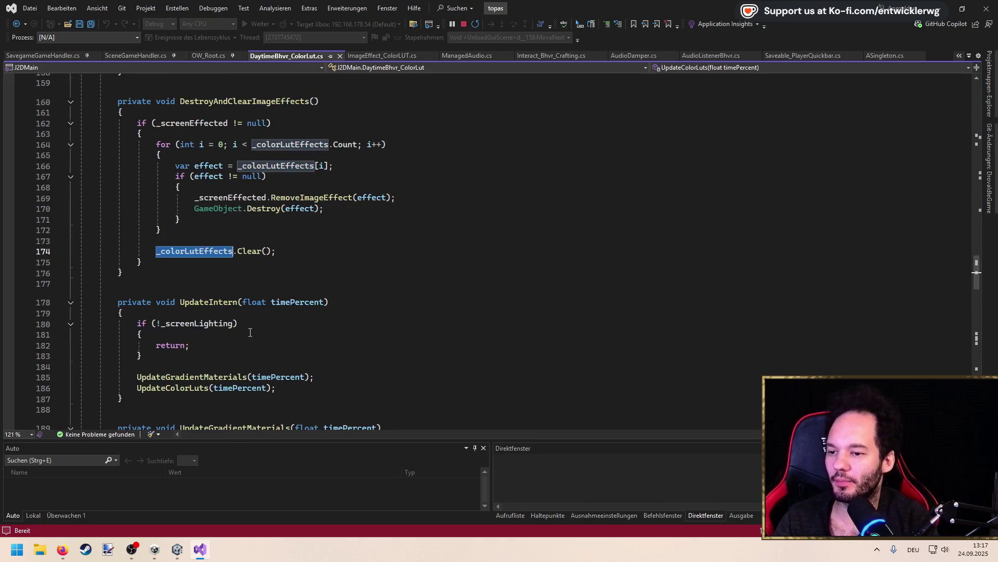
pyautogui.hotkey('ctrl', 'shift', 'Up')
pyautogui.hotkey('ctrl', 'shift', 'Up')
pyautogui.hotkey('ctrl', 'shift', 'Up')
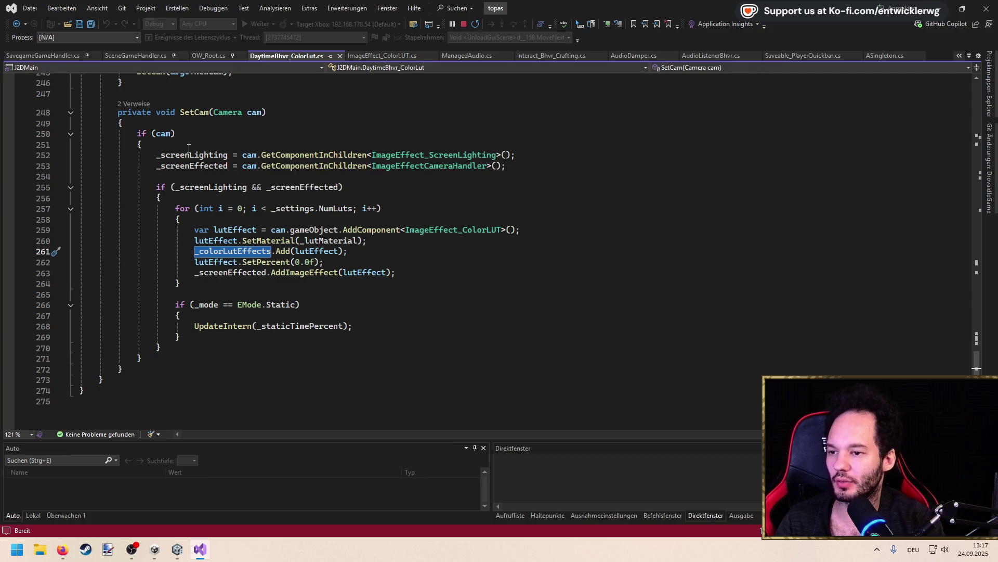
pyautogui.click(254, 113)
pyautogui.moveTo(250, 163)
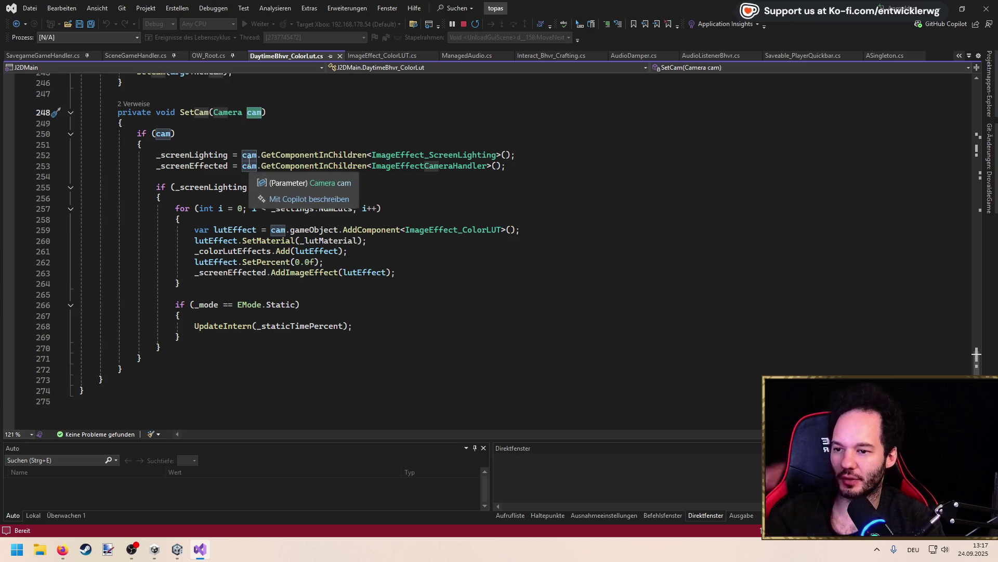
pyautogui.scroll(7, 249, 163)
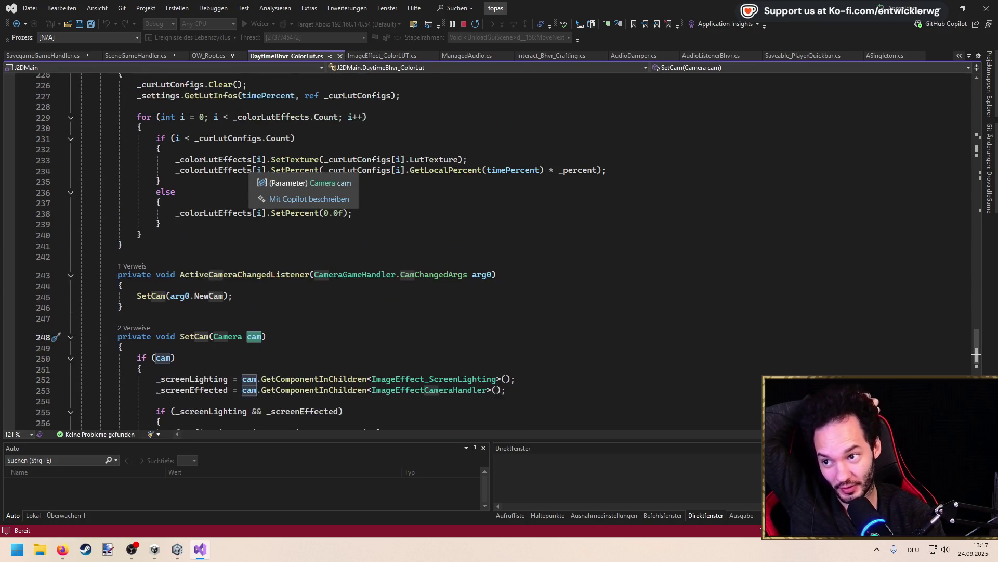
pyautogui.scroll(5, 250, 164)
pyautogui.scroll(-6, 250, 164)
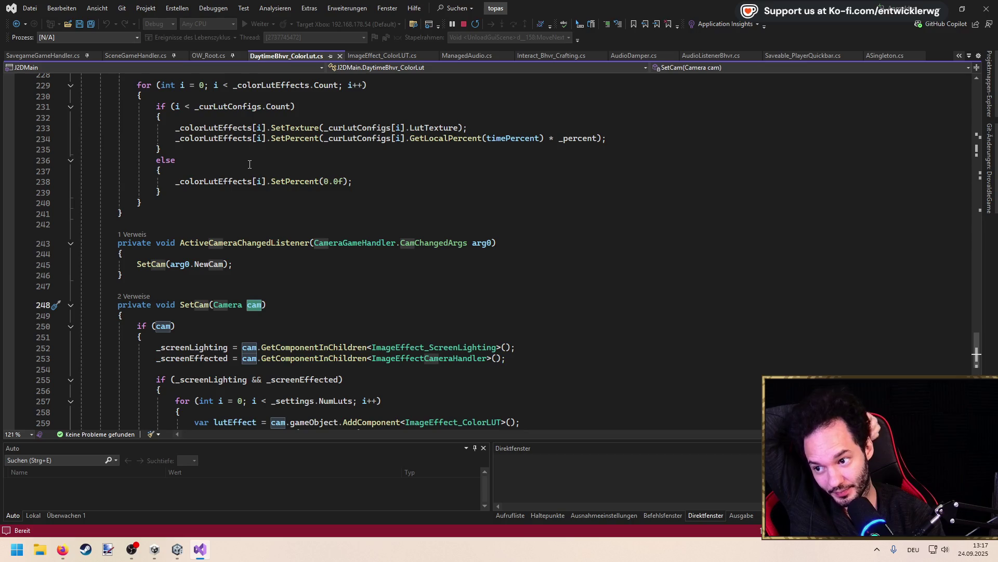
pyautogui.moveTo(241, 248)
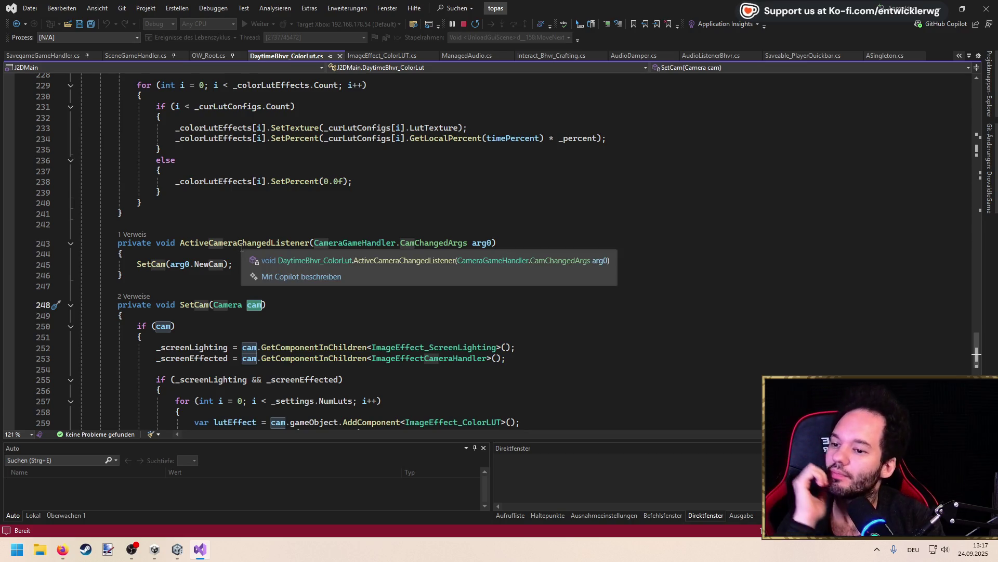
pyautogui.scroll(9, 233, 215)
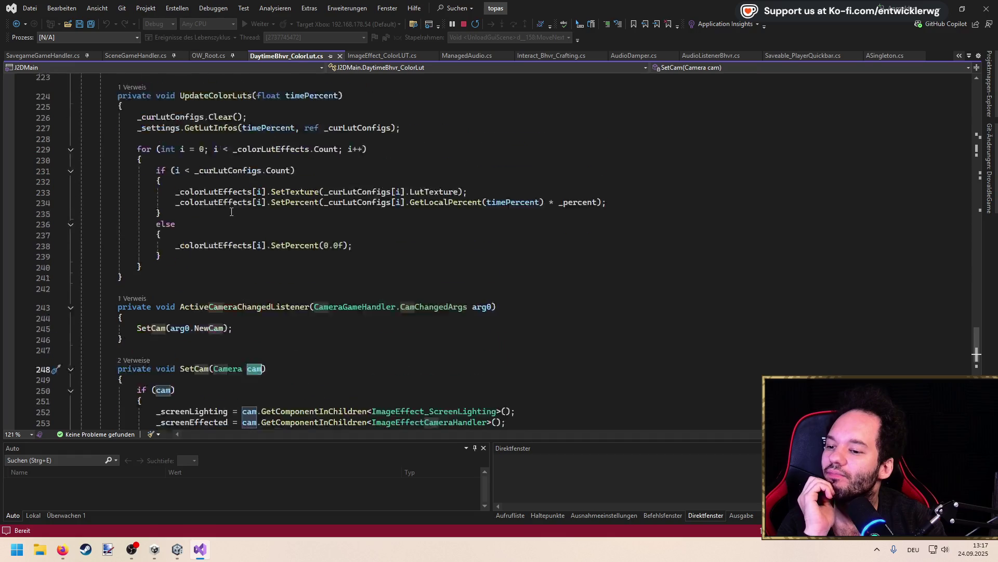
pyautogui.scroll(-11, 229, 207)
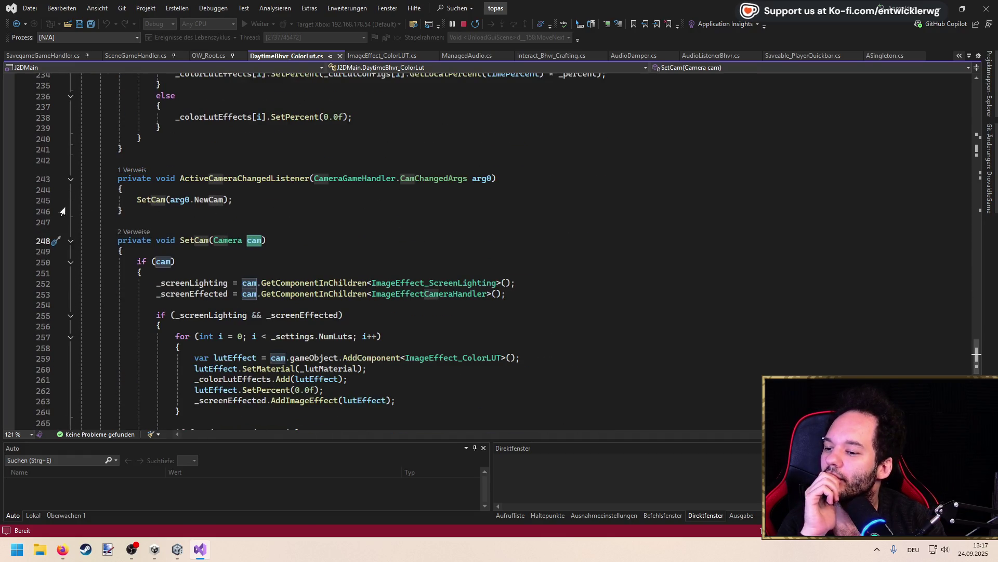
# Set a breakpoint on the SetCam call at line 245, review Start, then view SavegameGameHandler.cs
pyautogui.click(9, 201)
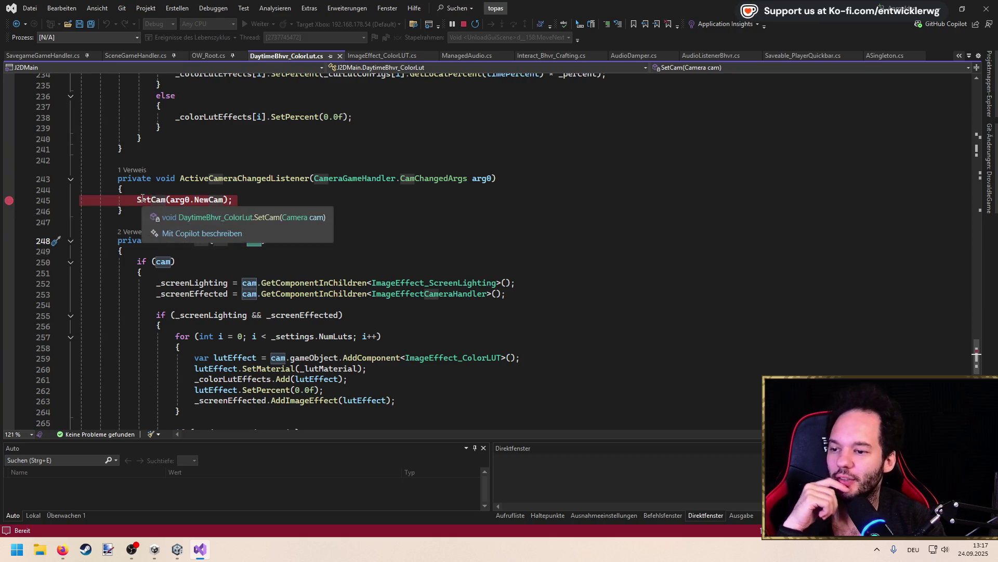
pyautogui.scroll(2, 170, 194)
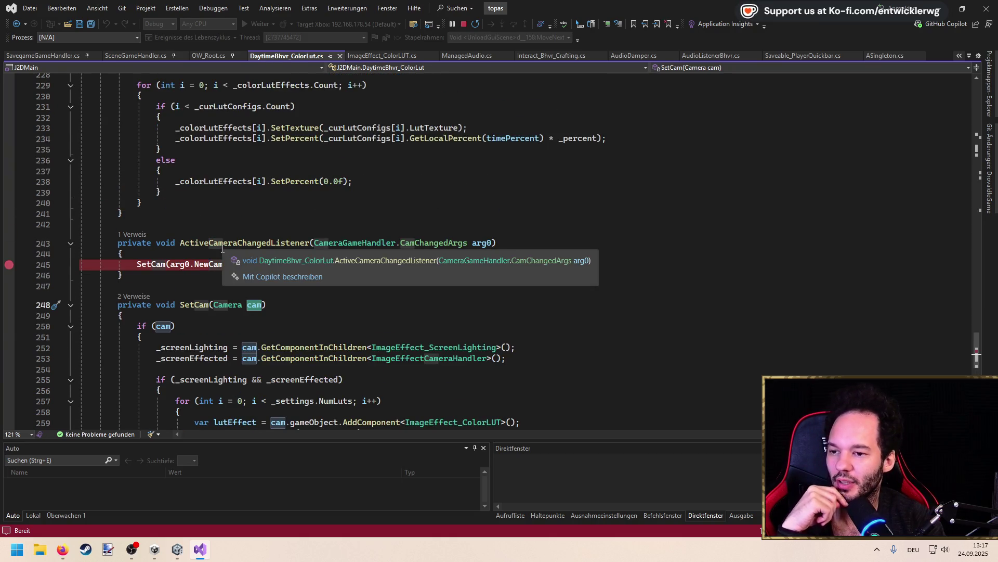
pyautogui.scroll(2, 219, 244)
pyautogui.scroll(20, 208, 227)
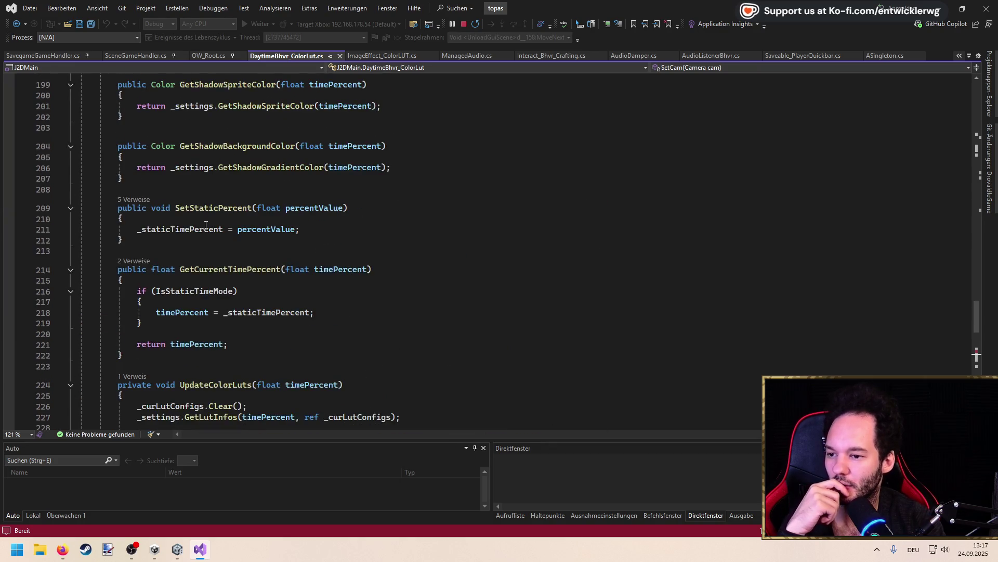
pyautogui.scroll(13, 202, 224)
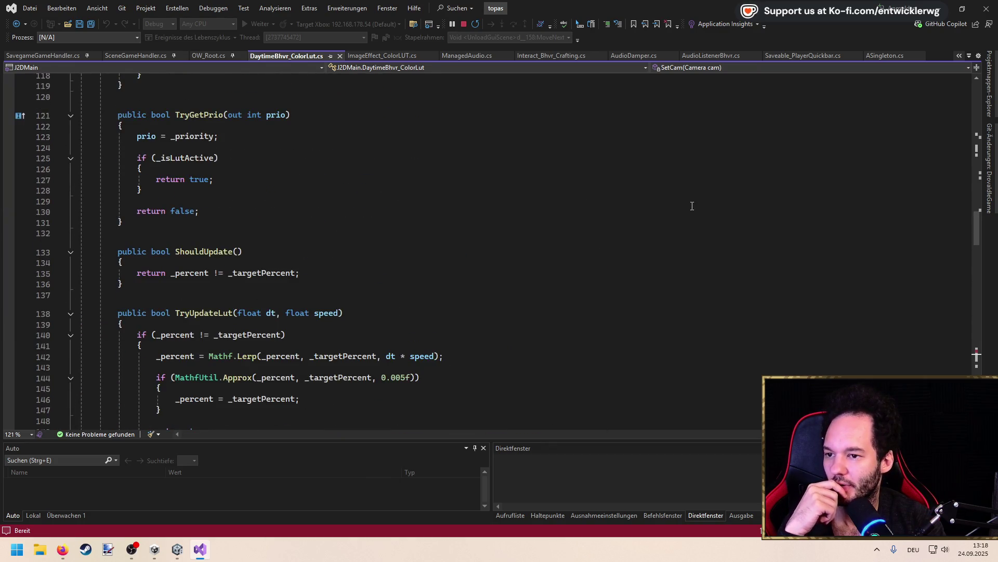
pyautogui.scroll(20, 965, 225)
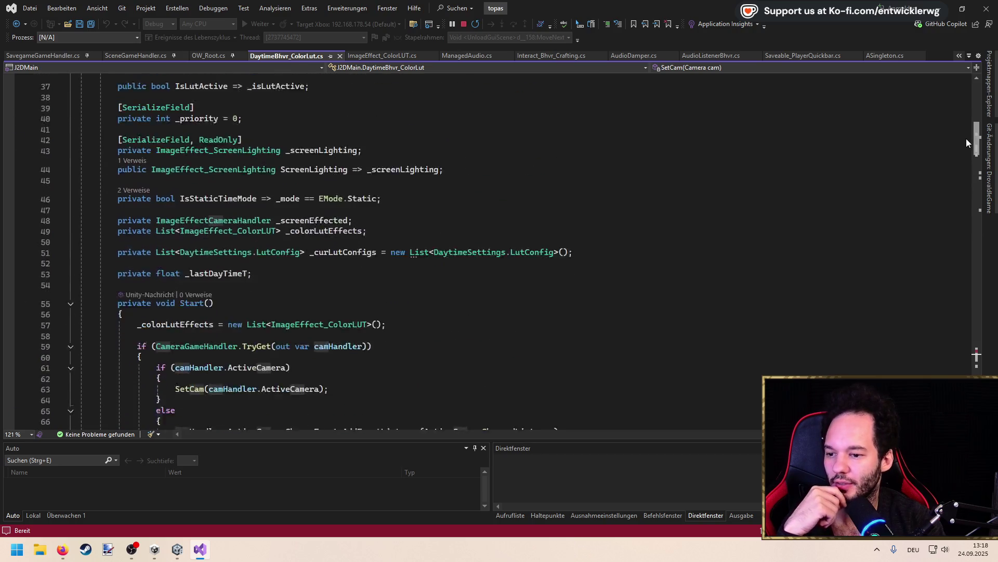
pyautogui.scroll(-1, 966, 156)
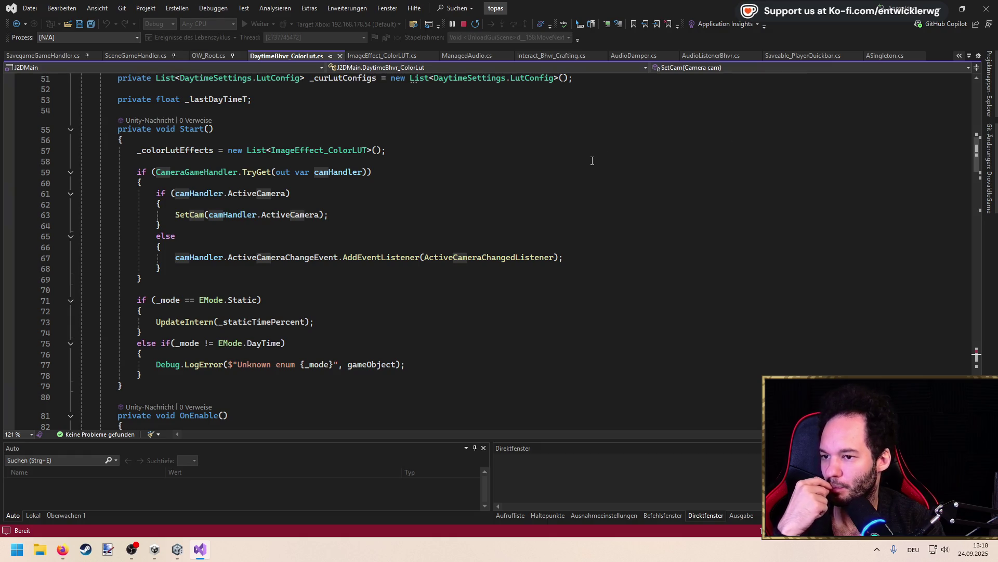
pyautogui.click(49, 59)
# Stop the running debug session and scroll up to the event declarations in SavegameGameHandler.cs
pyautogui.click(465, 26)
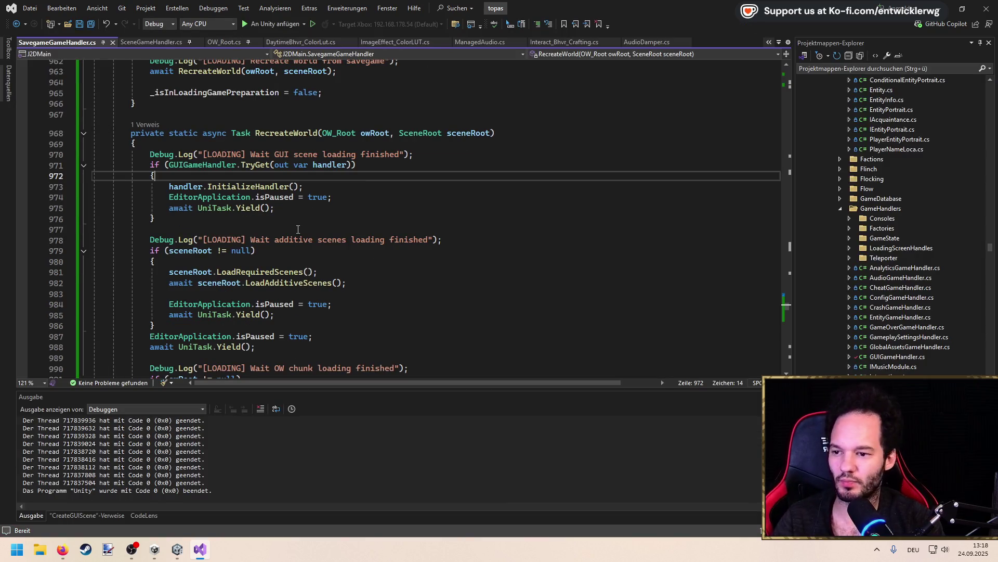
pyautogui.scroll(3, 298, 230)
pyautogui.moveTo(790, 307)
pyautogui.mouseDown()
pyautogui.moveTo(766, 115)
pyautogui.moveTo(786, 91)
pyautogui.mouseUp()
pyautogui.scroll(6, 786, 90)
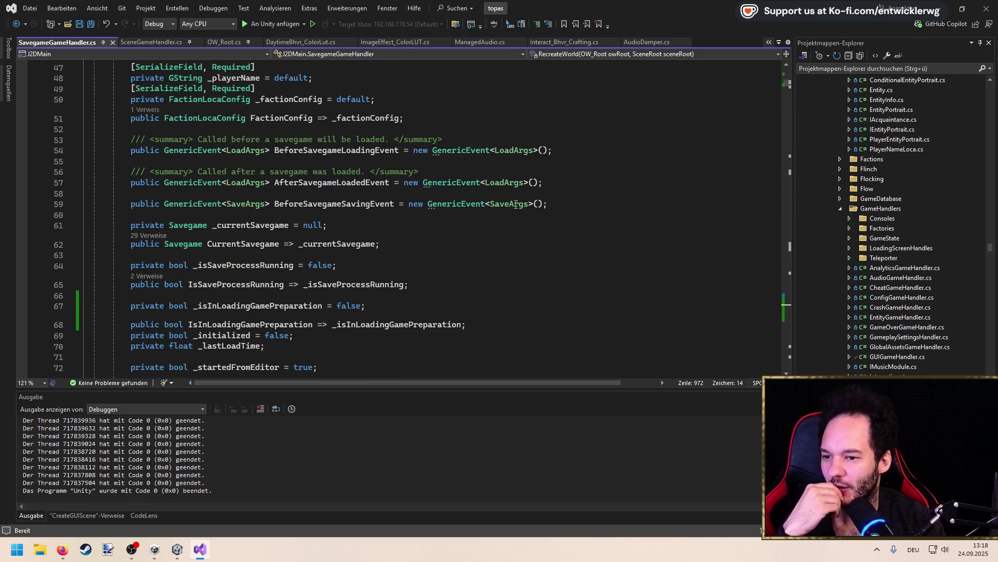
# Declare public GenericEvent<bool> WorldRecreateLoadingChangeEvent = new GenericEvent<bool>() below BeforeSavegameSavingEvent and save
pyautogui.click(560, 205)
pyautogui.press('Return')
pyautogui.write('pub')
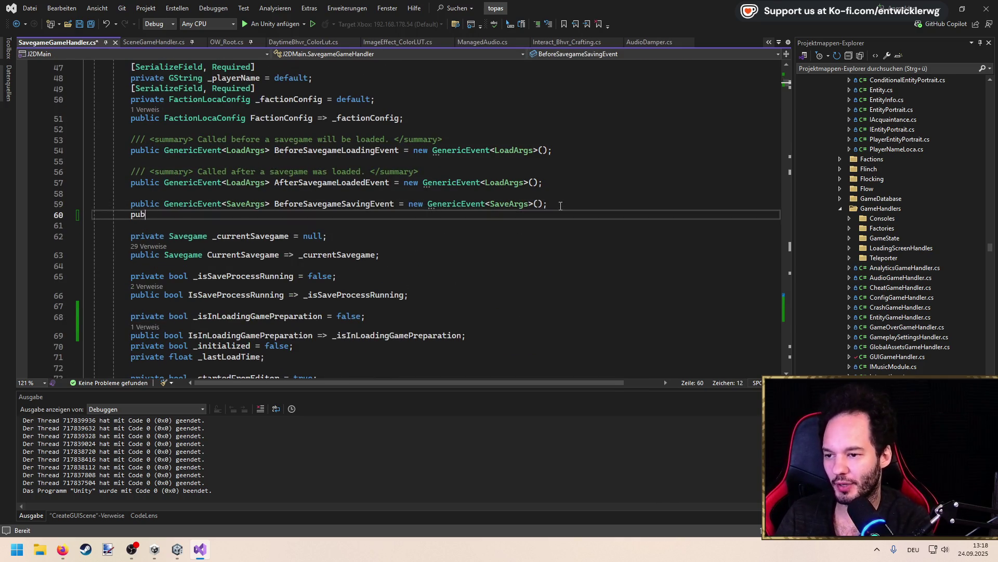
pyautogui.write('lic Generic')
pyautogui.press('Tab')
pyautogui.write('<')
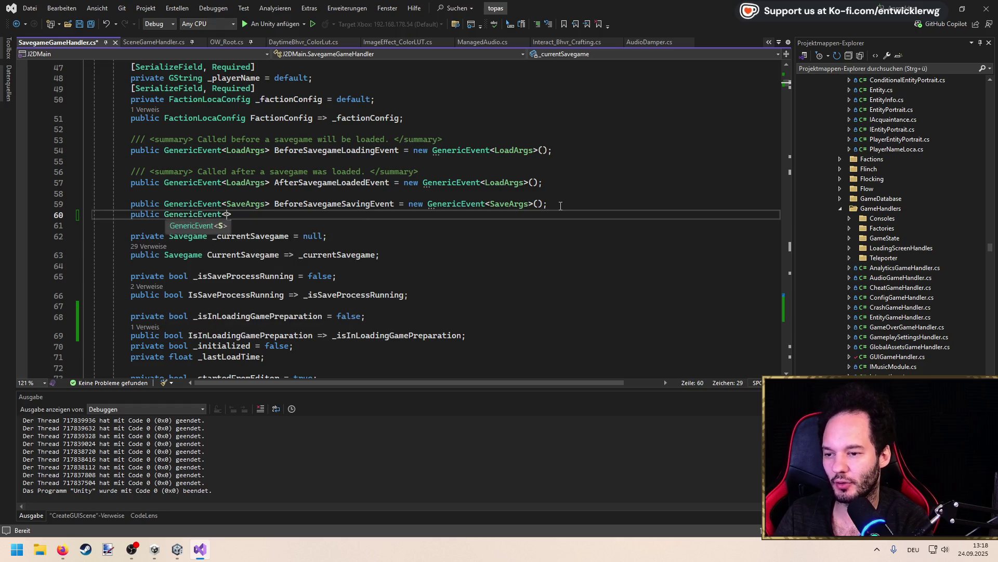
pyautogui.press('BackSpace')
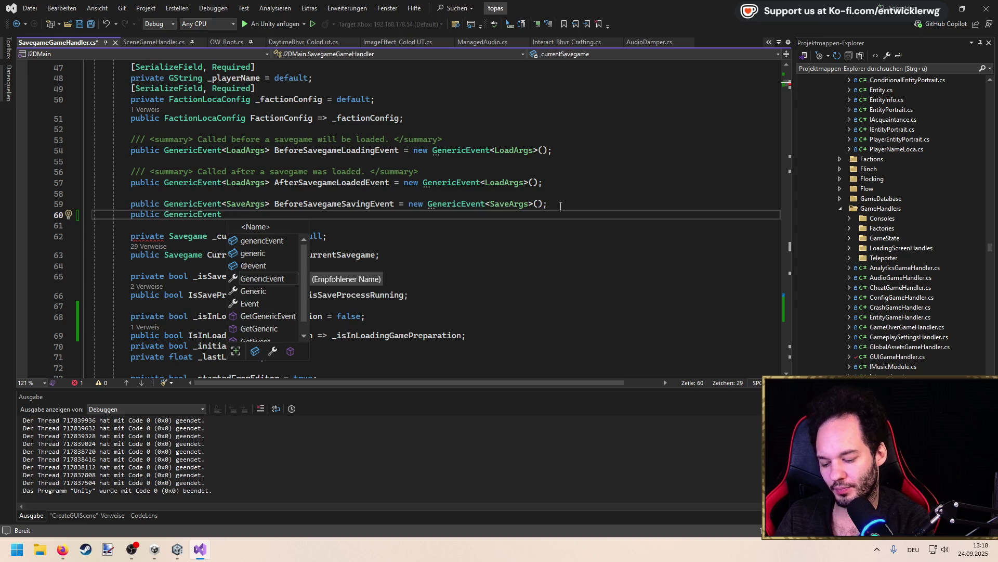
pyautogui.write('BeforeWorld')
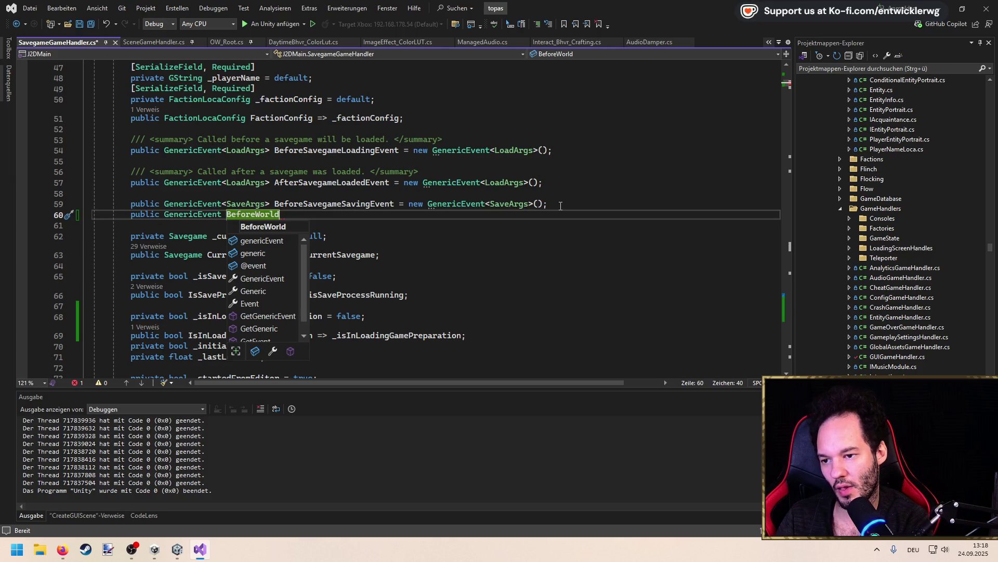
pyautogui.press('BackSpace')
pyautogui.press('BackSpace')
pyautogui.press('BackSpace')
pyautogui.write('<bool>')
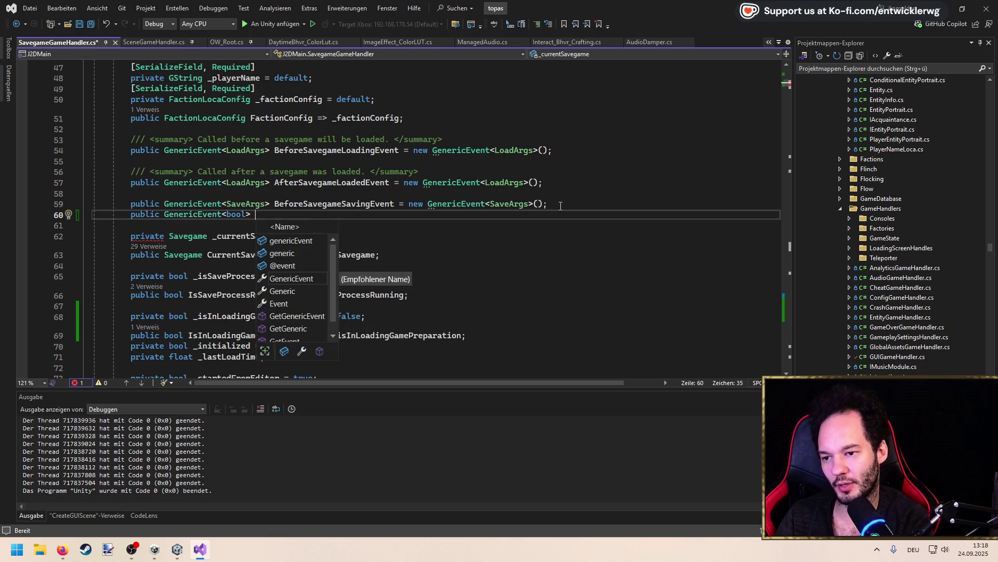
pyautogui.write(' World')
pyautogui.write('Rece')
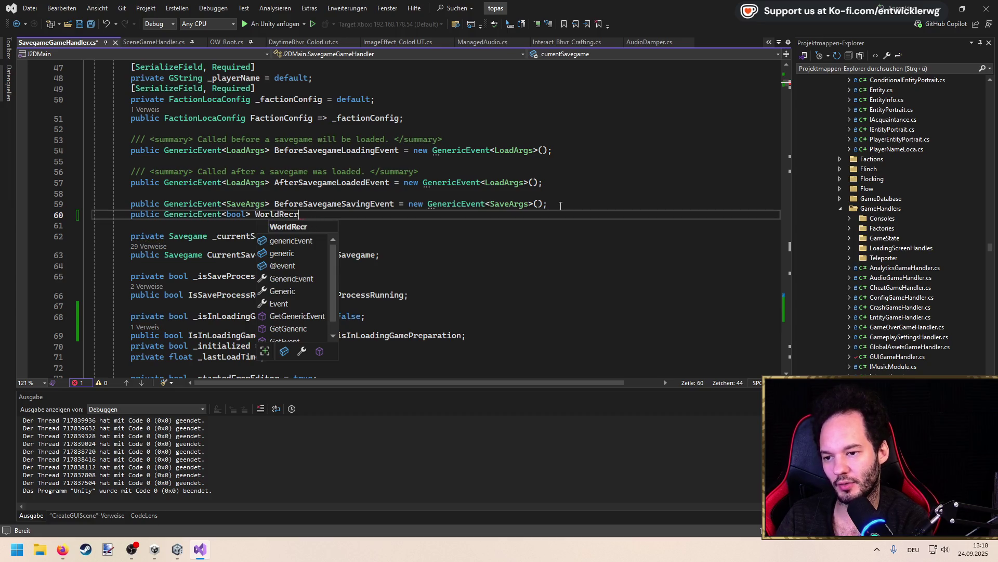
pyautogui.press('BackSpace')
pyautogui.write('reate')
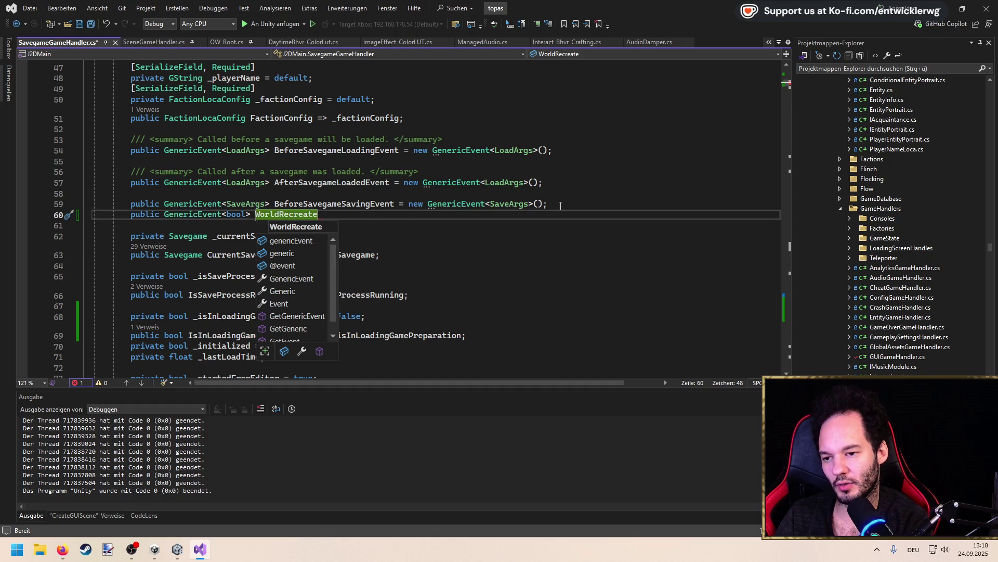
pyautogui.write('Change')
pyautogui.press('BackSpace')
pyautogui.press('BackSpace')
pyautogui.press('BackSpace')
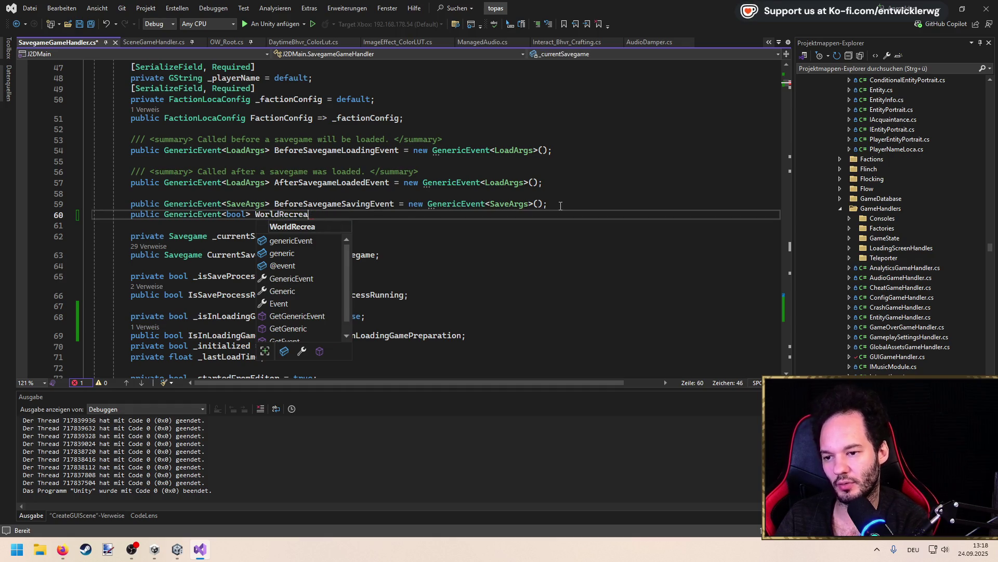
pyautogui.write('eateLoading')
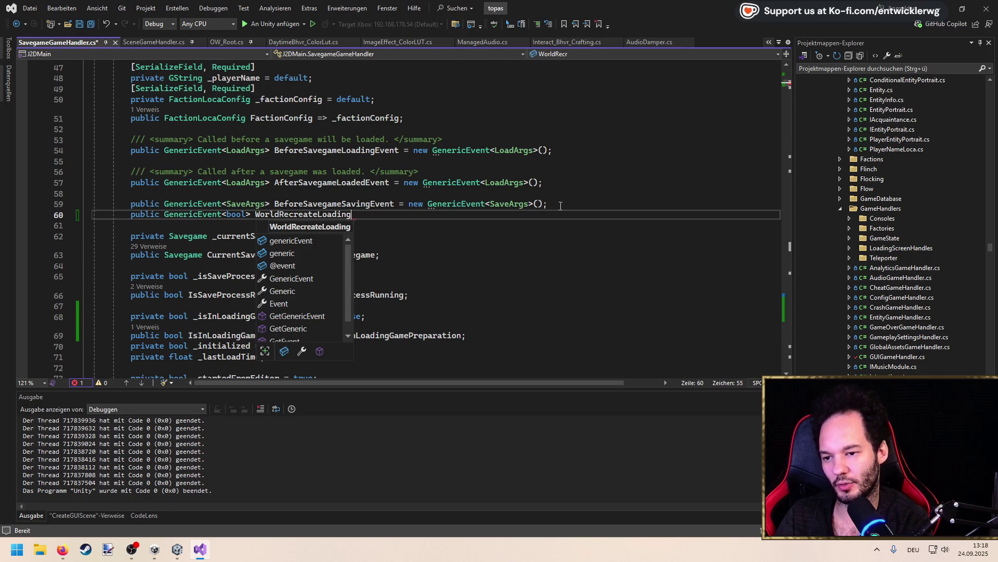
pyautogui.write('ChangeEvent')
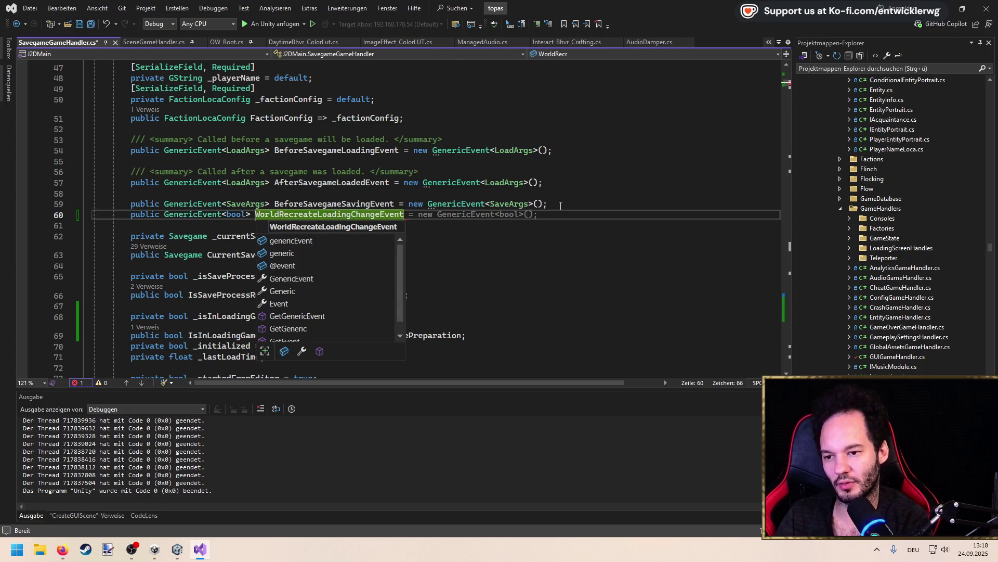
pyautogui.press('Tab')
pyautogui.hotkey('ctrl', 's')
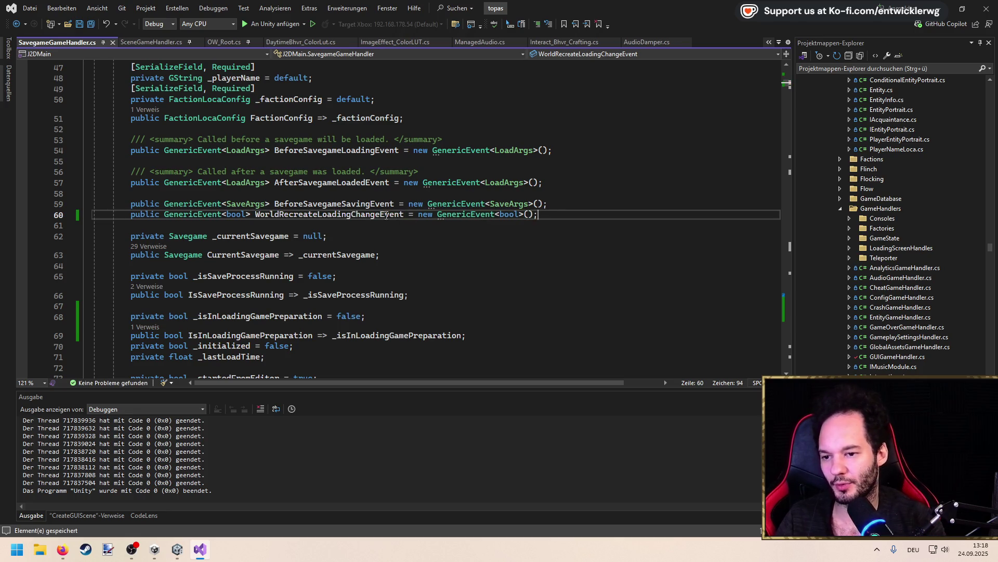
# Add WorldRecreateLoadingChangeEvent.InvokeEvent(true); after _isInLoadingGamePreparation is set true, and save
pyautogui.click(287, 315)
pyautogui.hotkey('ctrl', 'shift', 'Down')
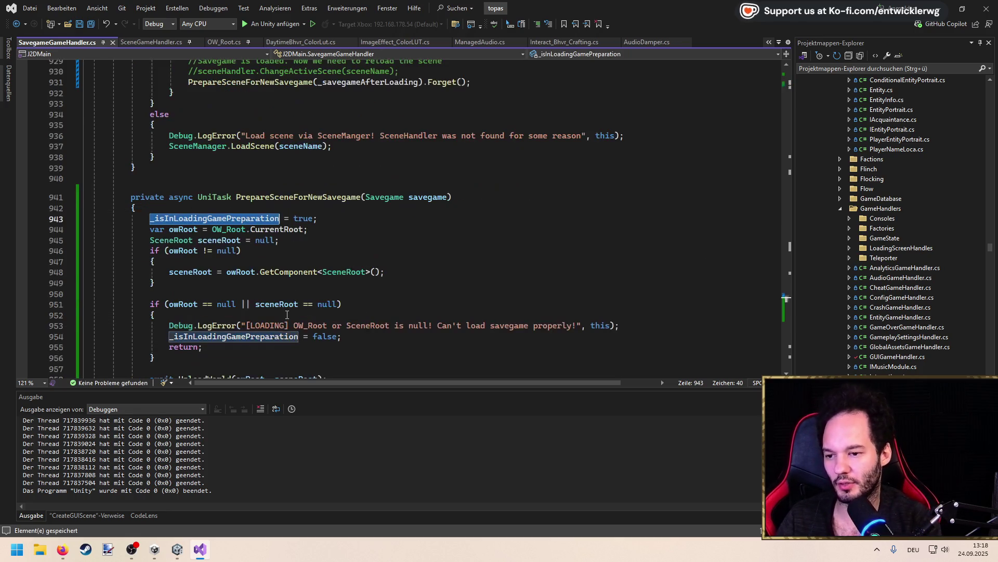
pyautogui.press('End')
pyautogui.press('Return')
pyautogui.write('WorldRecreateLoadingChangeEvent')
pyautogui.write('.InvokeEvent')
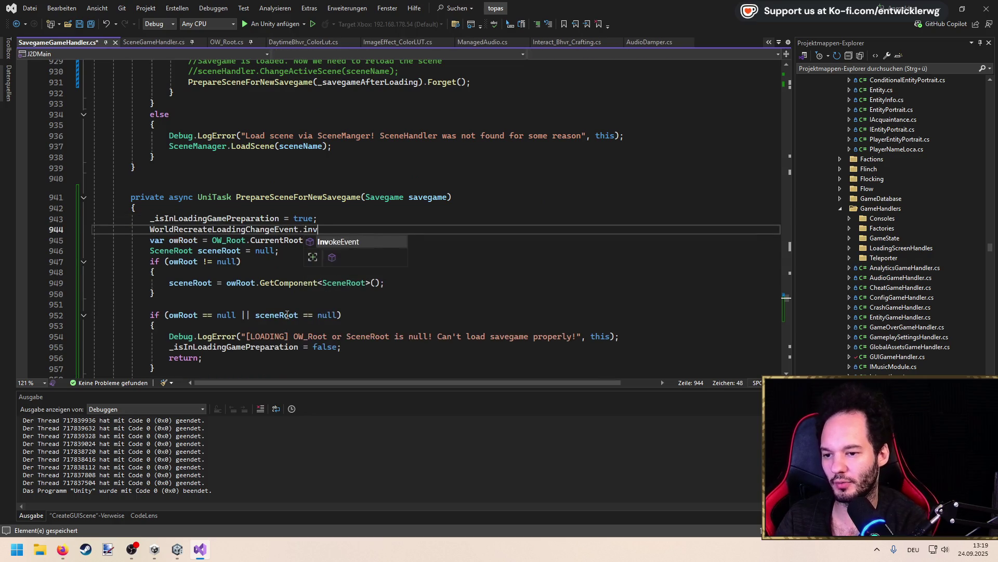
pyautogui.write('(true);')
pyautogui.hotkey('ctrl', 's')
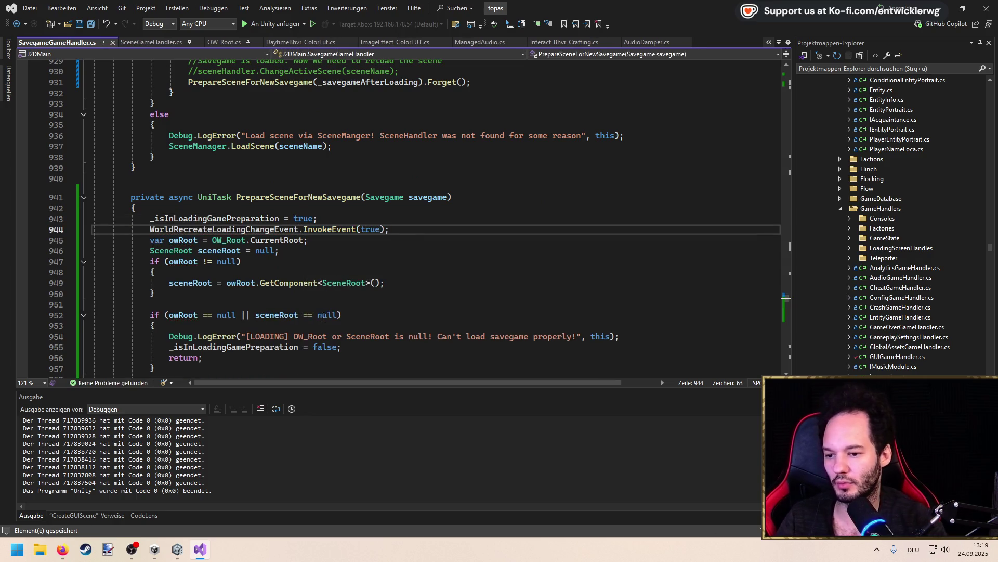
# Insert WorldRecreateLoadingChangeEvent.InvokeEvent(false); before the early-return reset of loading preparation, and save
pyautogui.scroll(-2, 325, 317)
pyautogui.scroll(-1, 325, 317)
pyautogui.hotkey('ctrl', 'c')
pyautogui.click(385, 252)
pyautogui.hotkey('ctrl', 'v')
pyautogui.doubleClick(370, 250)
pyautogui.write('false')
pyautogui.hotkey('ctrl', 's')
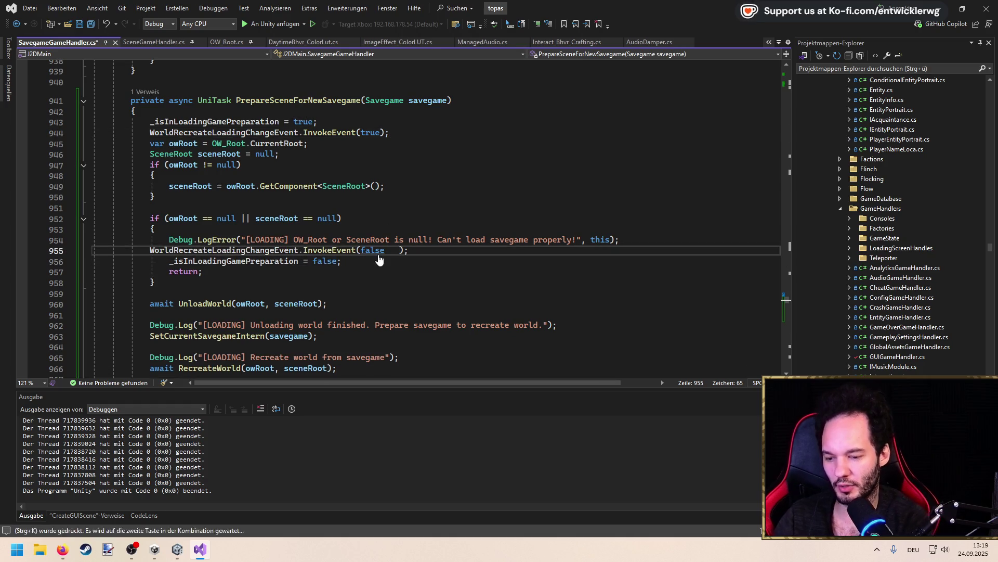
# Paste the same InvokeEvent(false) call before the final loading-preparation reset
pyautogui.hotkey('ctrl', 'c')
pyautogui.scroll(-5, 422, 256)
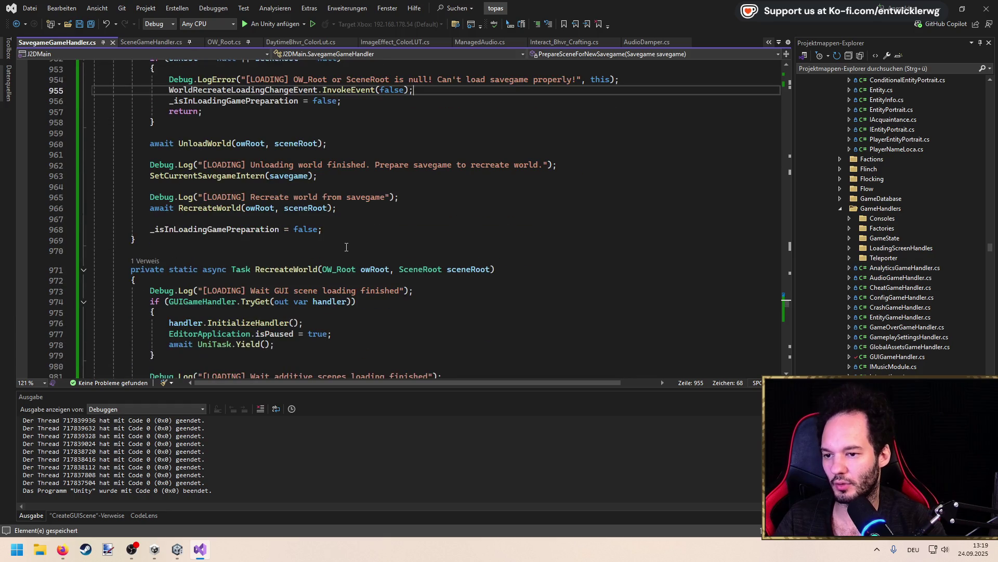
pyautogui.click(353, 229)
pyautogui.hotkey('ctrl', 'v')
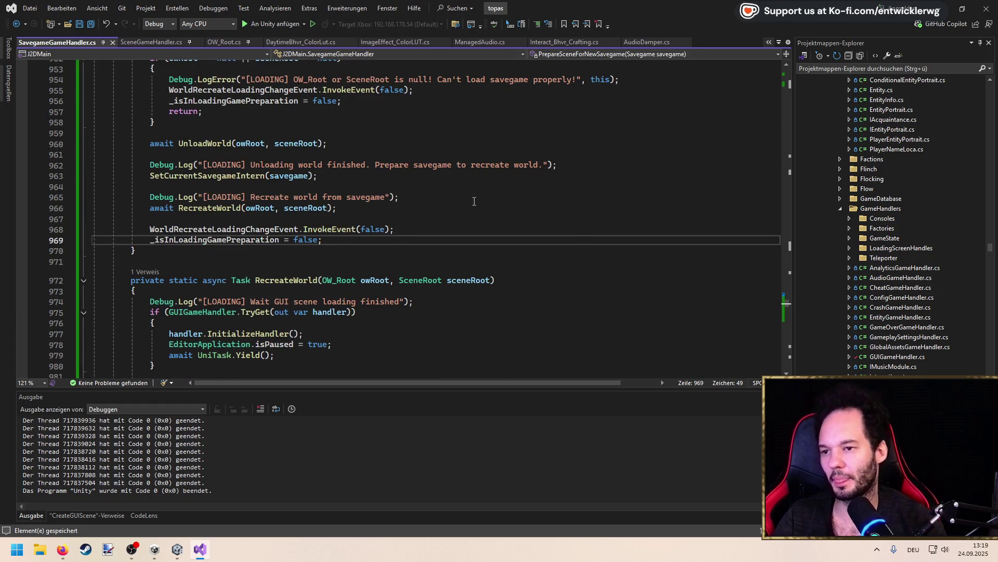
pyautogui.click(313, 43)
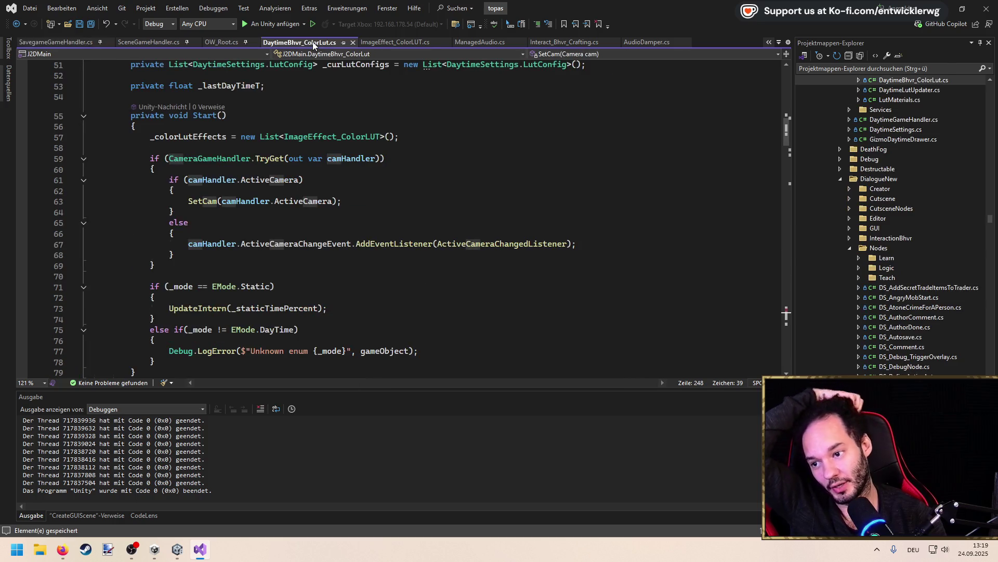
# Below the _colorLutEffects line in Start, add an if (SavegameGameHandler.TryGet(out var handler)) block
pyautogui.click(419, 141)
pyautogui.press('Return')
pyautogui.press('Return')
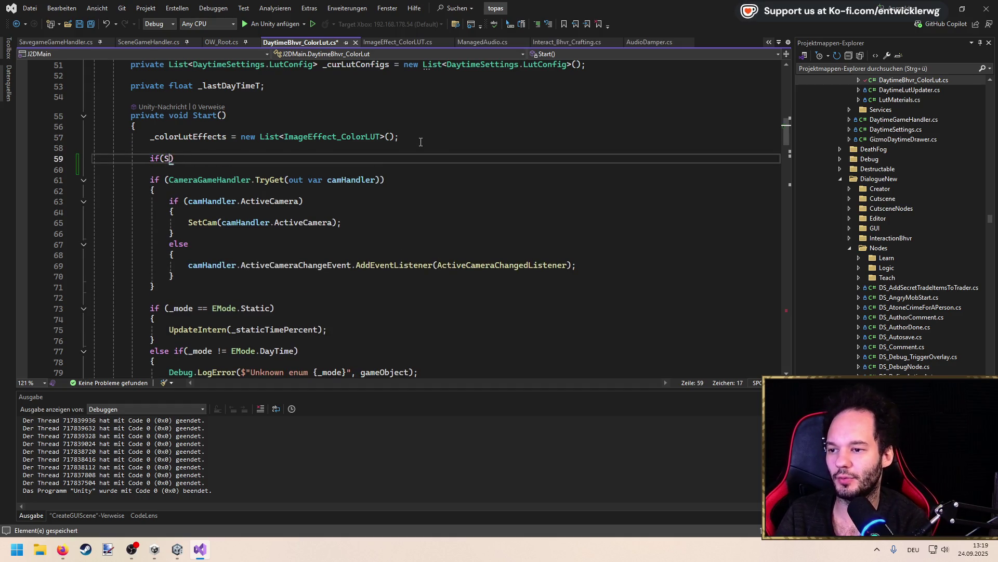
pyautogui.write('avegameGameHandler.tryGet(out var han')
pyautogui.press('Tab')
pyautogui.press('End')
pyautogui.write('{')
pyautogui.press('Return')
# Inside the block, begin typing handler.WorldRecreateLoadingChangeEvent.AddEventListener
pyautogui.write('handler.')
pyautogui.press('BackSpace')
pyautogui.write('.')
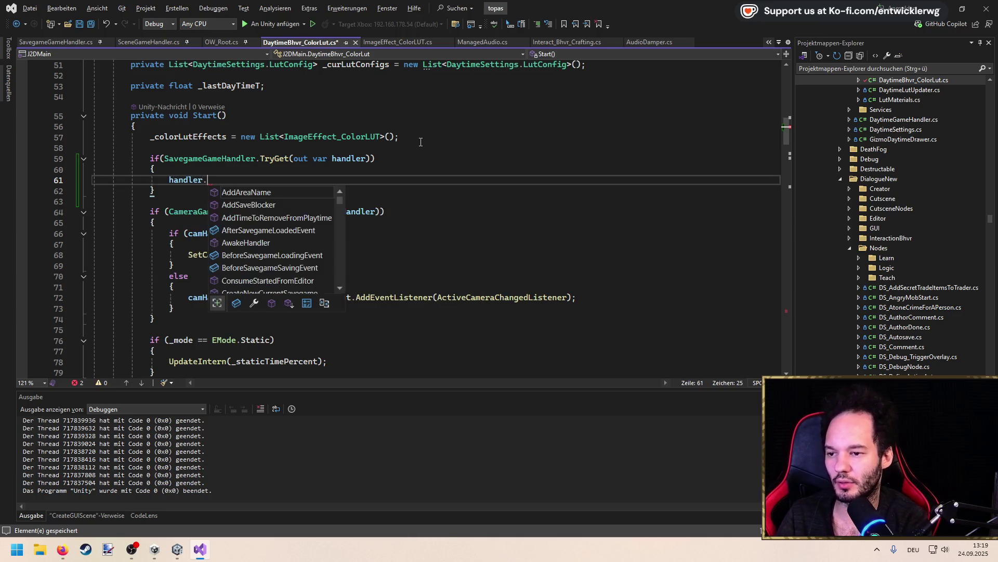
pyautogui.write('be')
pyautogui.press('BackSpace')
pyautogui.press('BackSpace')
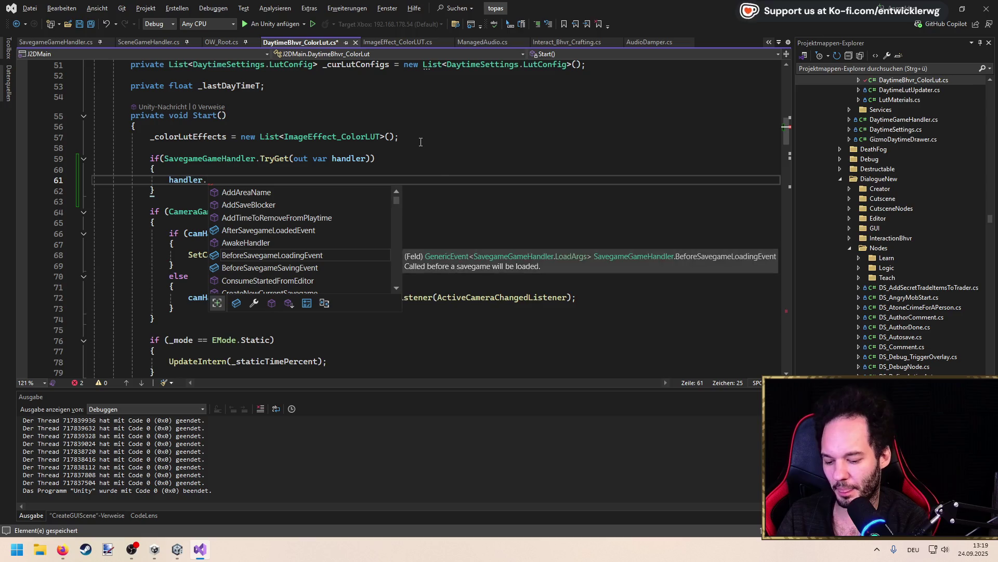
pyautogui.write('recre')
pyautogui.press('Tab')
pyautogui.write('.ad')
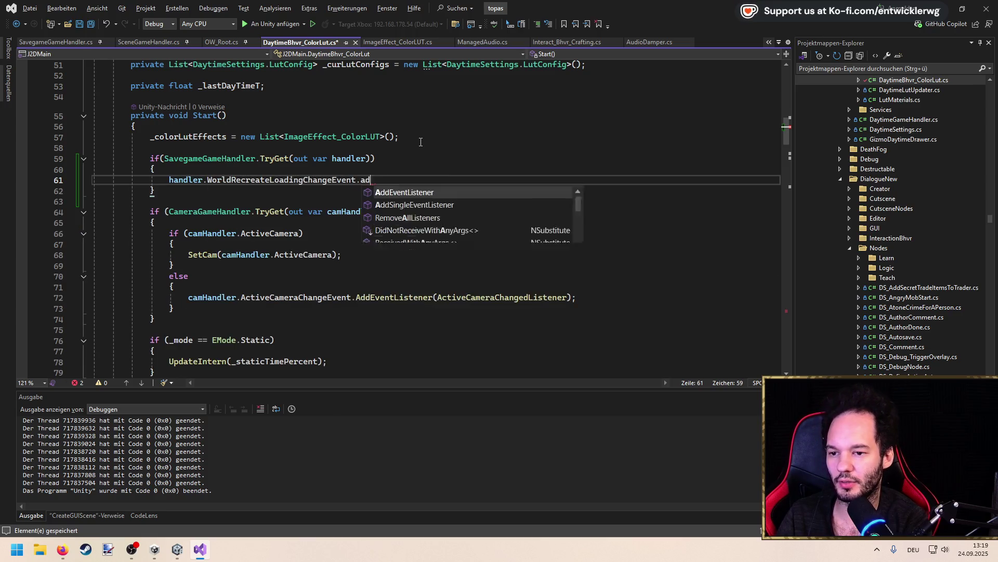